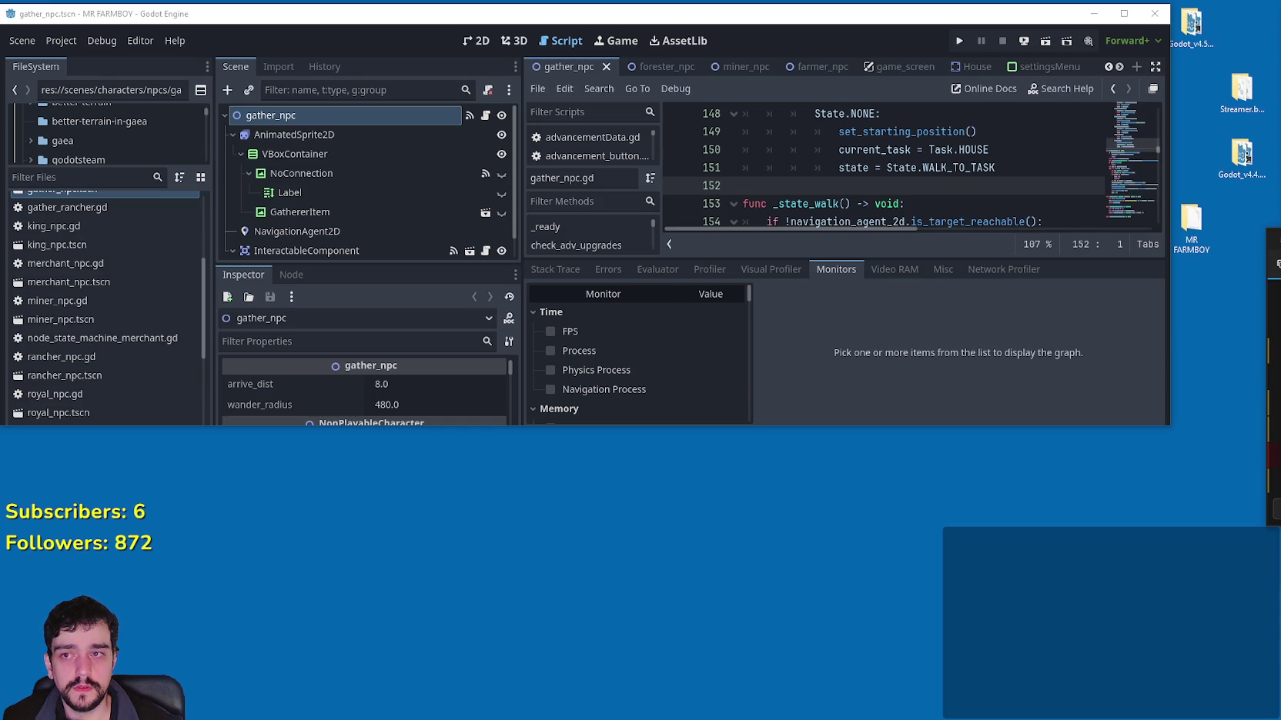
# Step: Maximize the Godot editor window to fill the whole screen with Super+Up
pyautogui.press('super+Up')
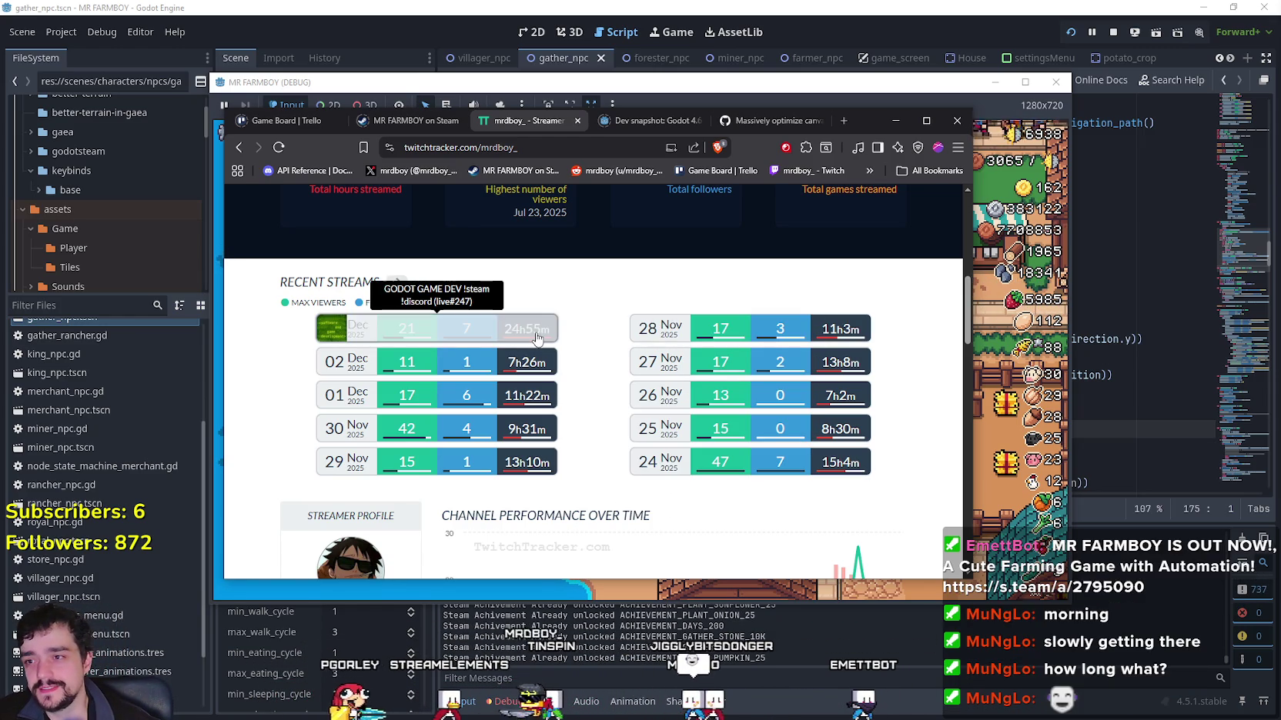
# Step: Minimize the TwitchTracker browser so the MR FARMBOY debug window fills the screen
pyautogui.scroll(4, 706, 275)
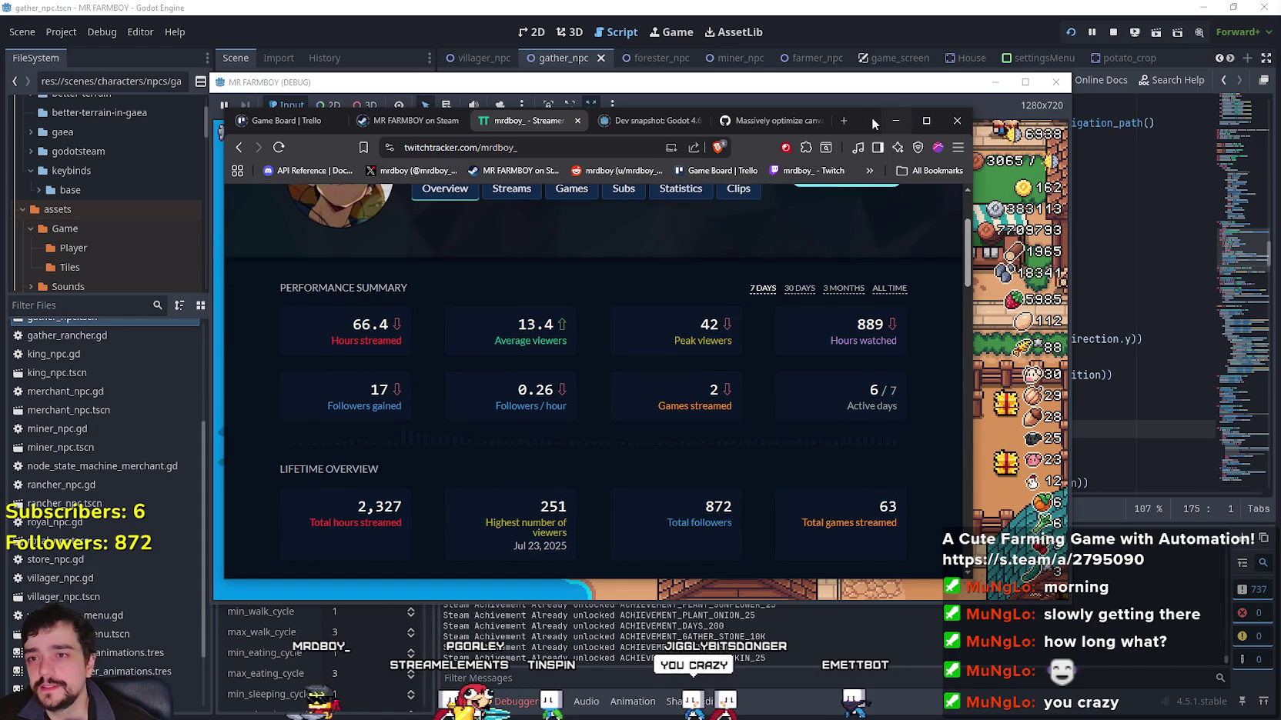
pyautogui.moveTo(873, 117); pyautogui.dragTo(891, 121)
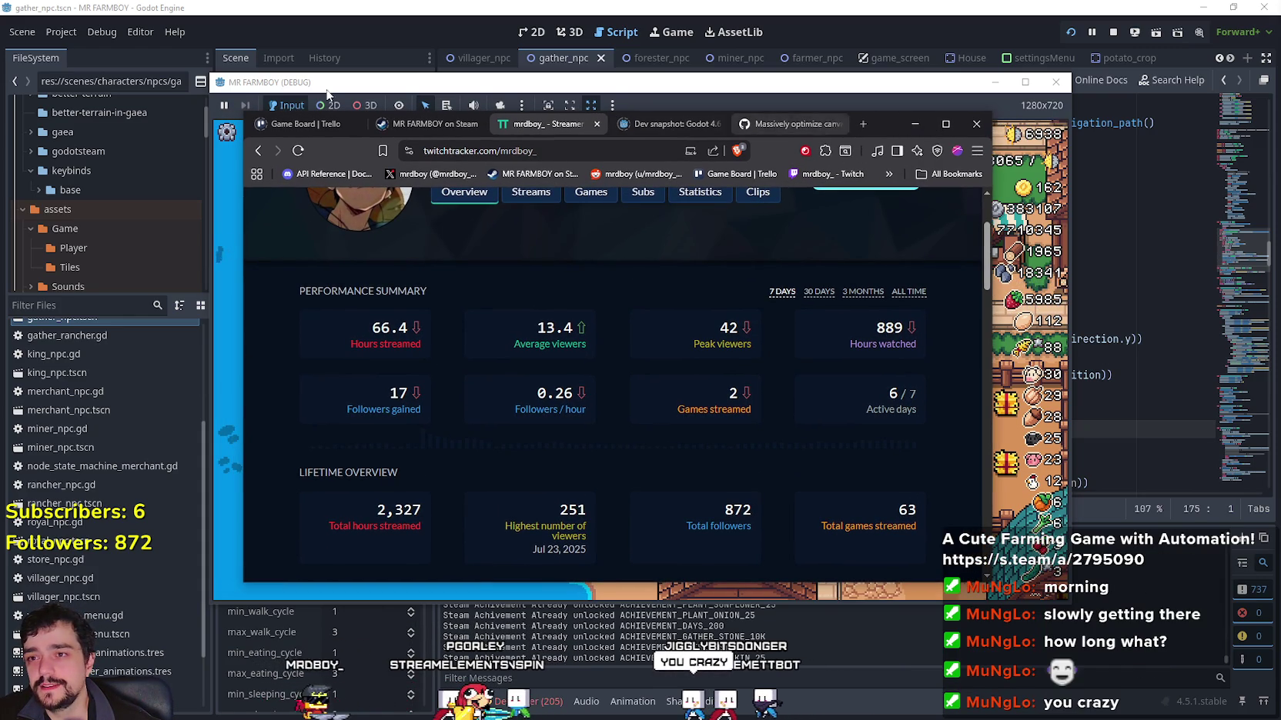
pyautogui.click(300, 123)
pyautogui.click(914, 124)
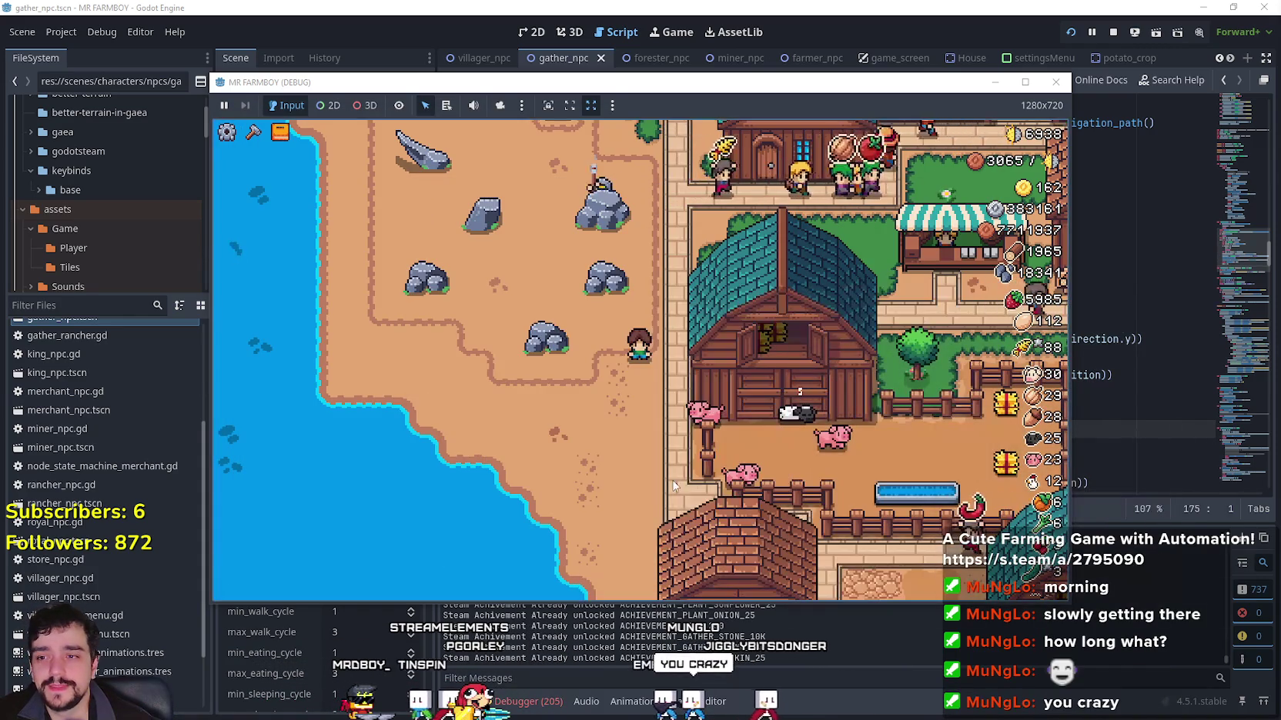
pyautogui.click(1024, 82)
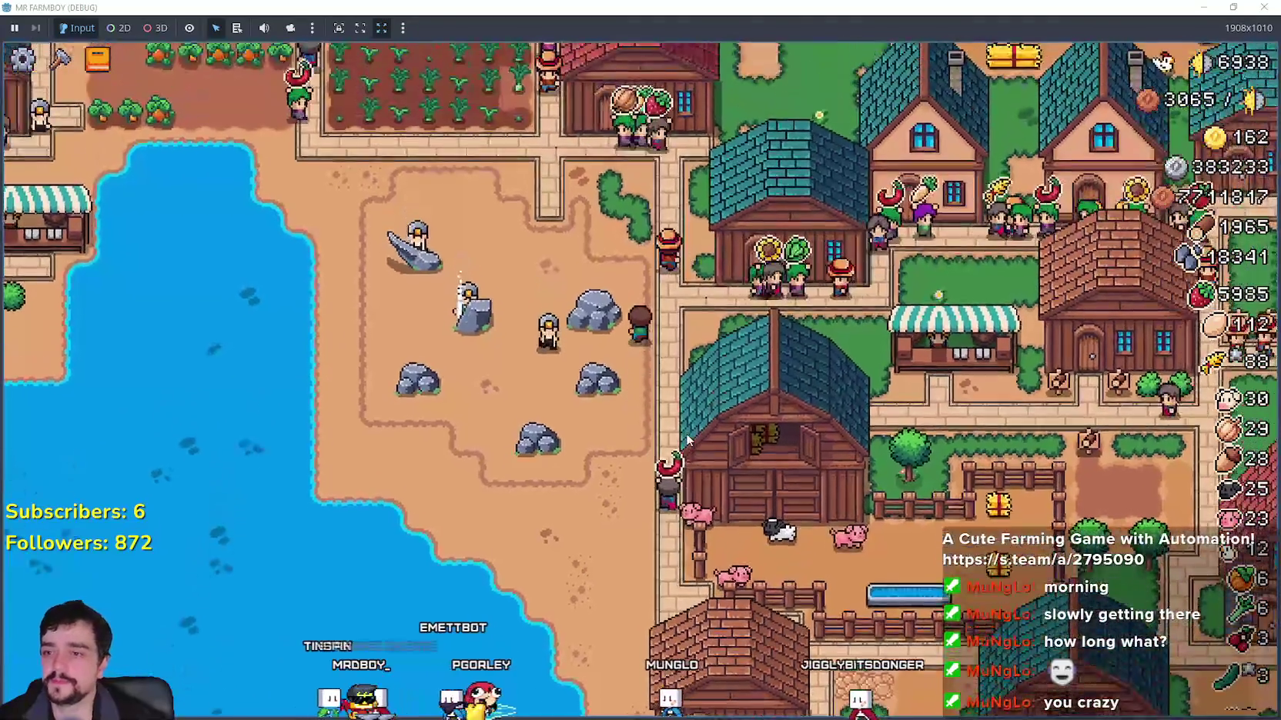
# Step: Open the crafting panel and the chicken coop panel, then close the coop panel
pyautogui.press('c')
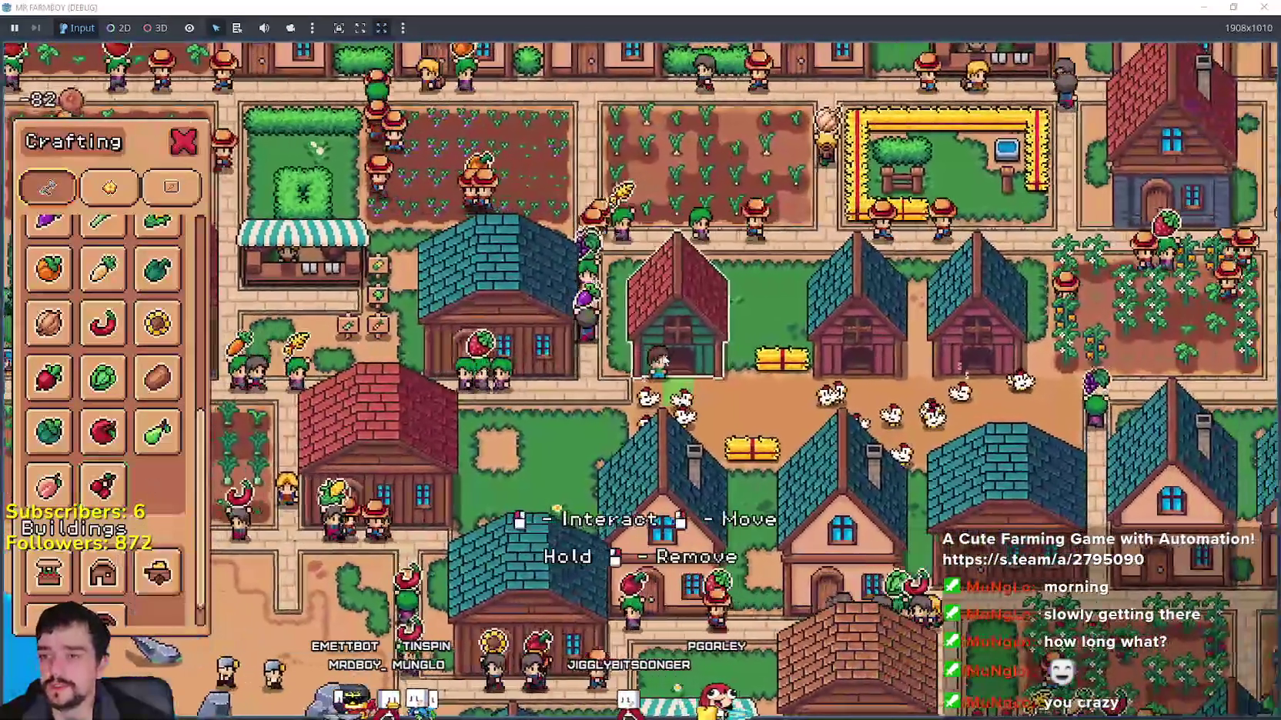
pyautogui.click(504, 505)
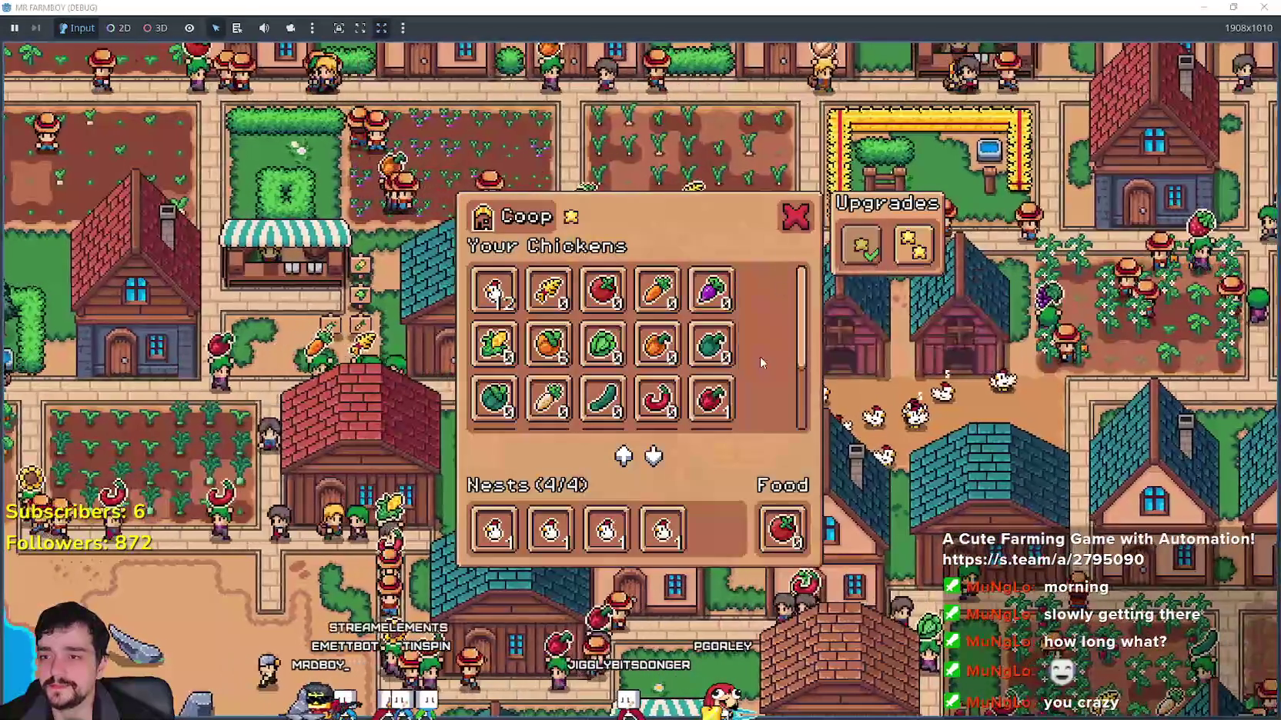
pyautogui.press('Escape')
# Step: Walk the player right past the coops and down through the village to the market street
pyautogui.press('d')
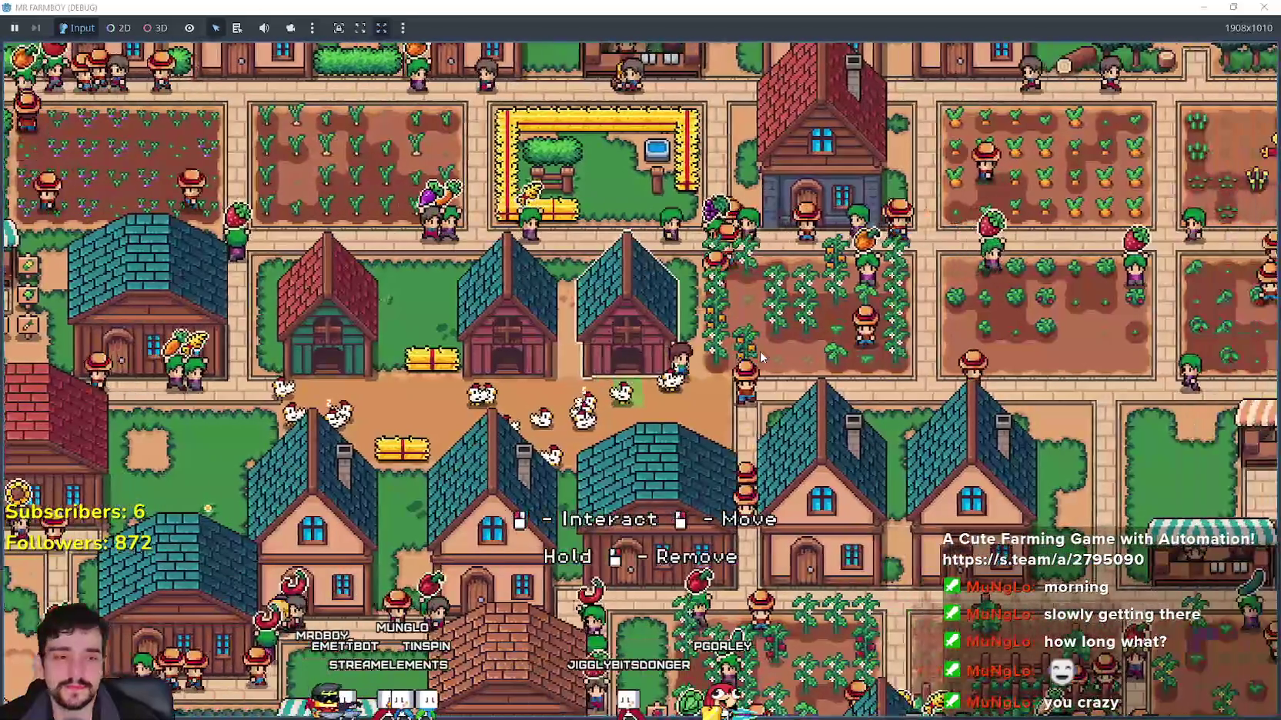
pyautogui.press('d')
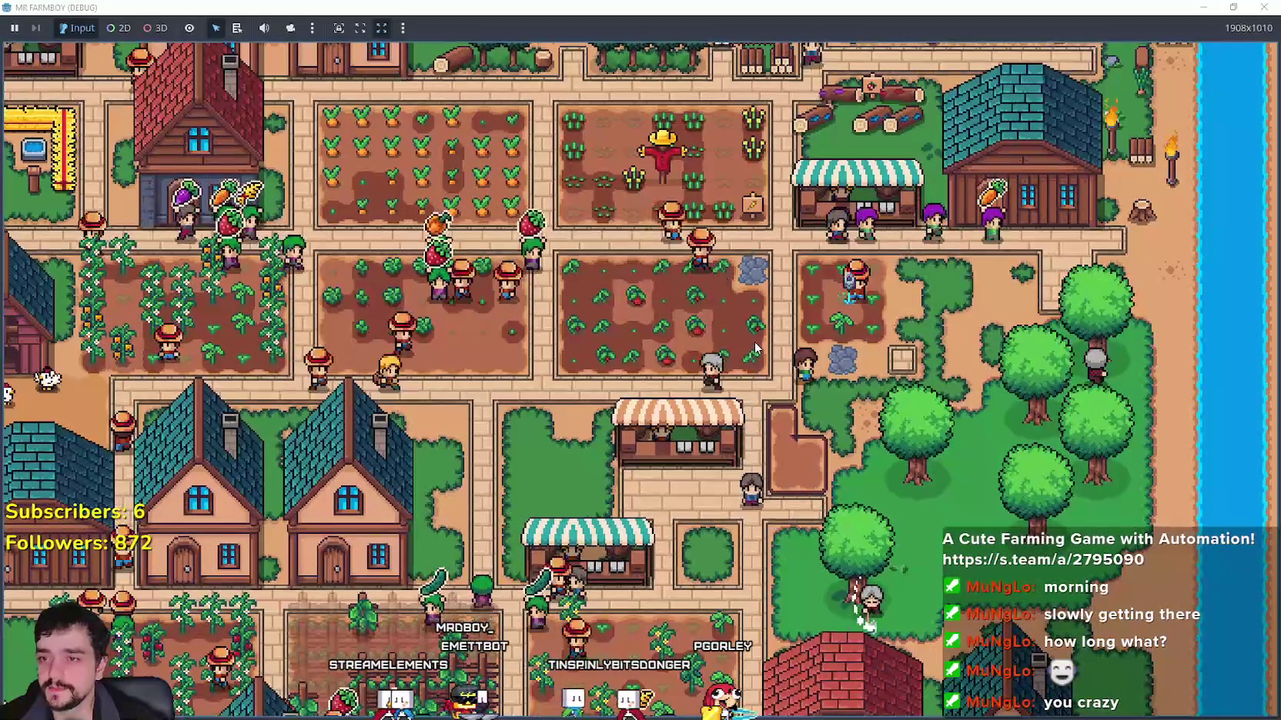
pyautogui.press('s')
pyautogui.press('s')
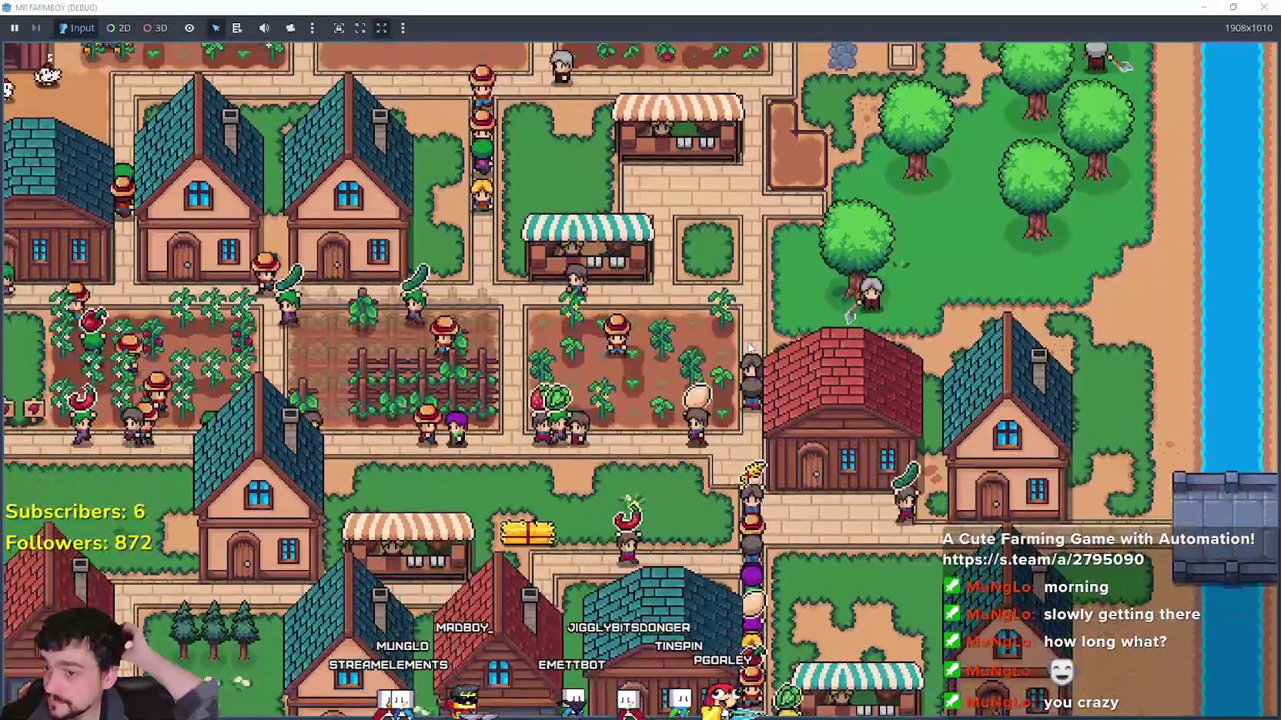
pyautogui.press('s')
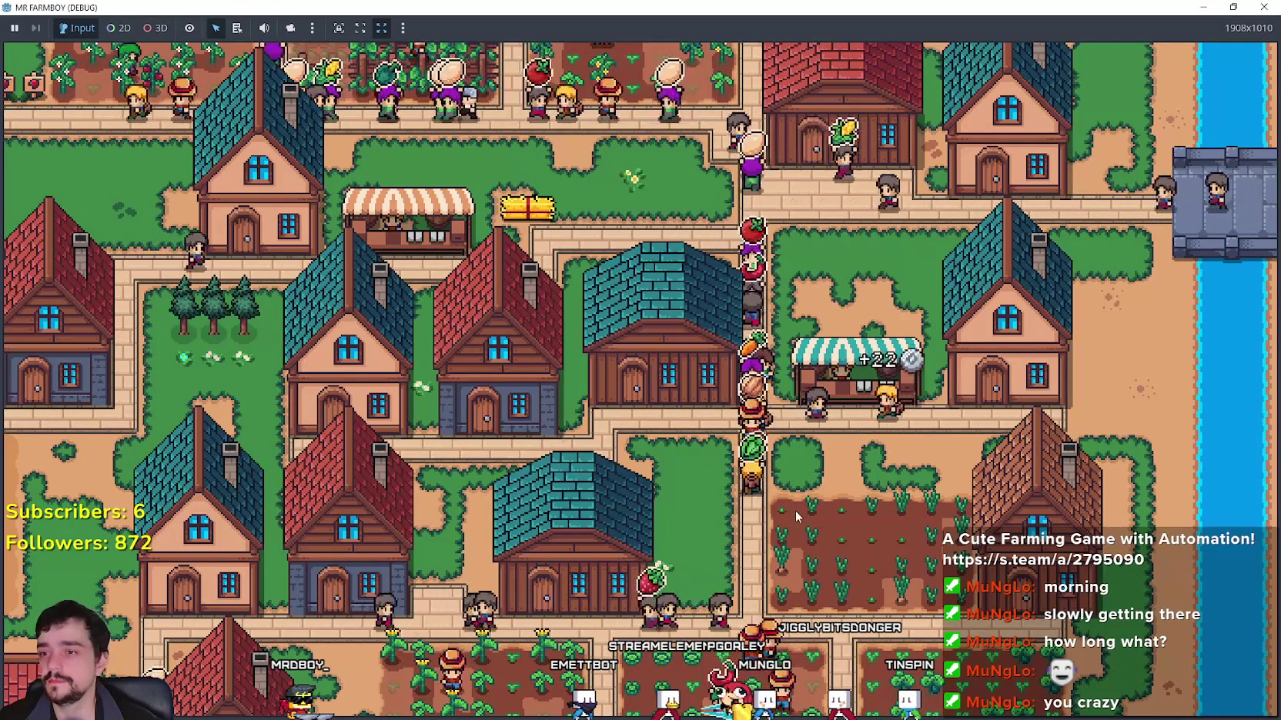
# Step: Walk the player down to the farm plots, then left across the pond and orchards
pyautogui.scroll(5, 787, 460)
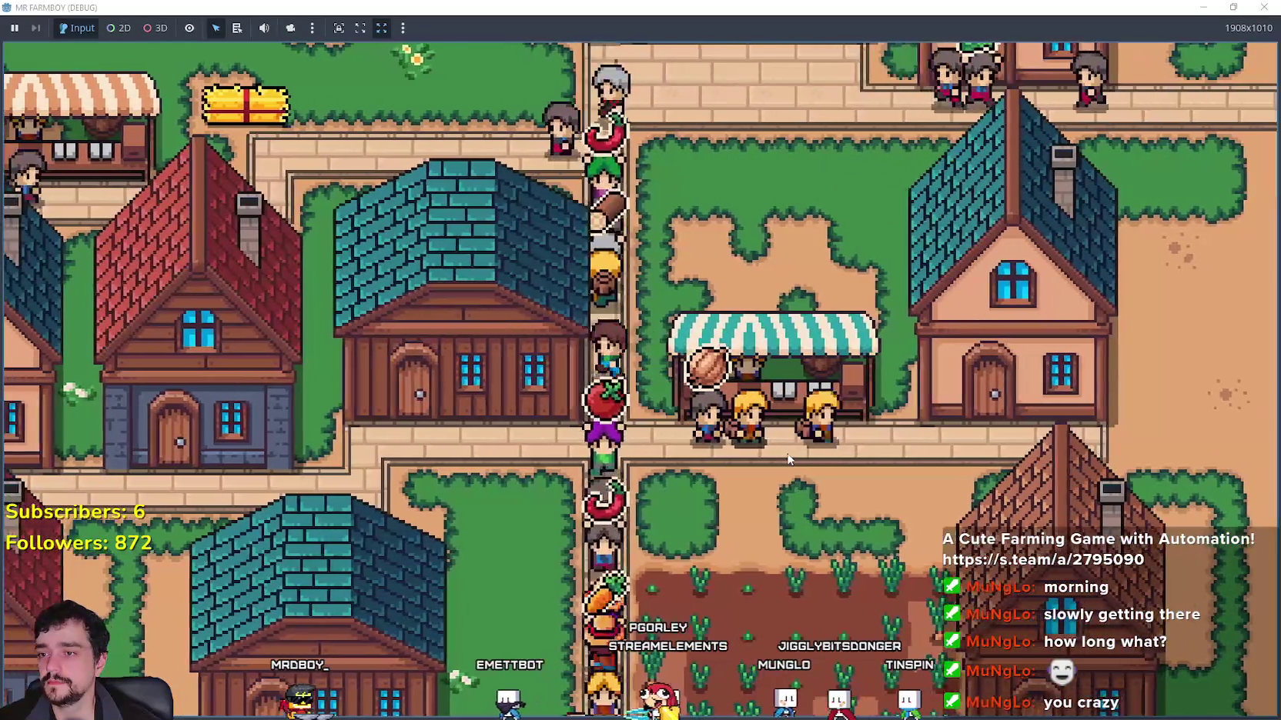
pyautogui.press('s')
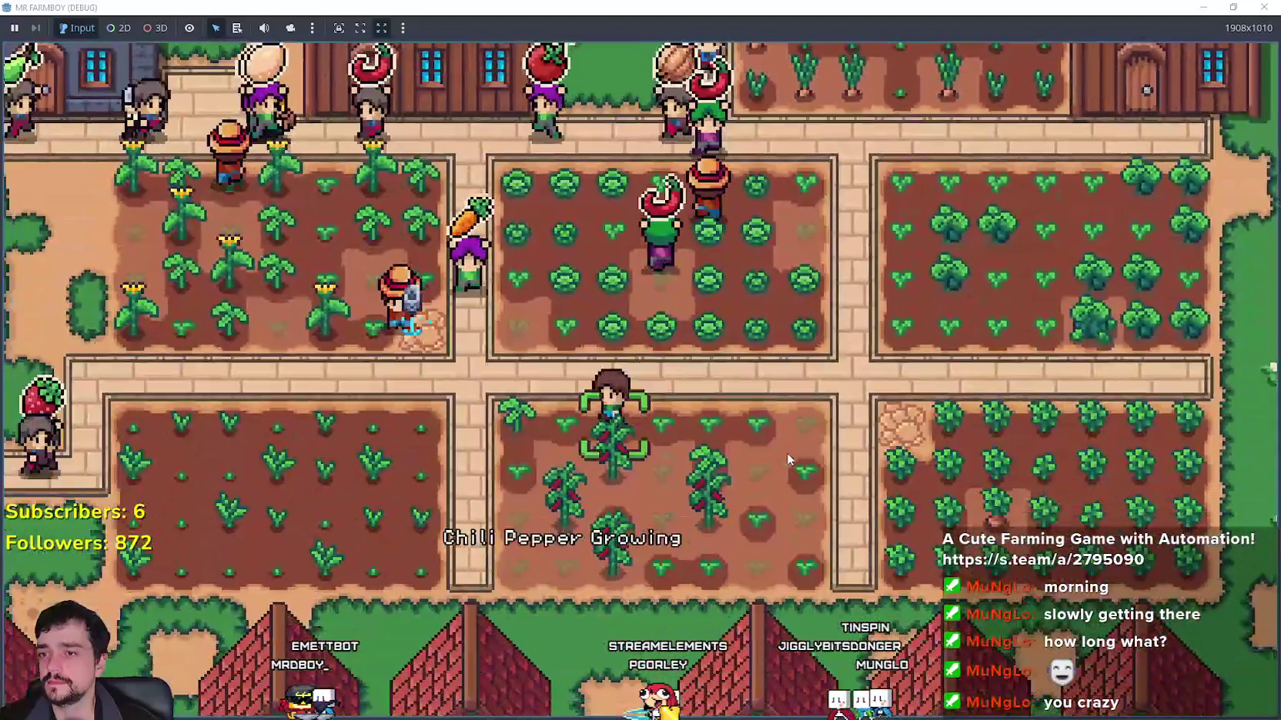
pyautogui.scroll(-5, 787, 455)
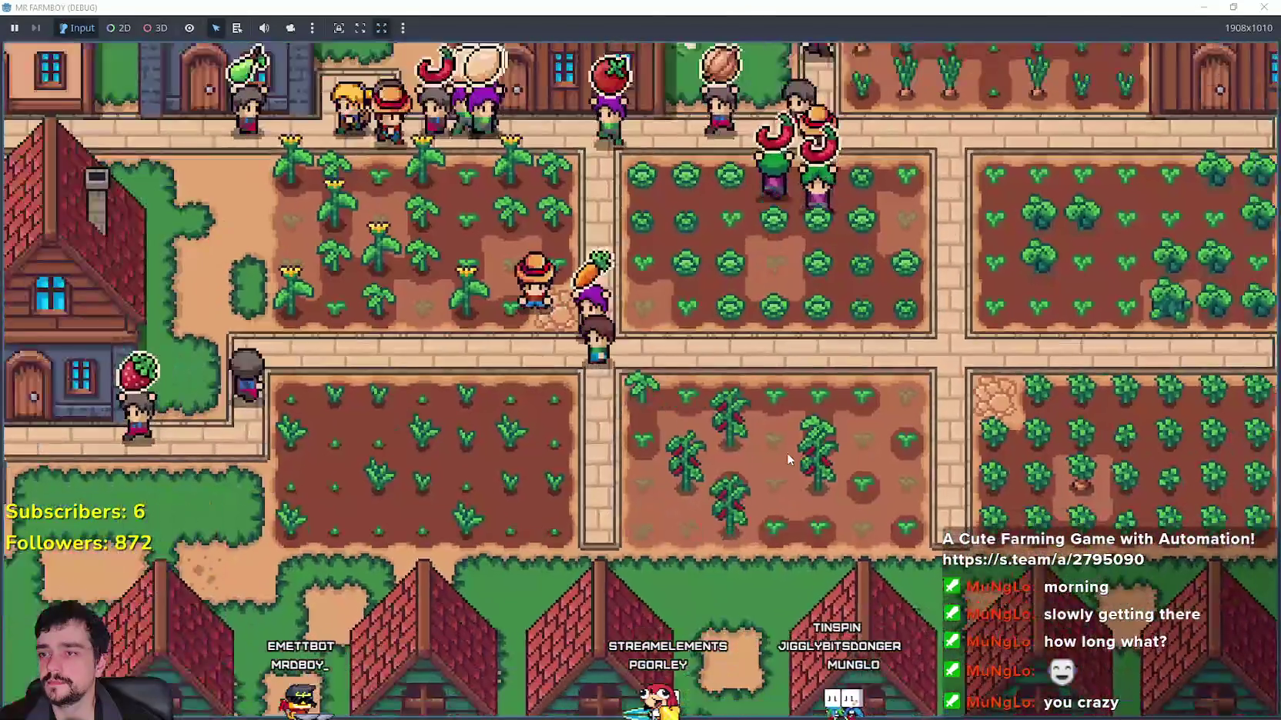
pyautogui.press('a')
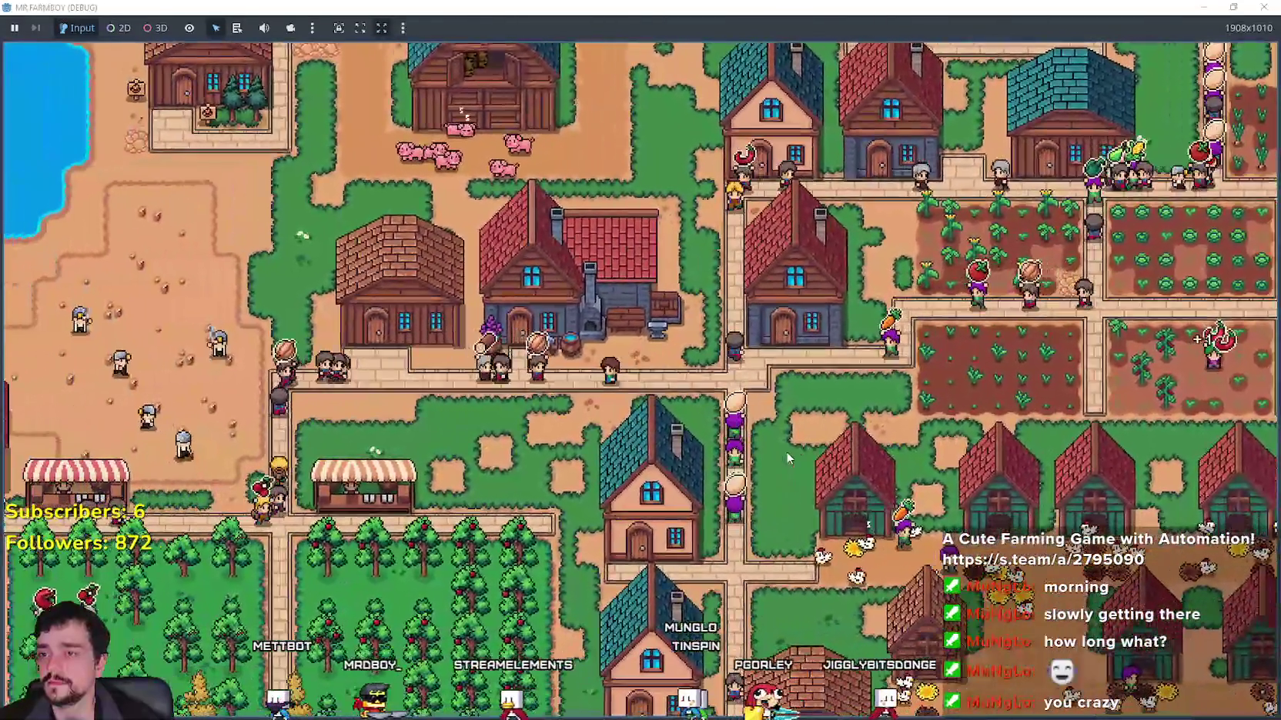
pyautogui.press('a')
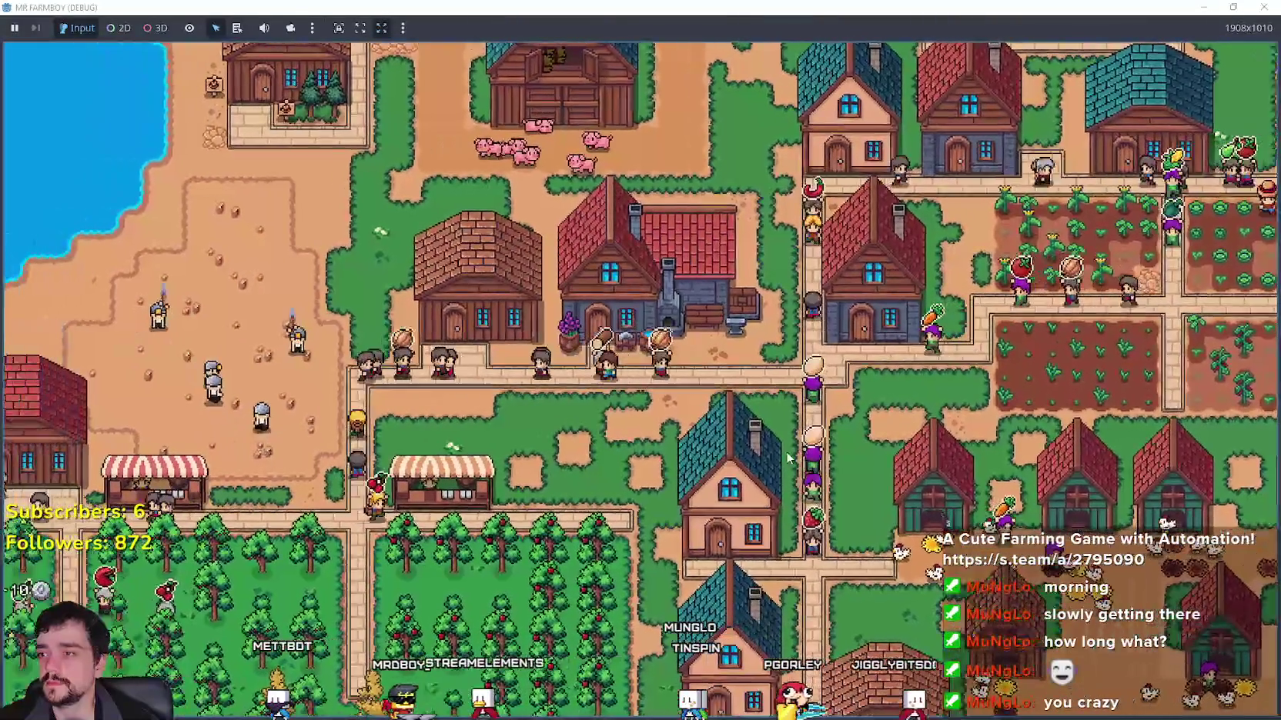
pyautogui.scroll(-5, 785, 458)
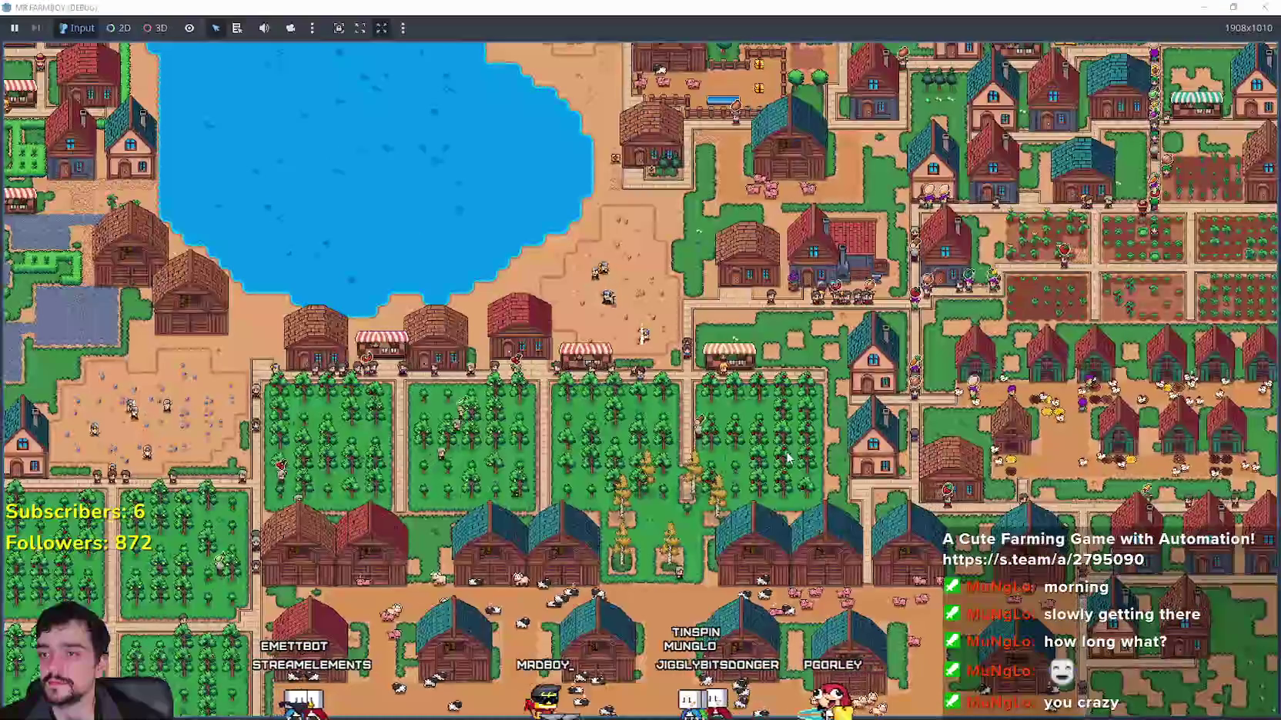
pyautogui.press('a')
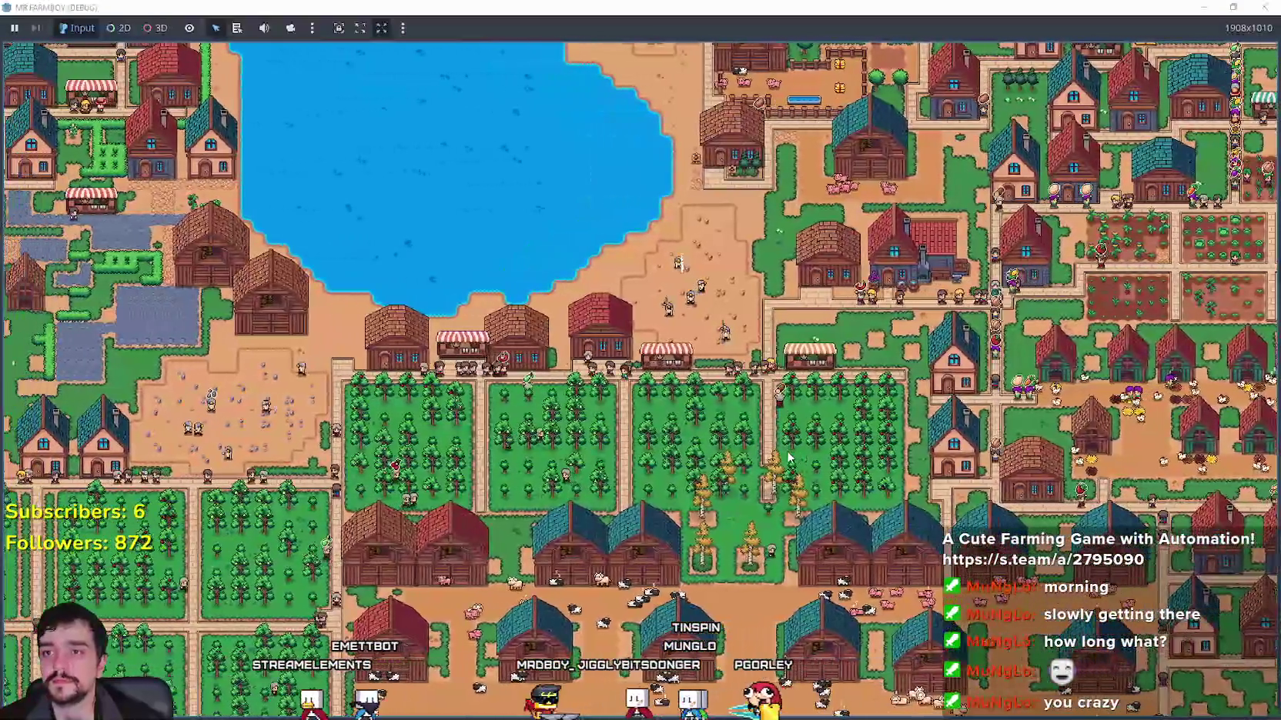
pyautogui.press('a')
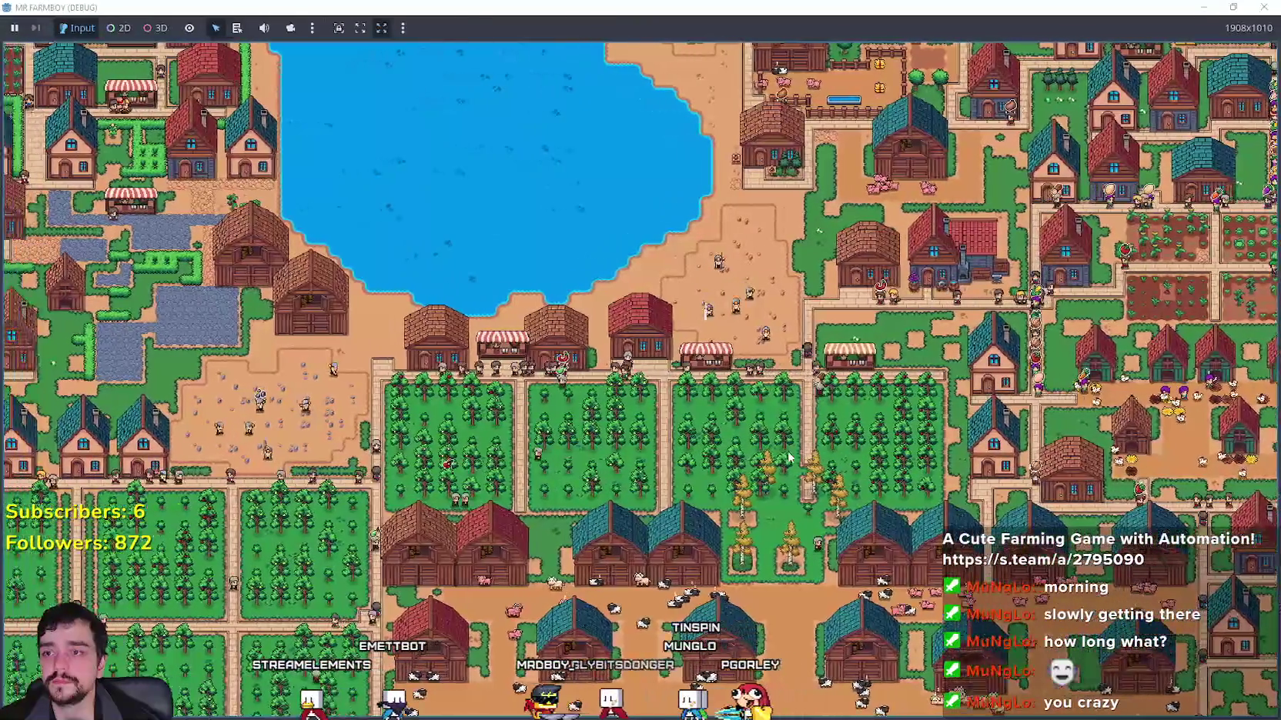
pyautogui.press('a')
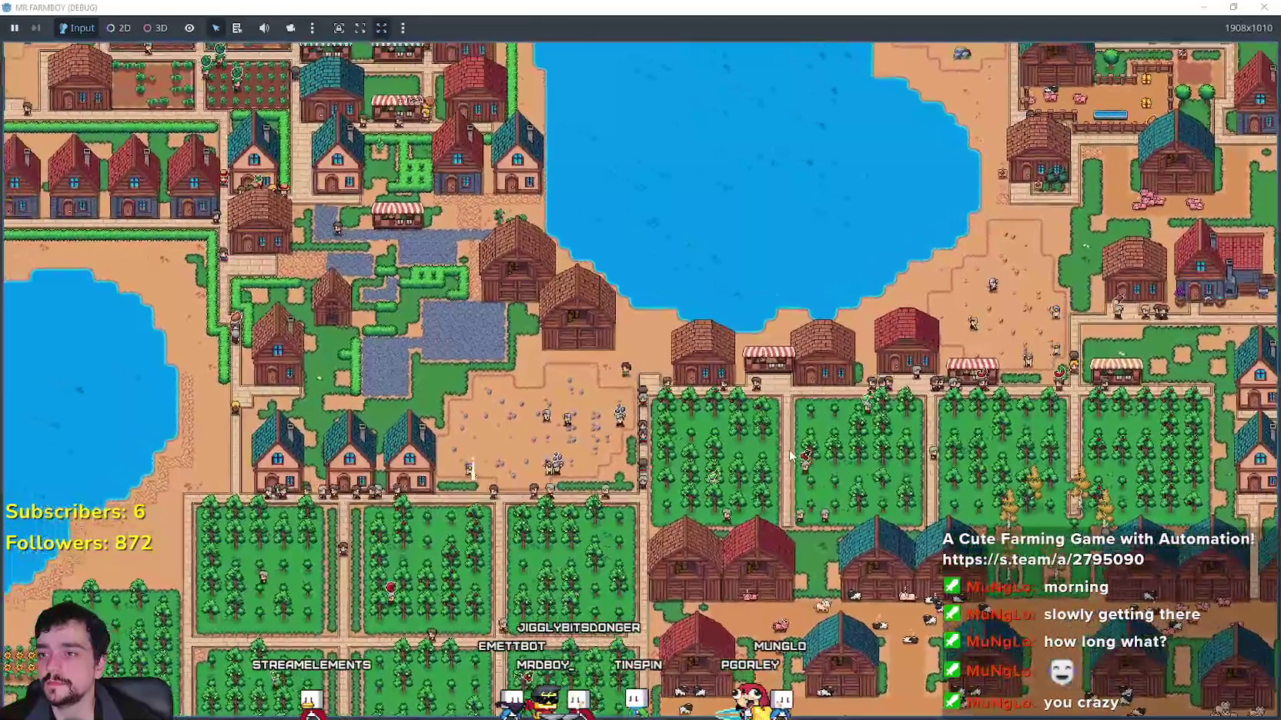
pyautogui.scroll(4, 788, 451)
# Step: Move up-left past the barns and market stalls, then pause the game to show the Stats panel
pyautogui.press('a')
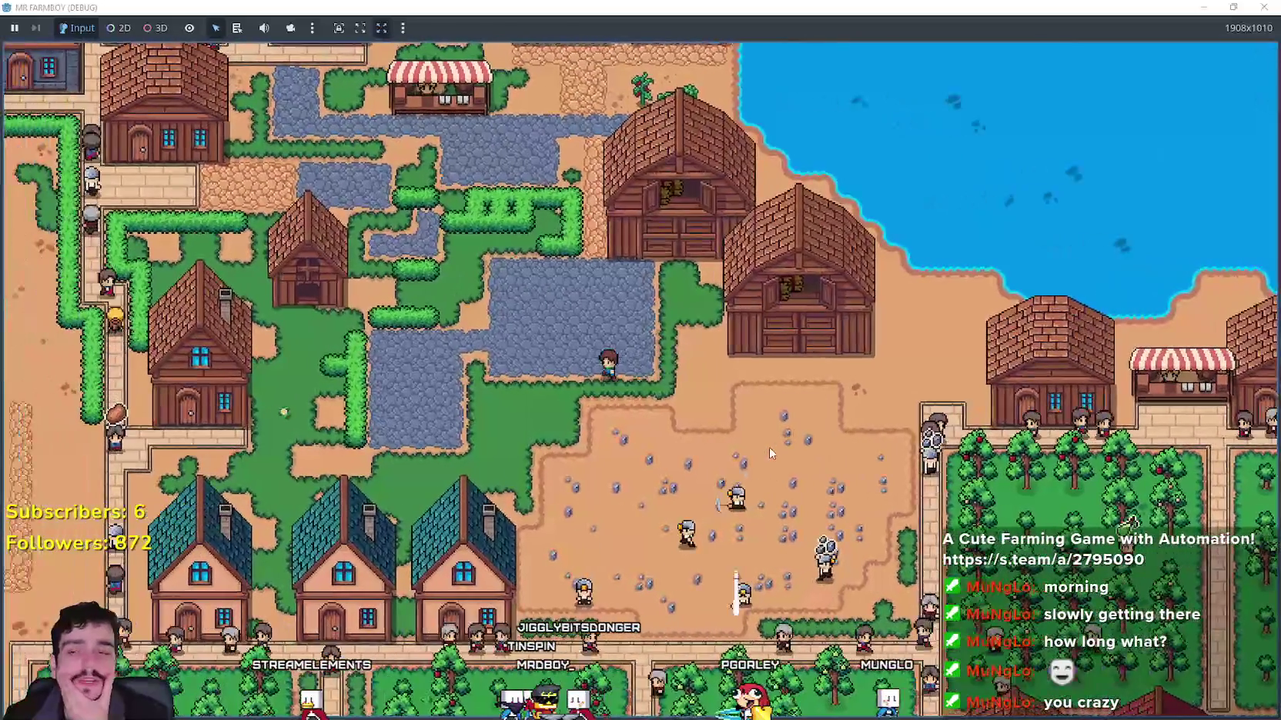
pyautogui.press('w')
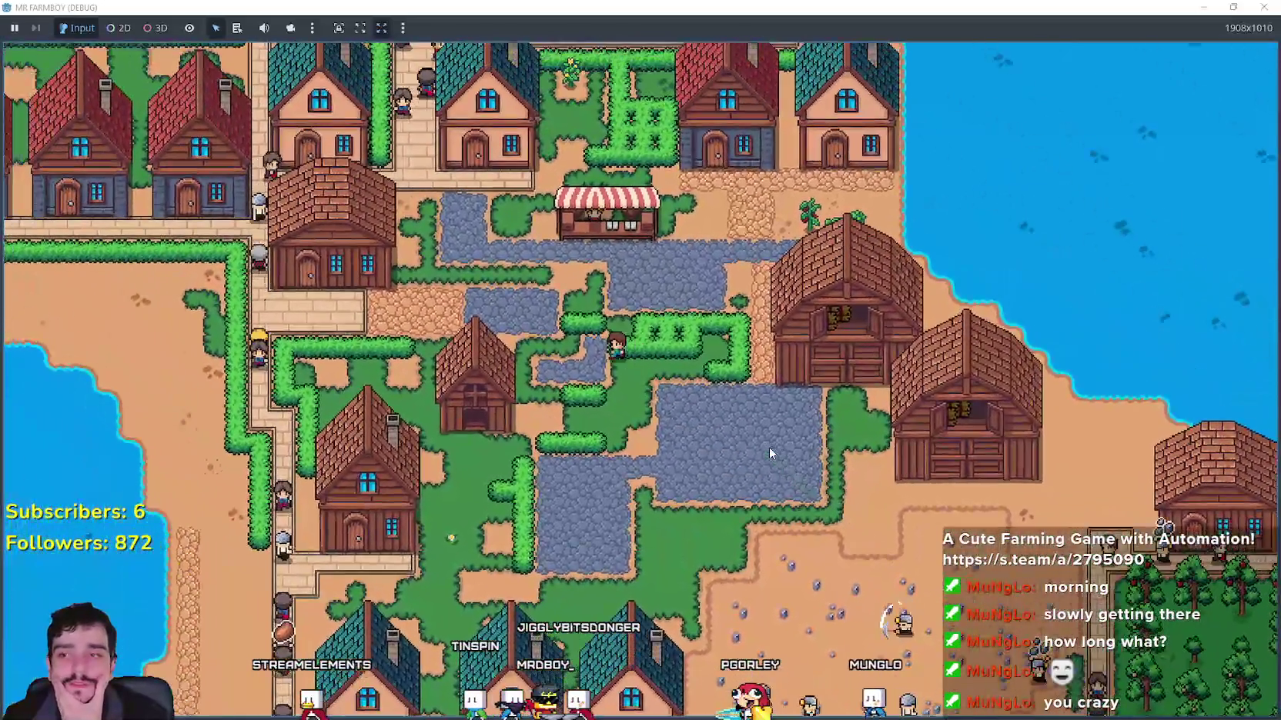
pyautogui.press('w')
pyautogui.press('a')
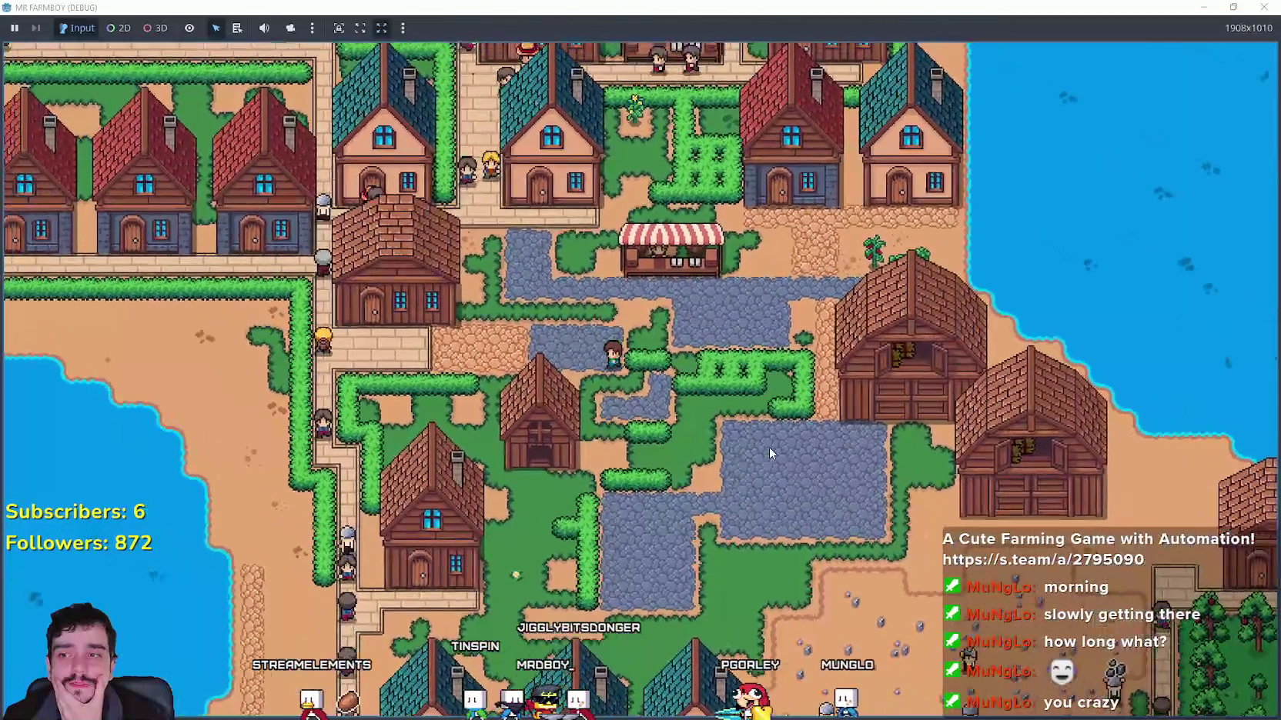
pyautogui.press('w')
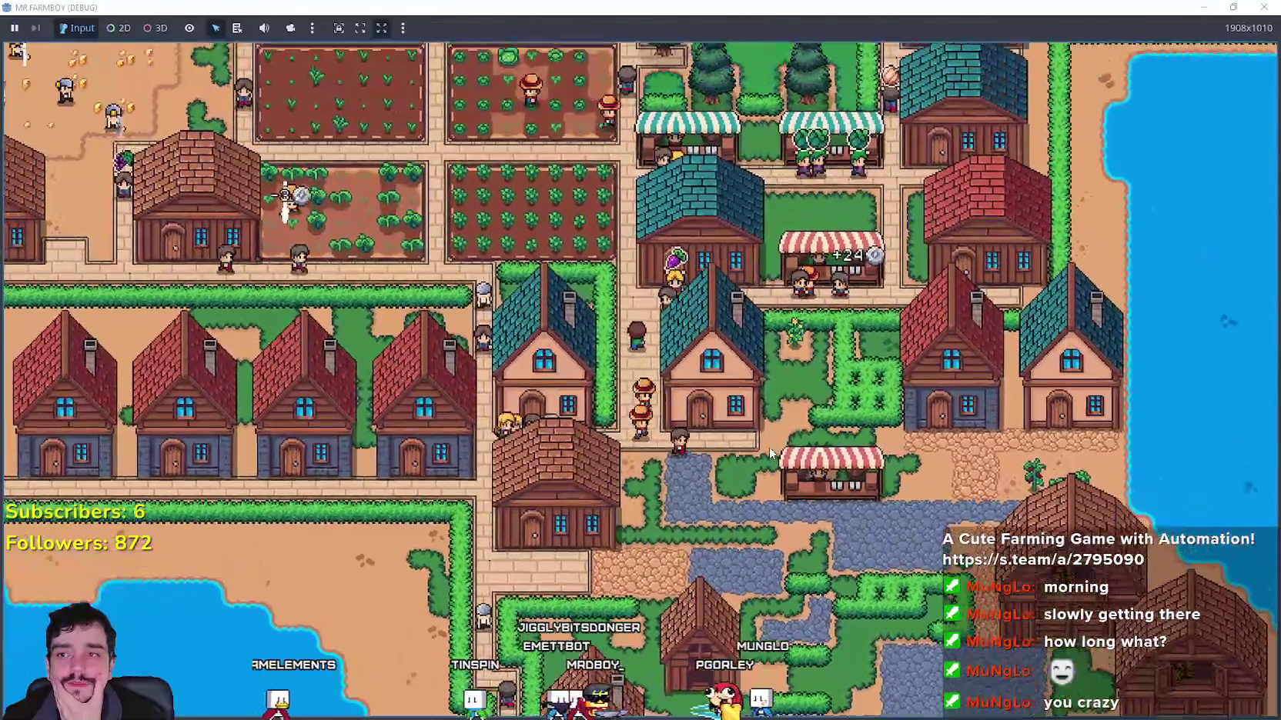
pyautogui.press('w')
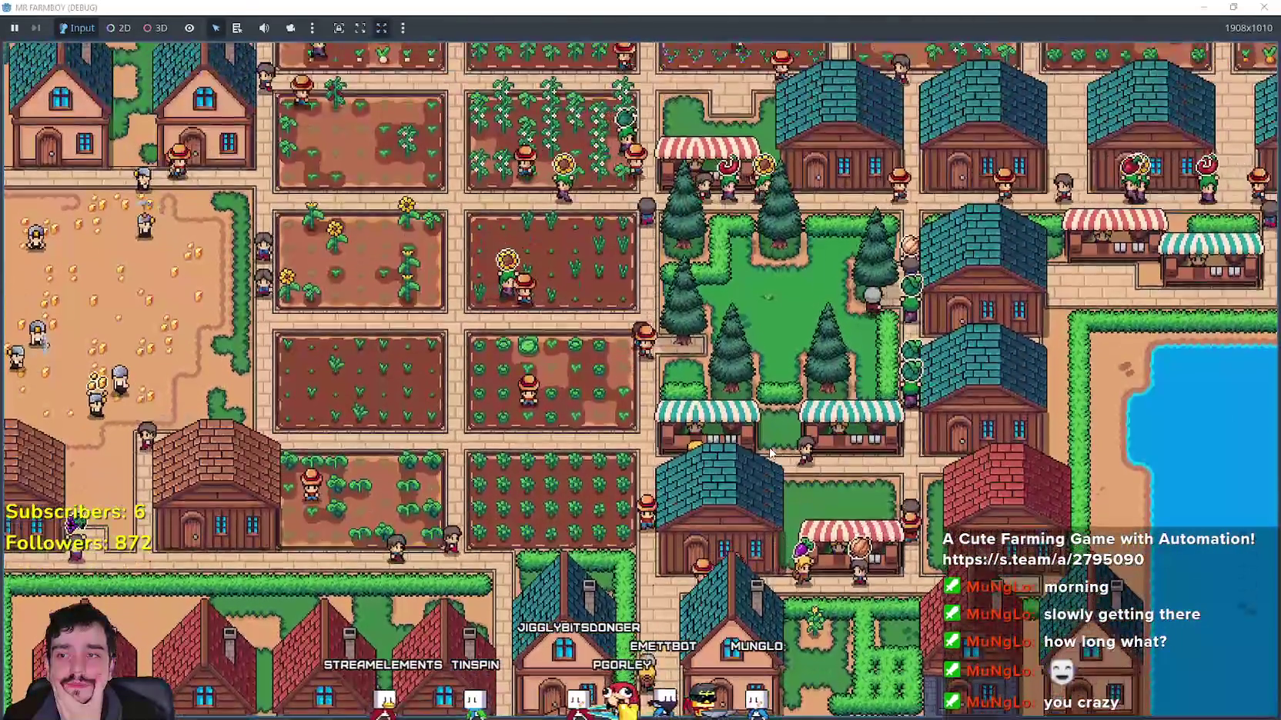
pyautogui.press('w')
pyautogui.press('d')
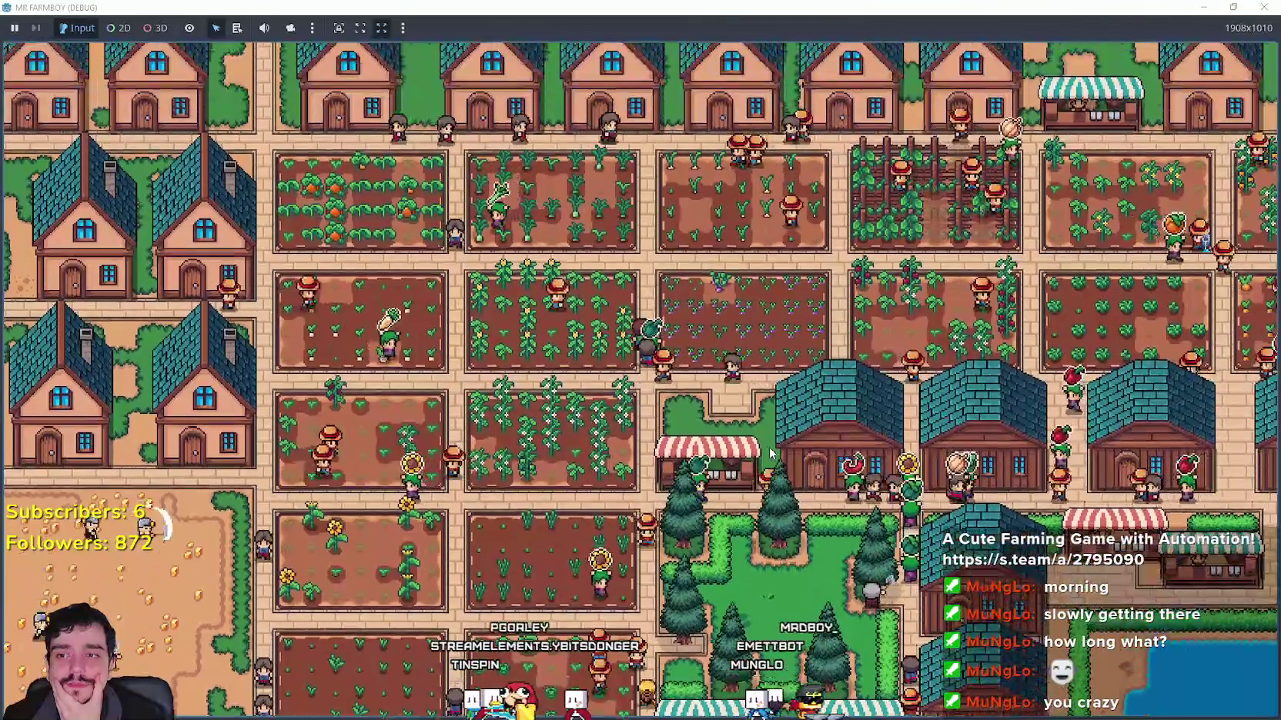
pyautogui.press('Escape')
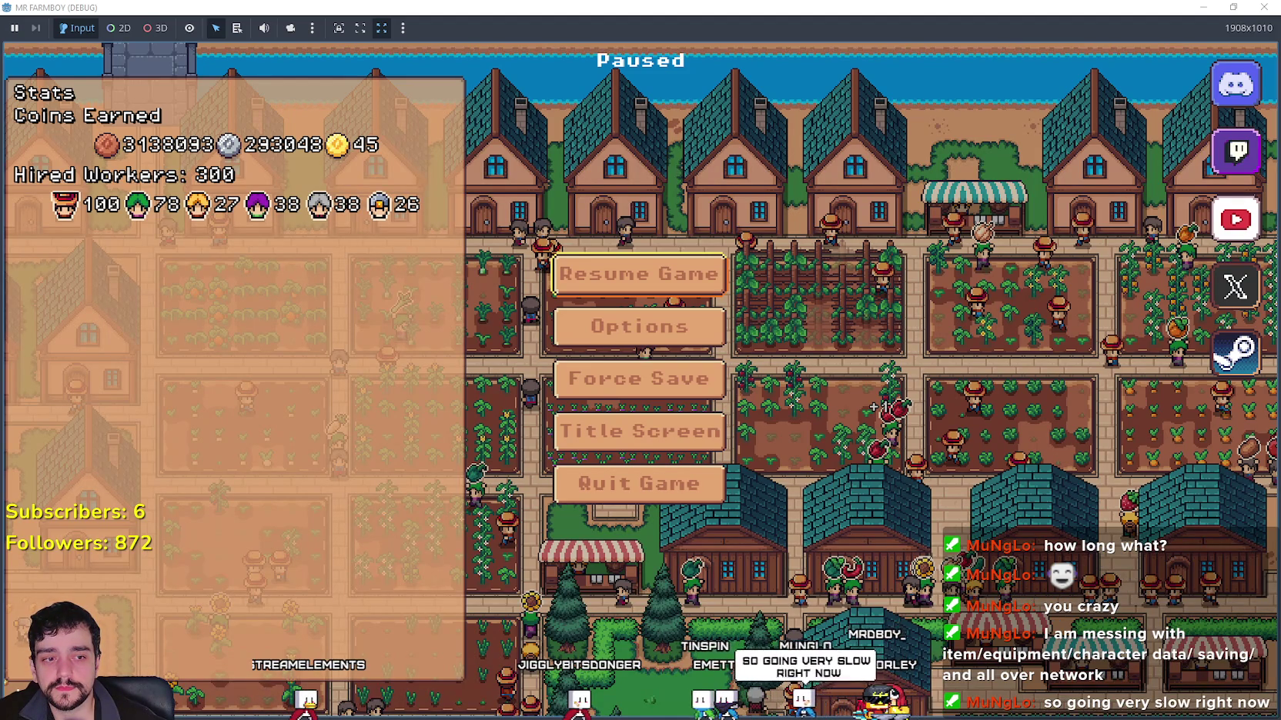
# Step: Back in the editor, delete the stray letters on line 175 and open settingsMenu.tscn via the 'setti' filter
pyautogui.hotkey('alt', 'Tab')
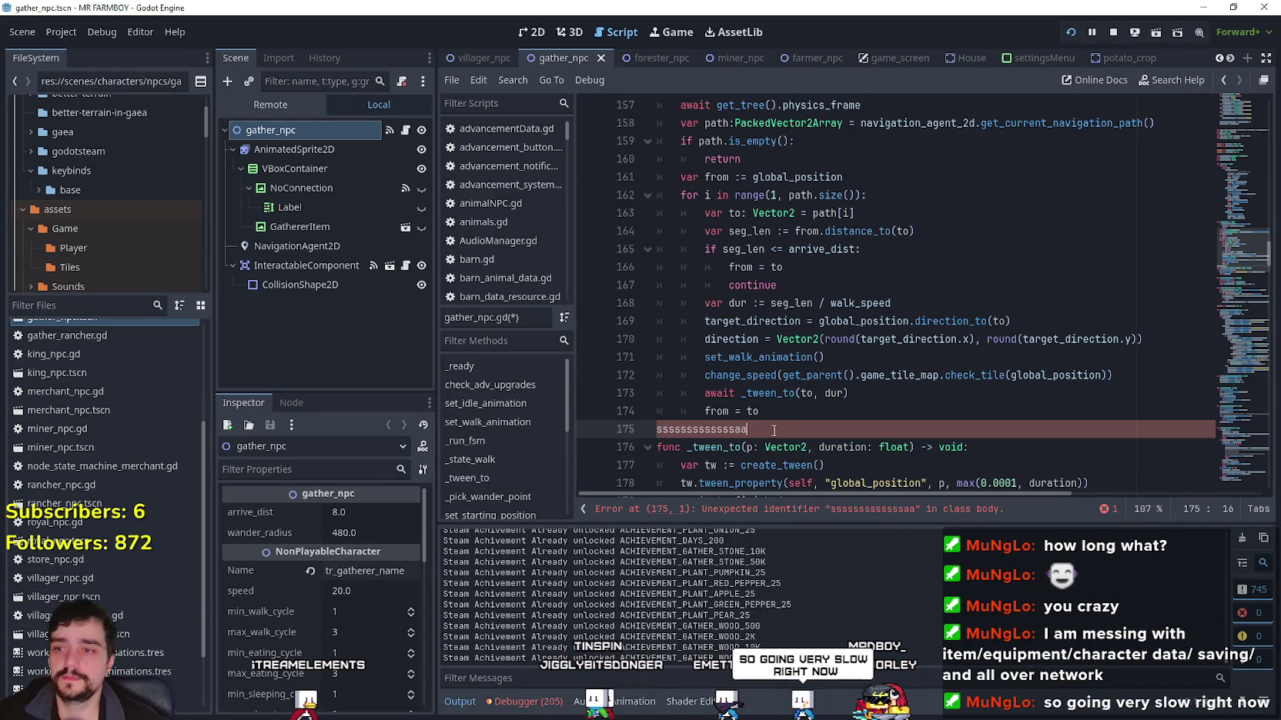
pyautogui.hotkey('ctrl', 'BackSpace')
pyautogui.click(10, 306)
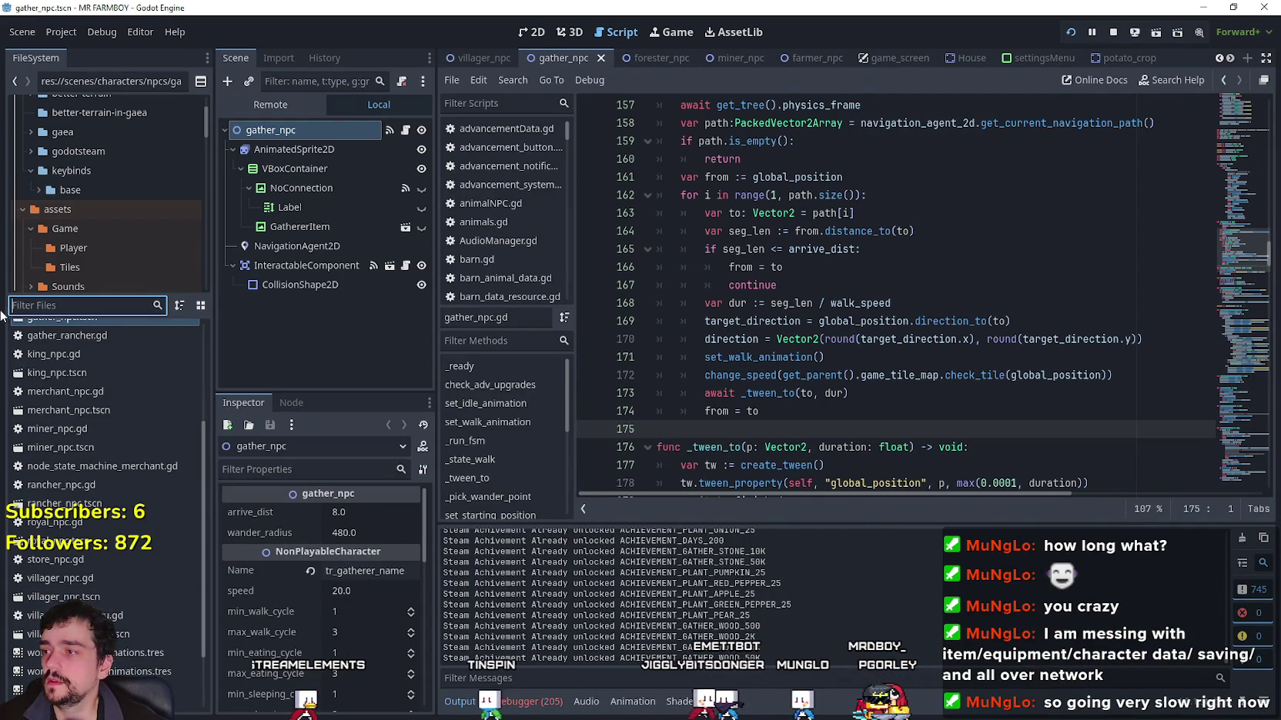
pyautogui.write('set')
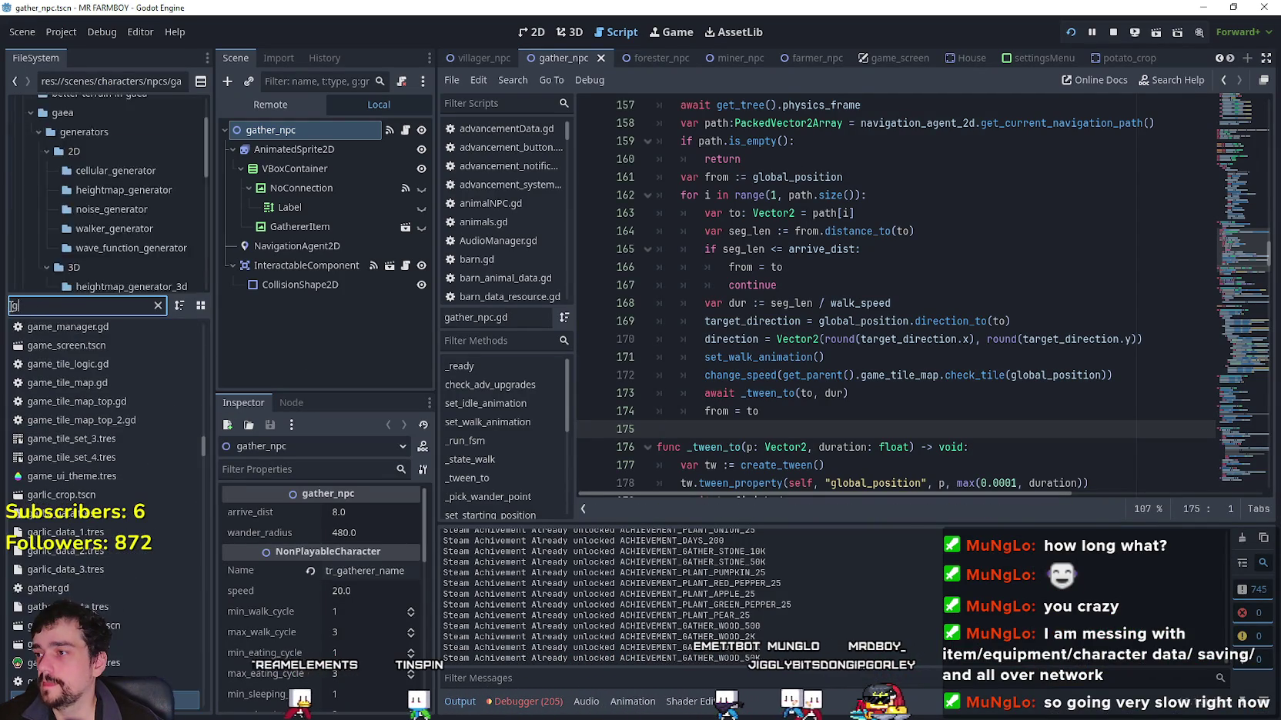
pyautogui.write('tin')
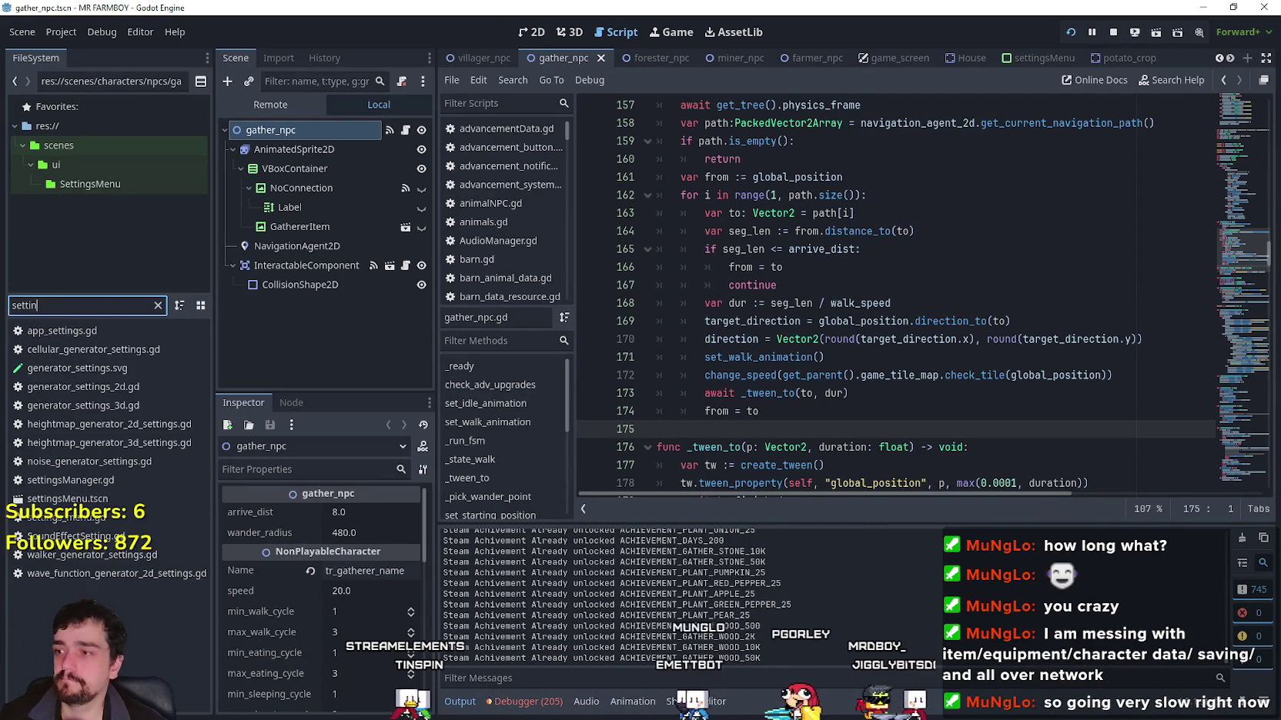
pyautogui.doubleClick(67, 499)
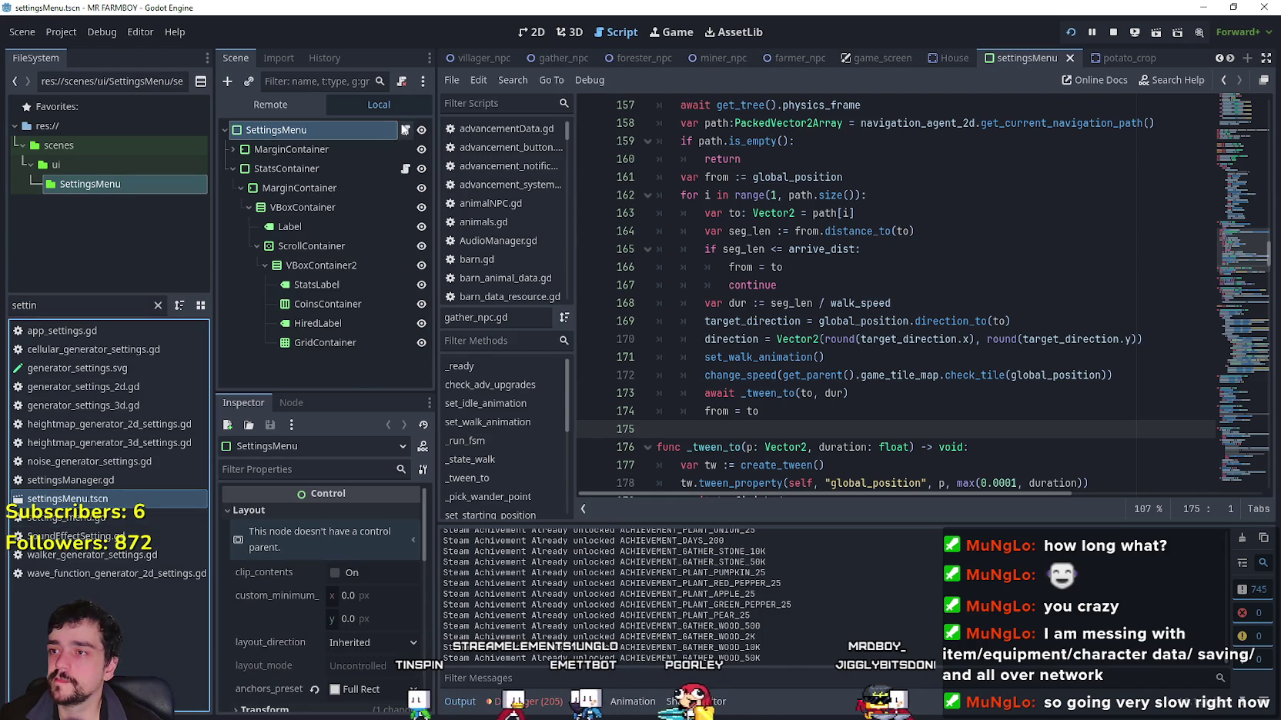
# Step: Open stats_container.gd and review its set_stats function, then resume the game
pyautogui.click(406, 168)
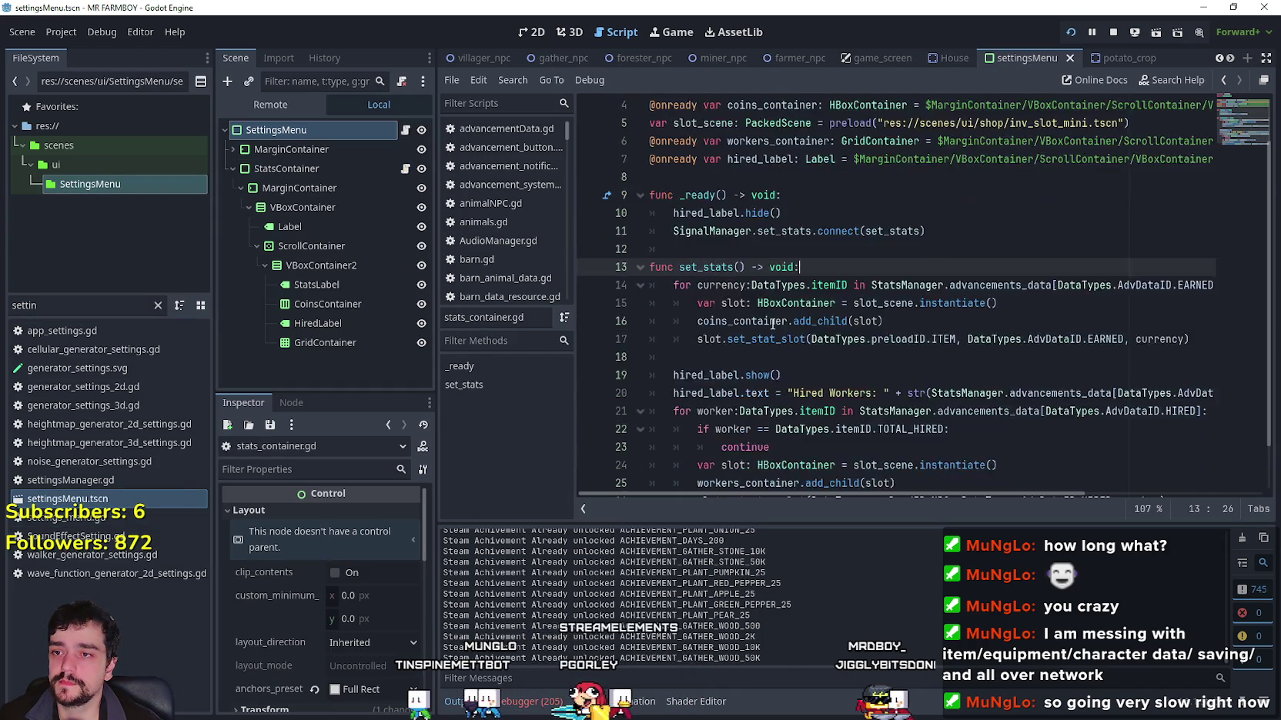
pyautogui.scroll(-1, 772, 324)
pyautogui.doubleClick(707, 213)
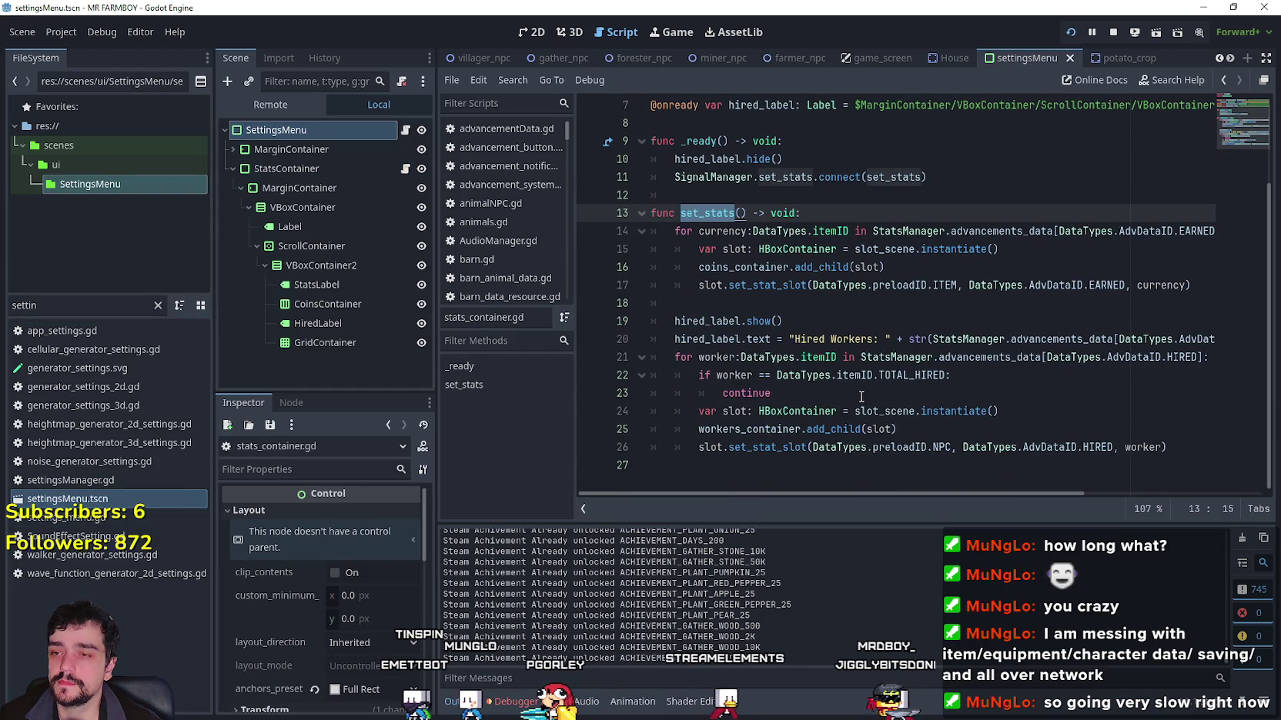
pyautogui.click(836, 470)
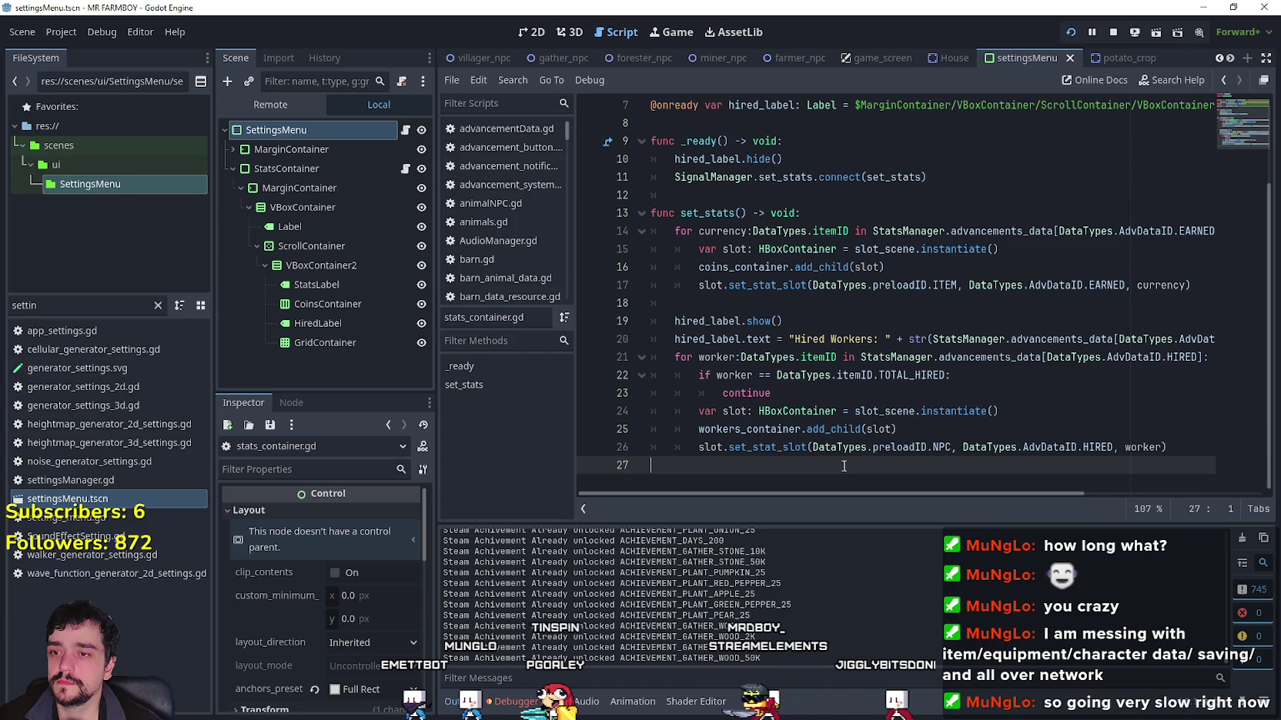
pyautogui.click(818, 212)
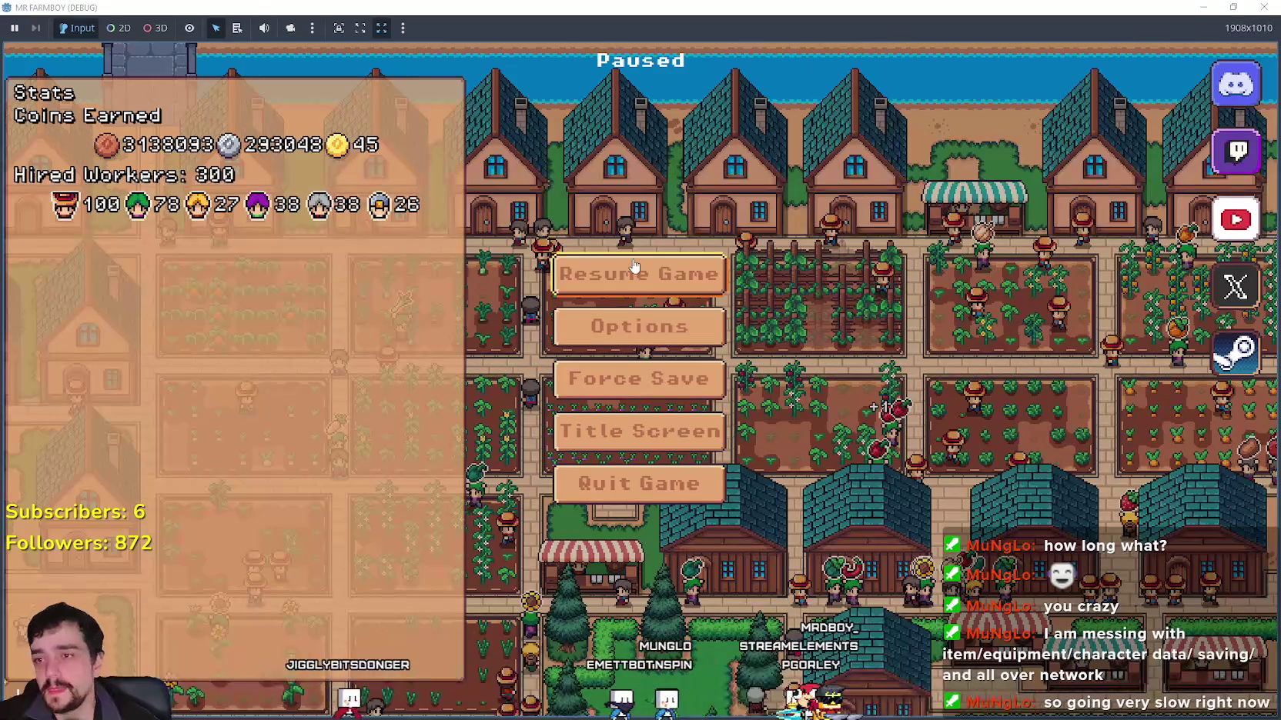
pyautogui.click(639, 274)
# Step: Zoom the view and open the market stall's trading window
pyautogui.scroll(3, 657, 309)
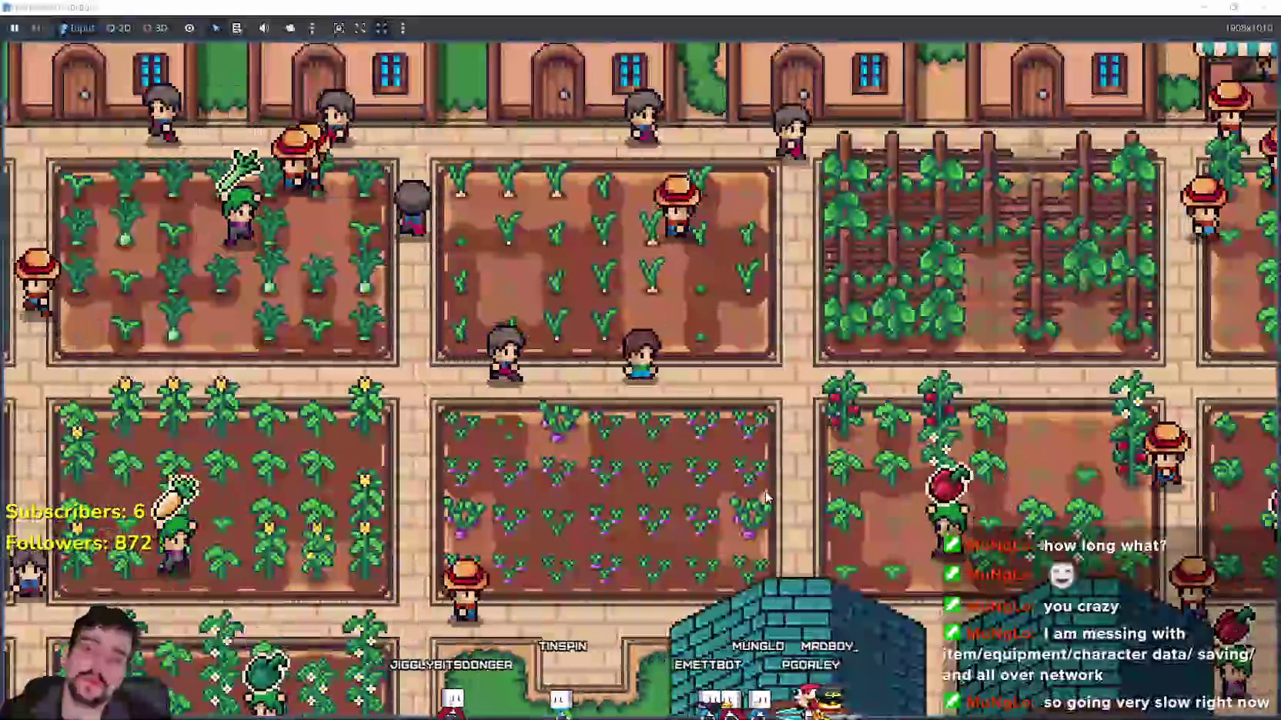
pyautogui.scroll(-3, 765, 431)
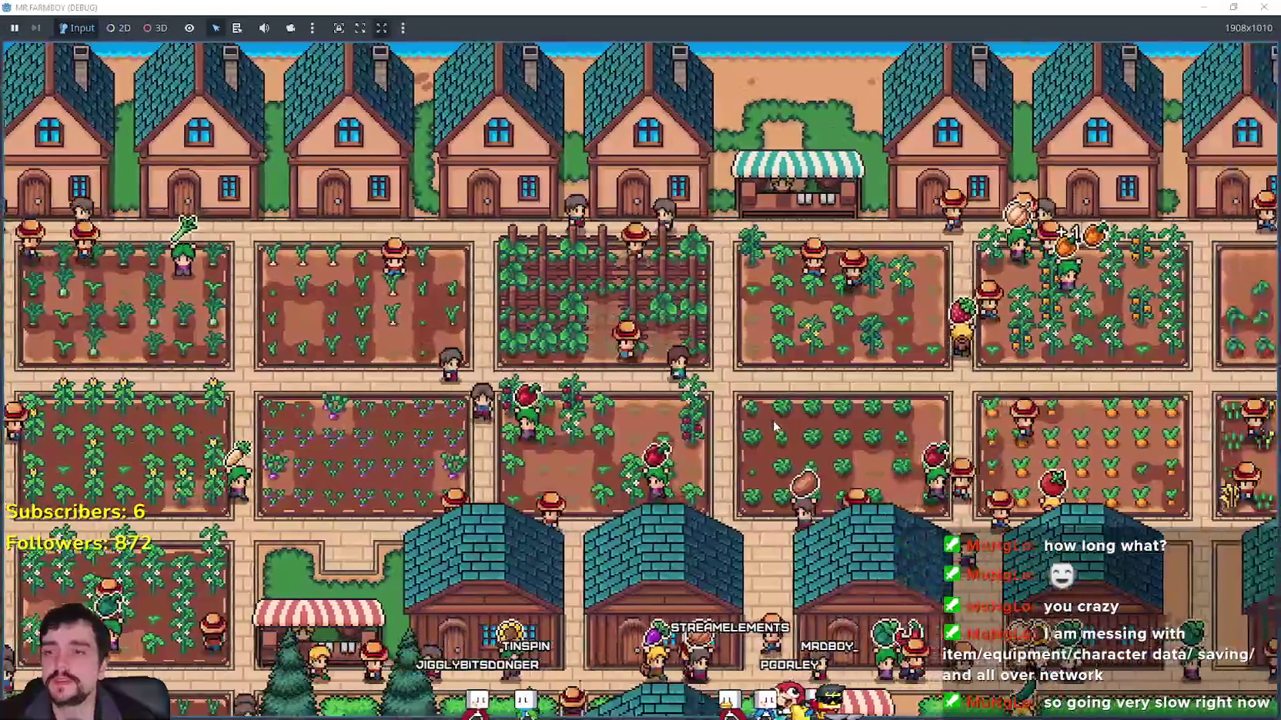
pyautogui.scroll(3, 776, 424)
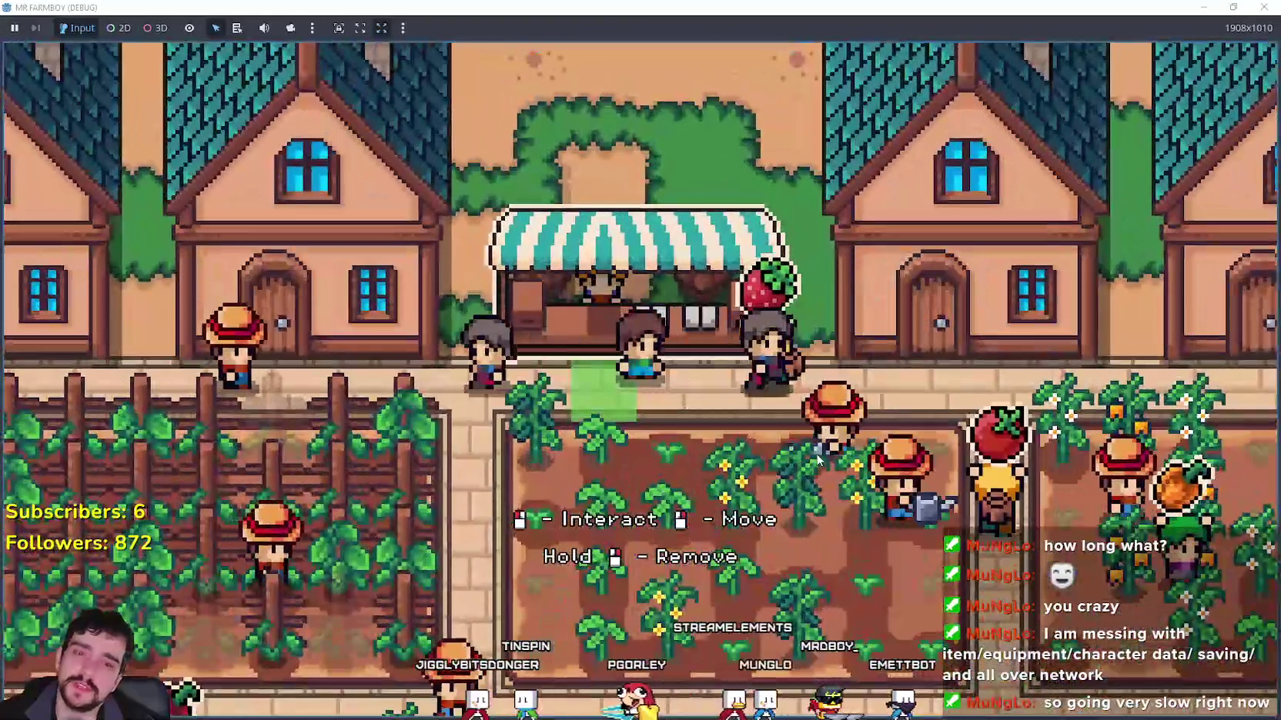
pyautogui.click(774, 292)
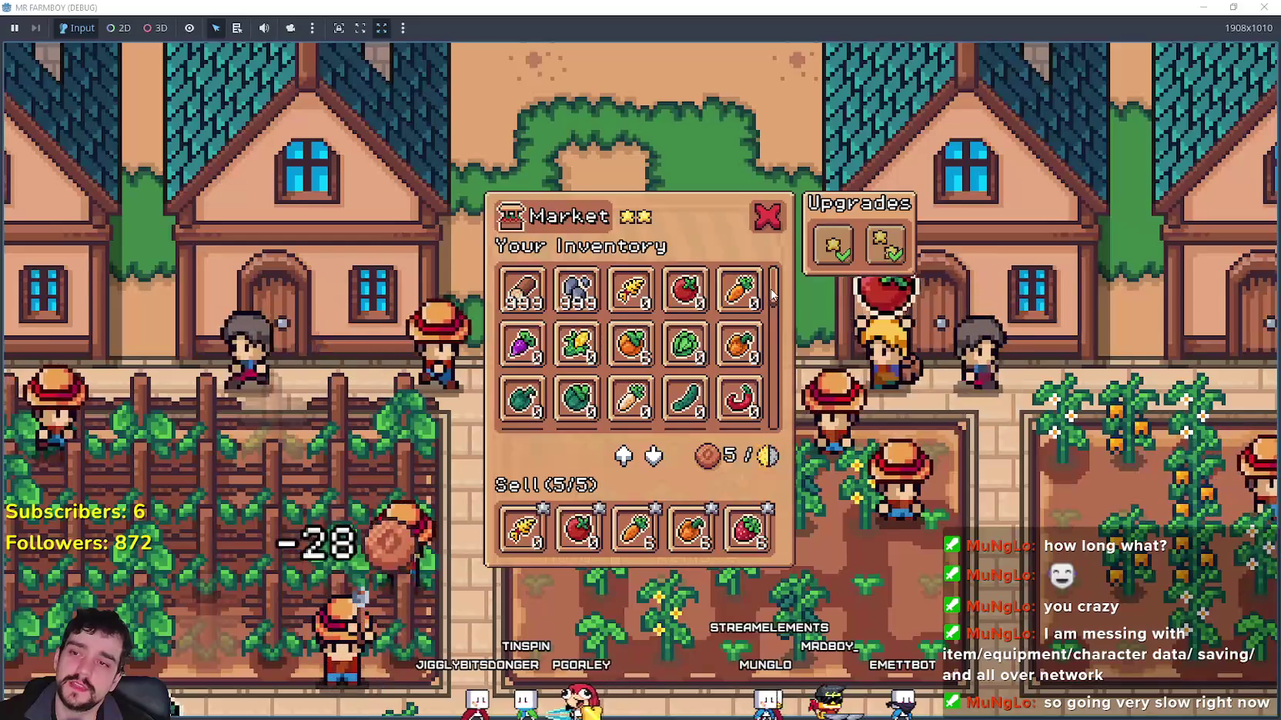
pyautogui.moveTo(775, 292); pyautogui.dragTo(799, 444)
pyautogui.scroll(5, 631, 354)
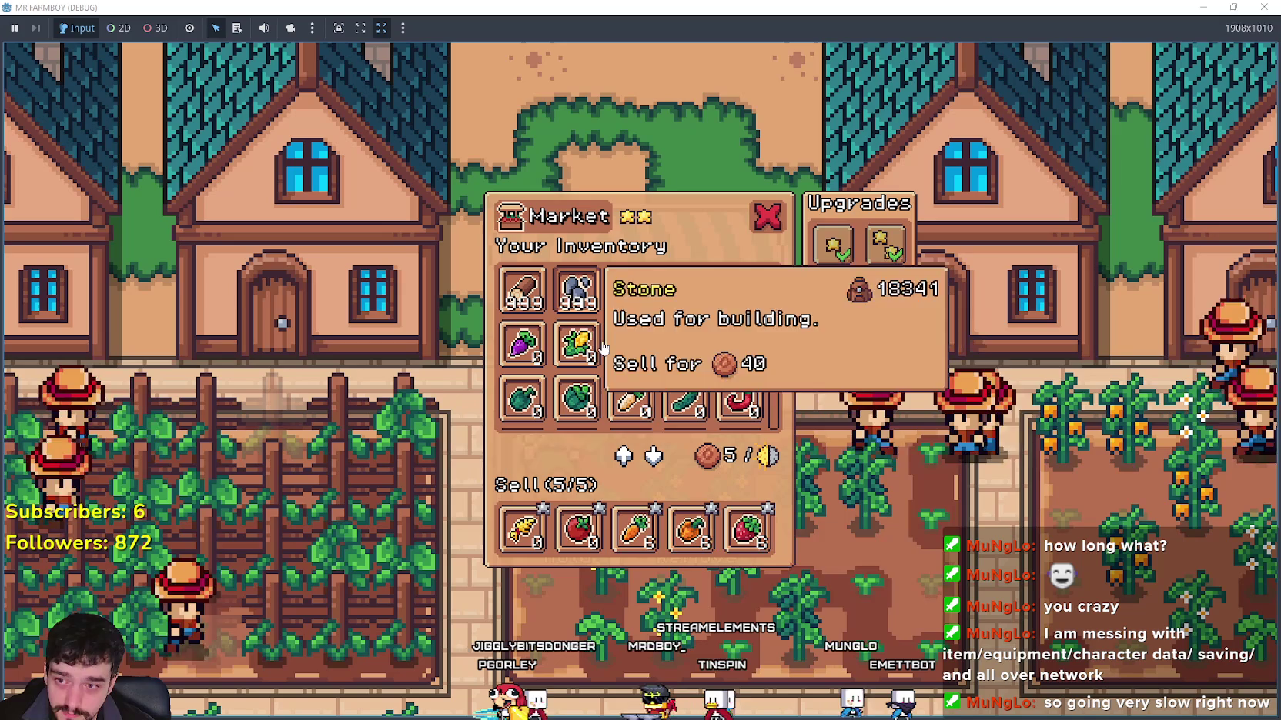
# Step: Walk between the houses and the market, checking each house's hireable workers and the market inventory
pyautogui.press('d')
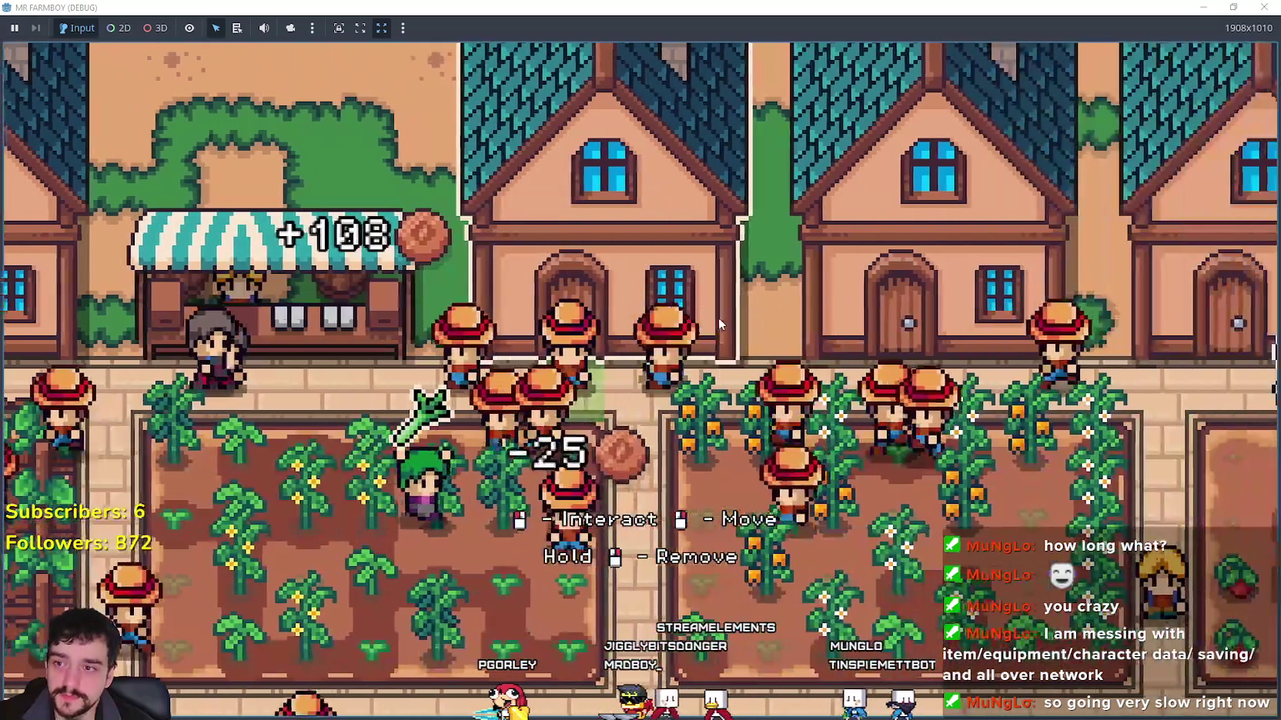
pyautogui.press('e')
pyautogui.press('a')
pyautogui.press('e')
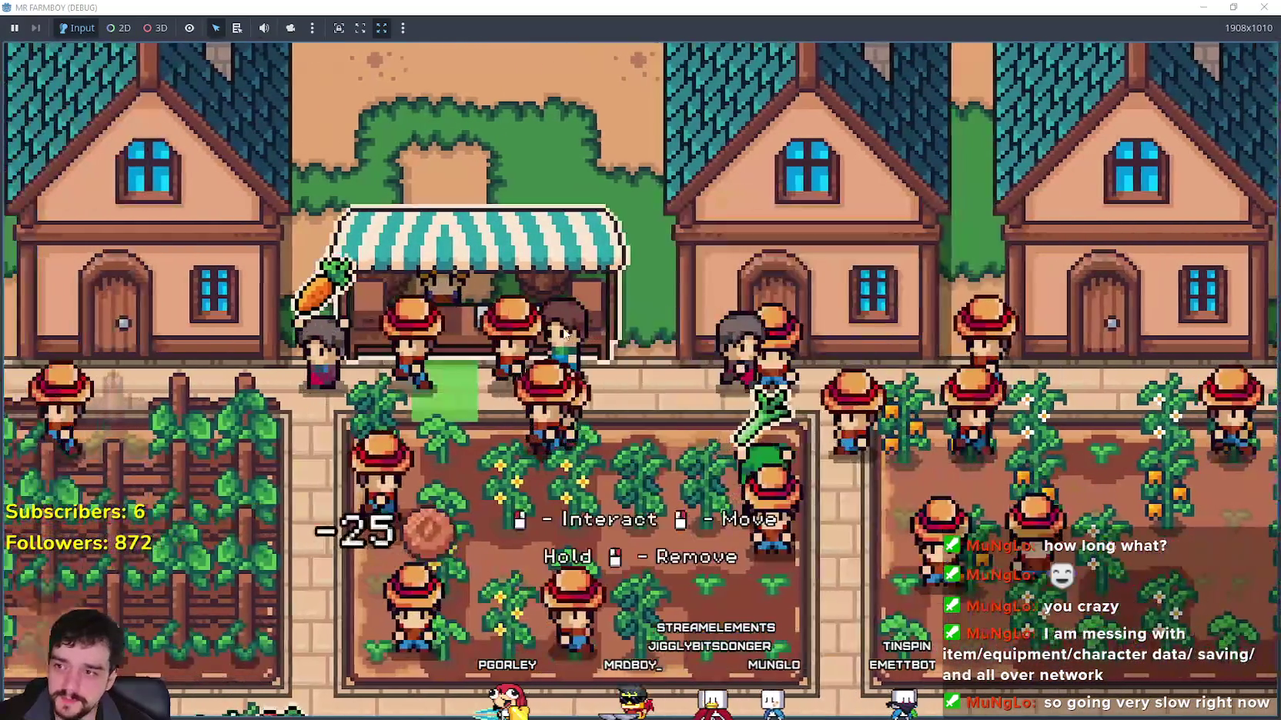
pyautogui.press('d')
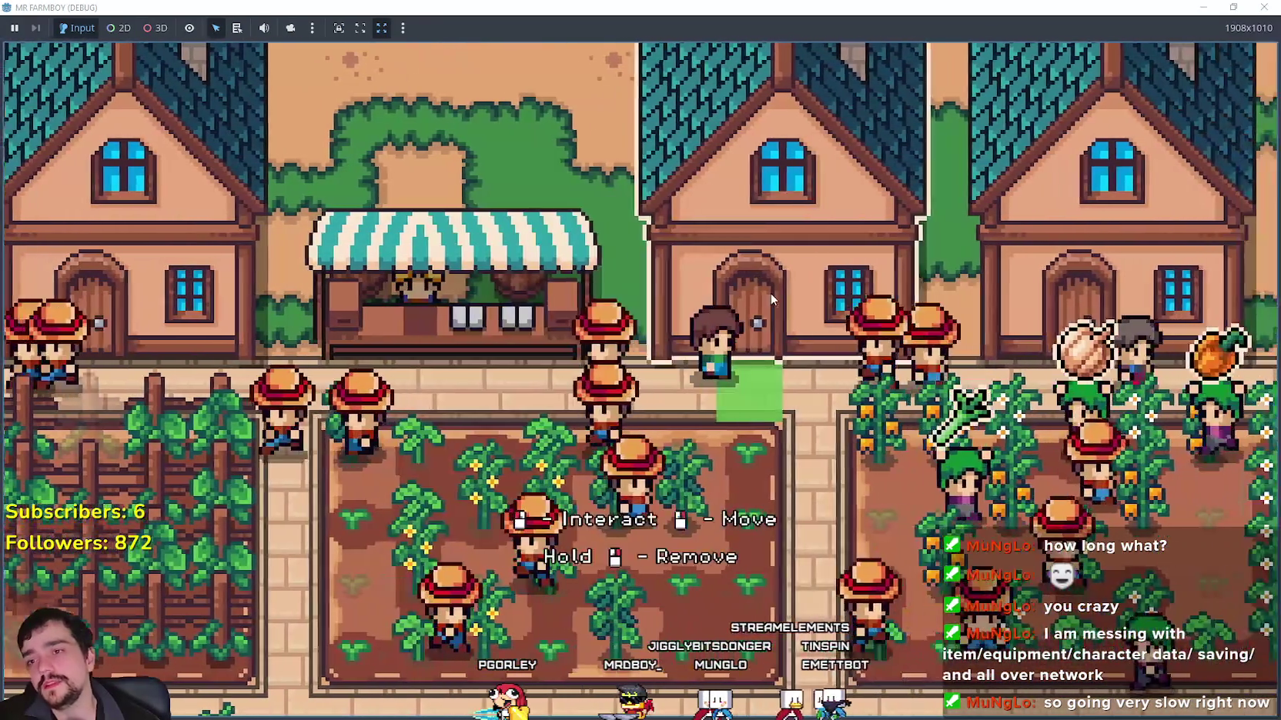
pyautogui.press('e')
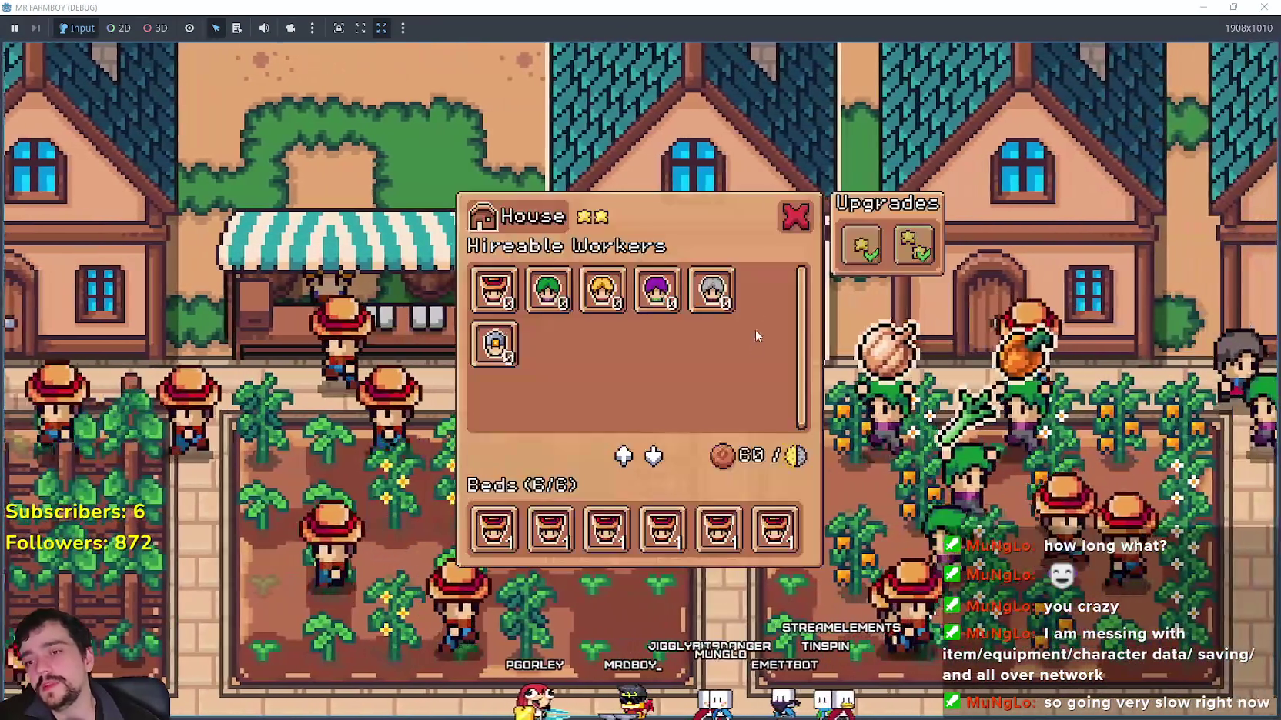
pyautogui.press('d')
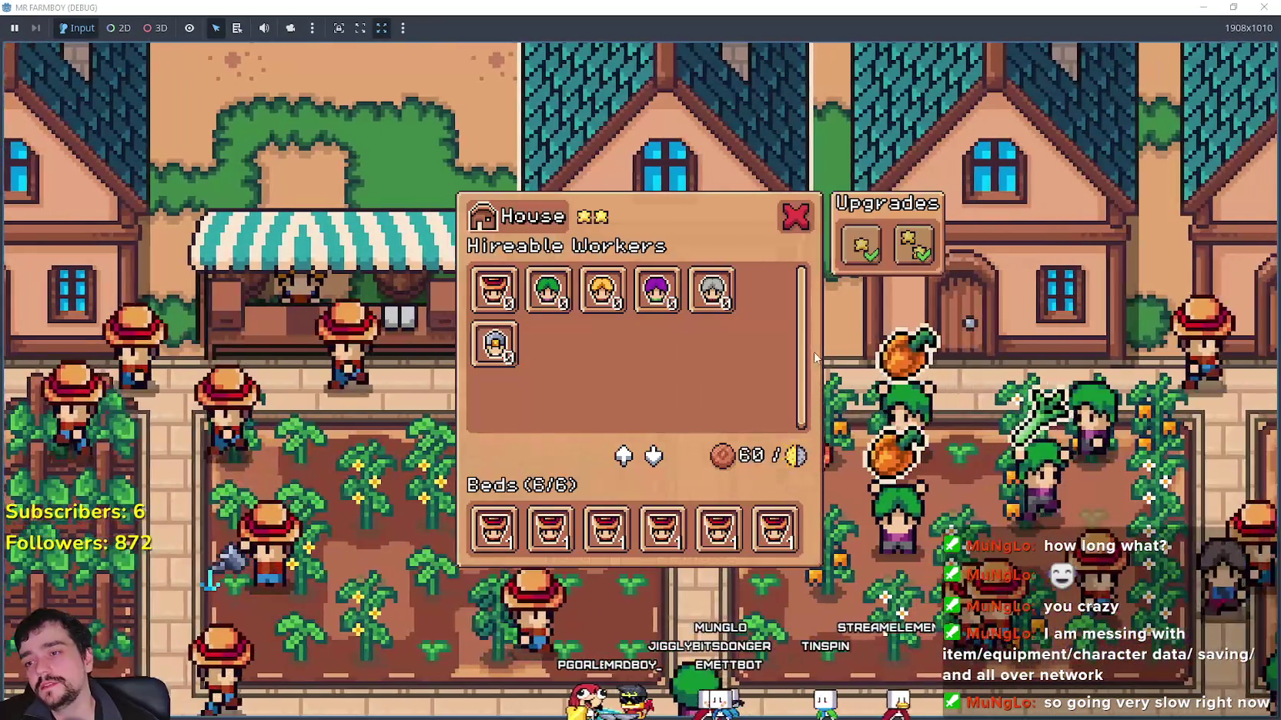
pyautogui.press('e')
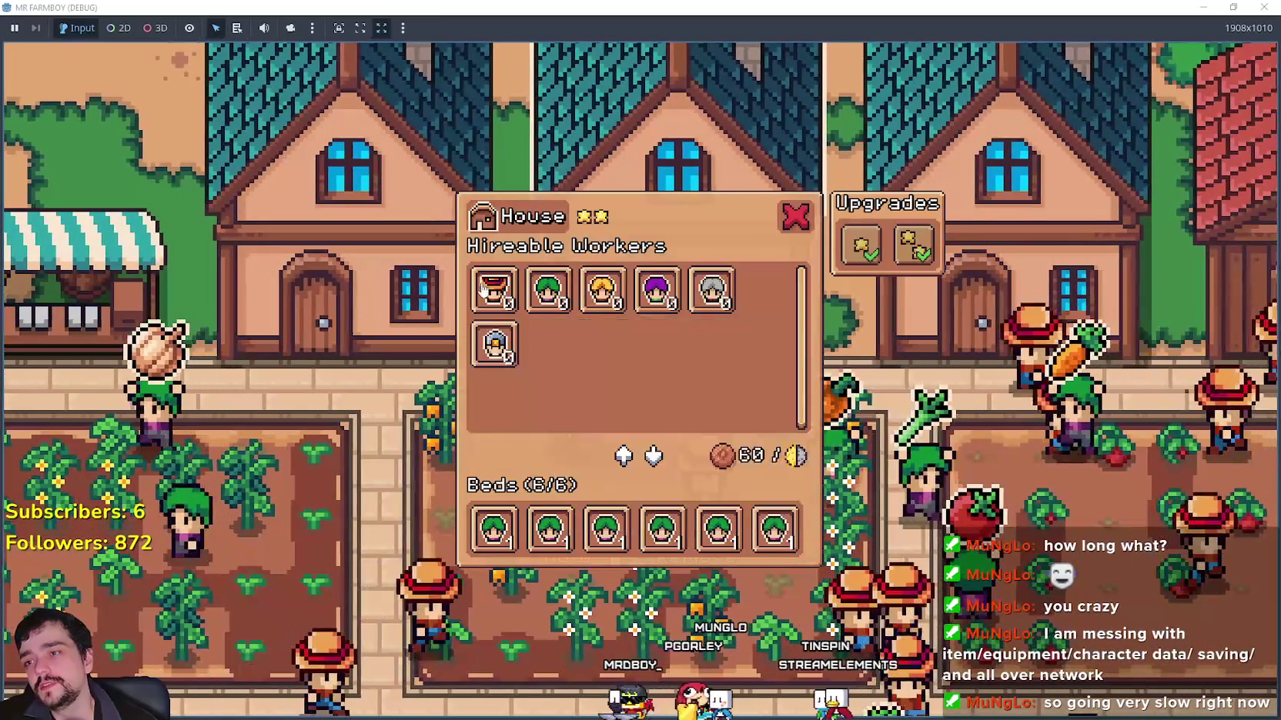
pyautogui.press('a')
pyautogui.press('e')
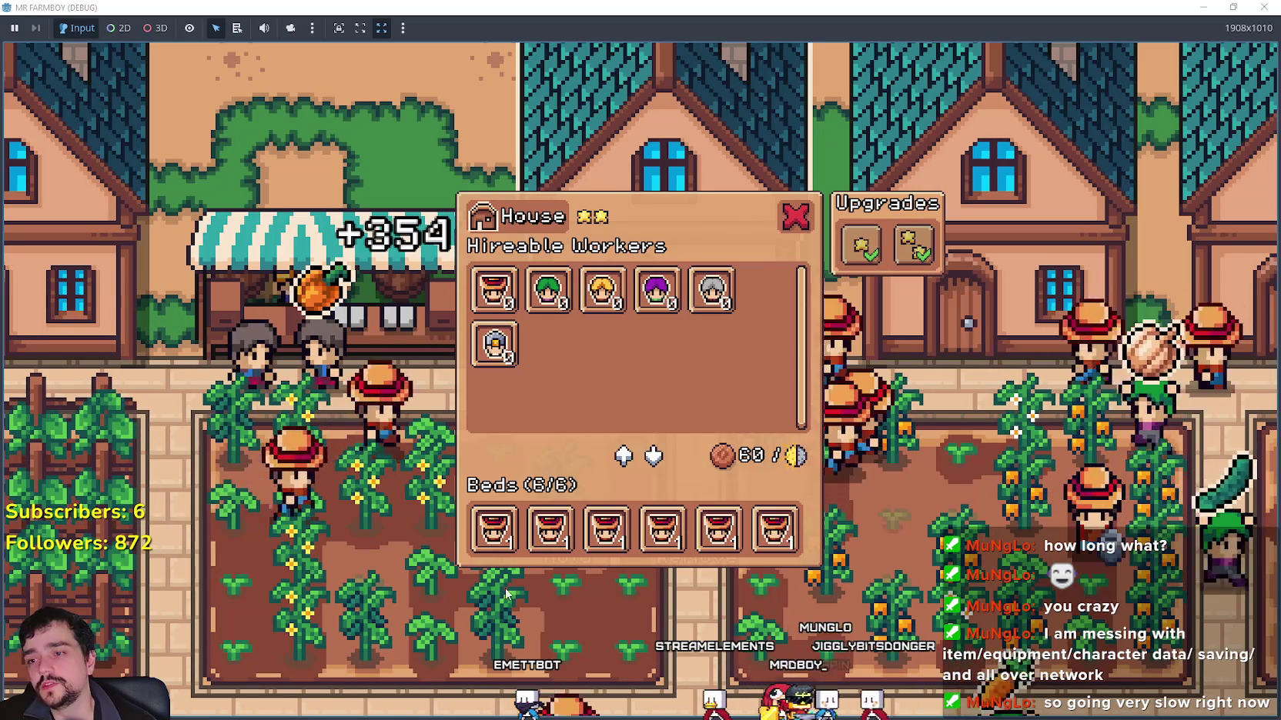
# Step: Walk left back to the market, then right to the red brick building
pyautogui.moveTo(616, 305)
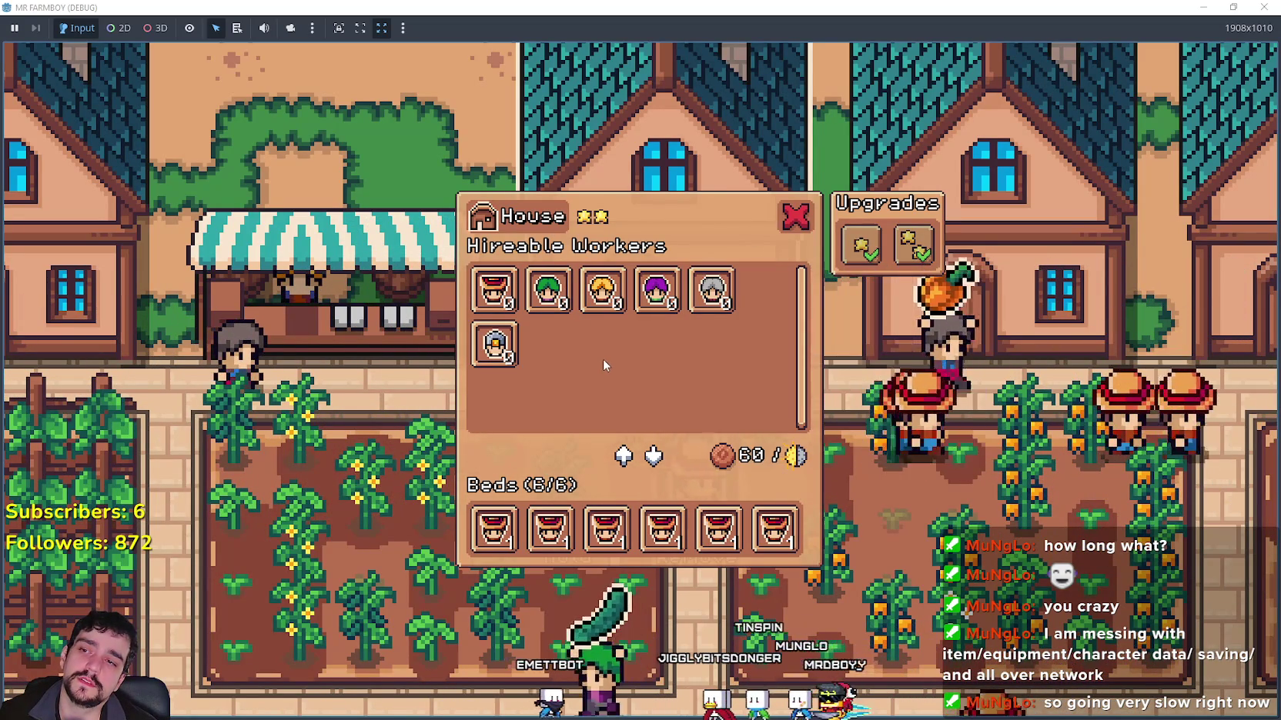
pyautogui.moveTo(504, 290)
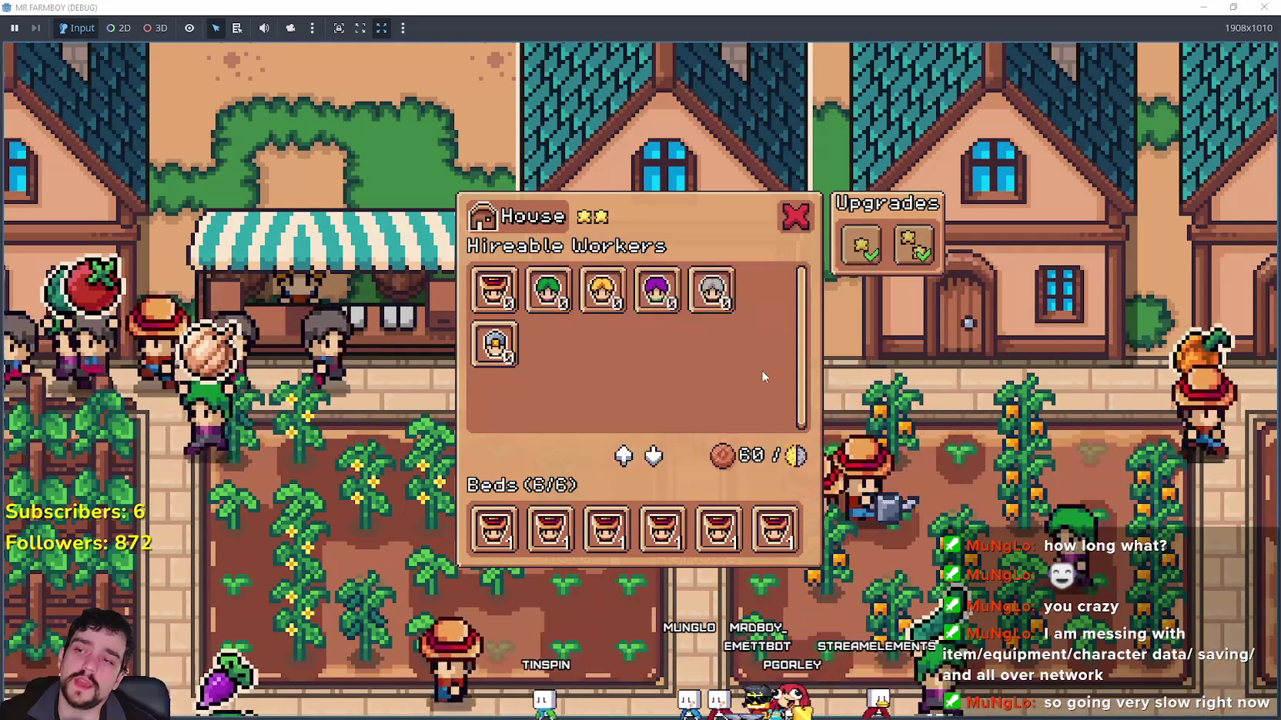
pyautogui.press('Left')
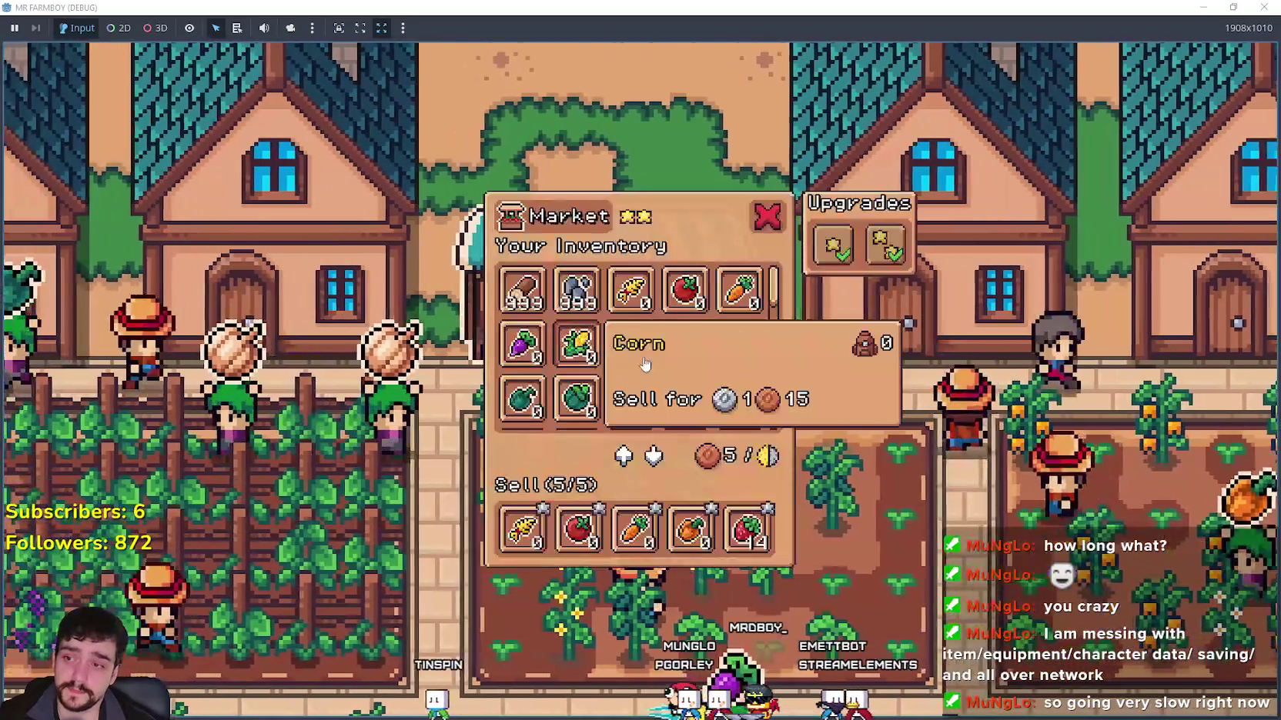
pyautogui.scroll(-5, 758, 361)
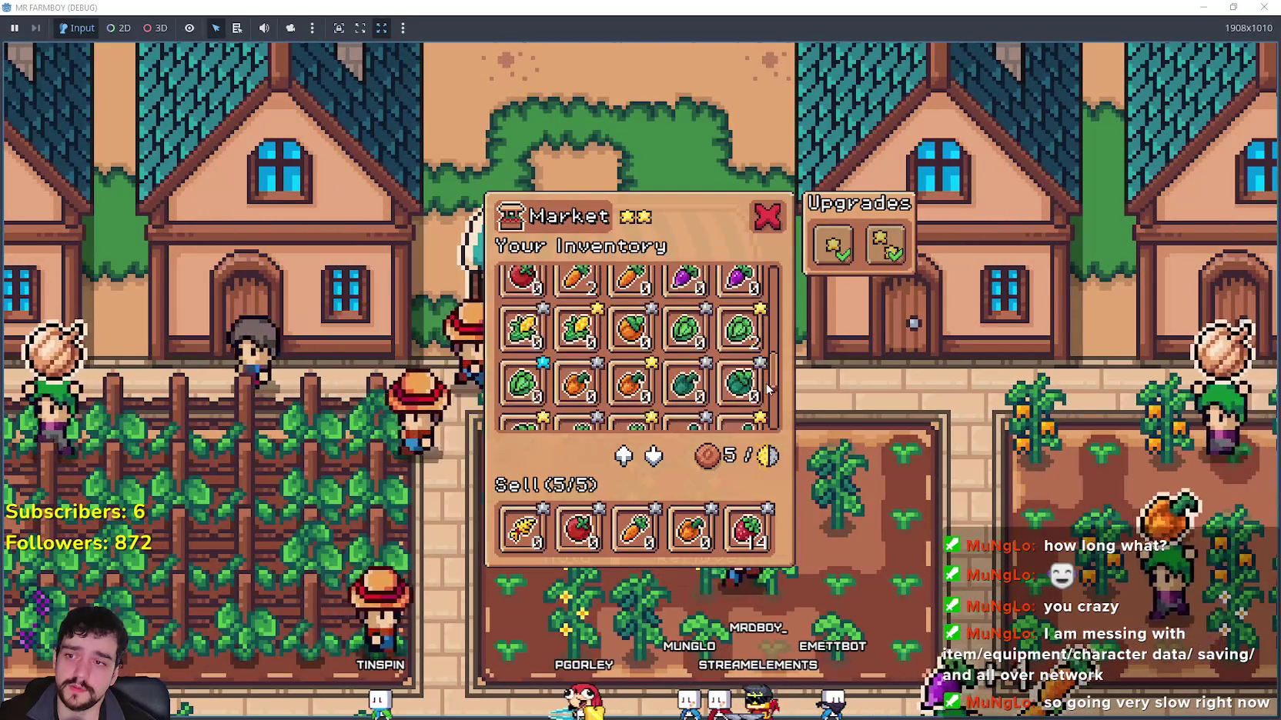
pyautogui.scroll(5, 758, 423)
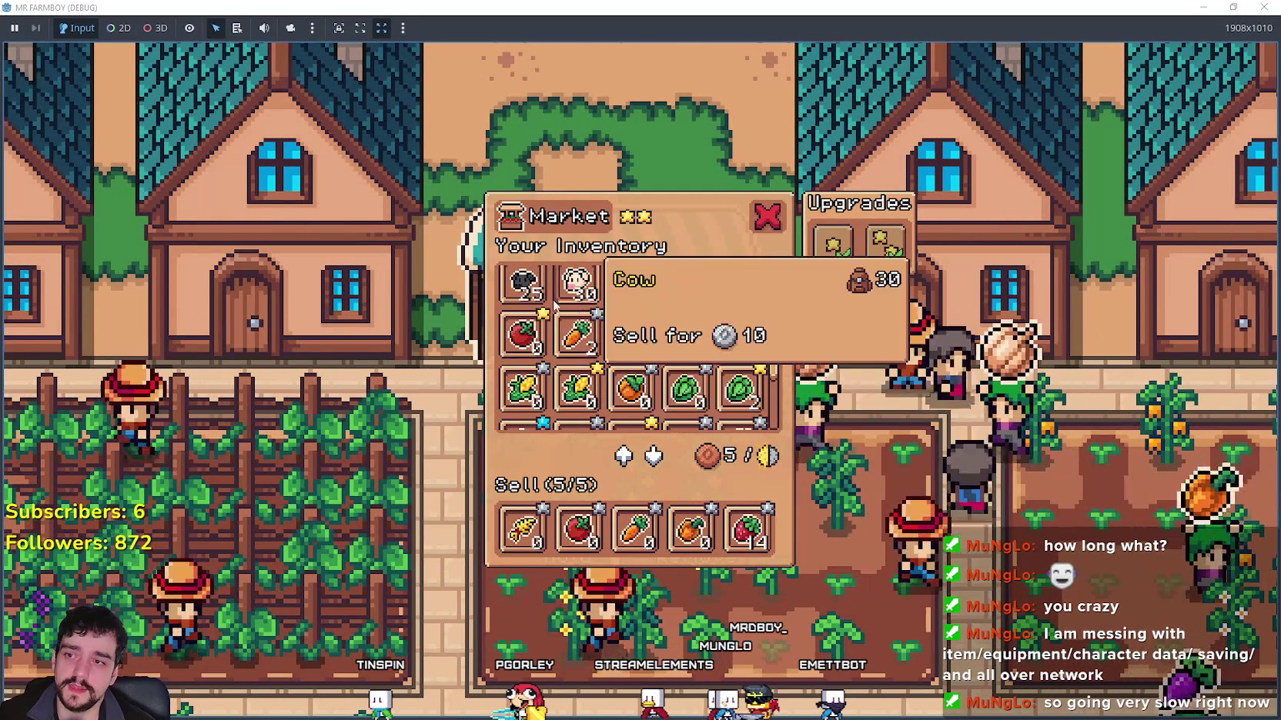
pyautogui.press('Right')
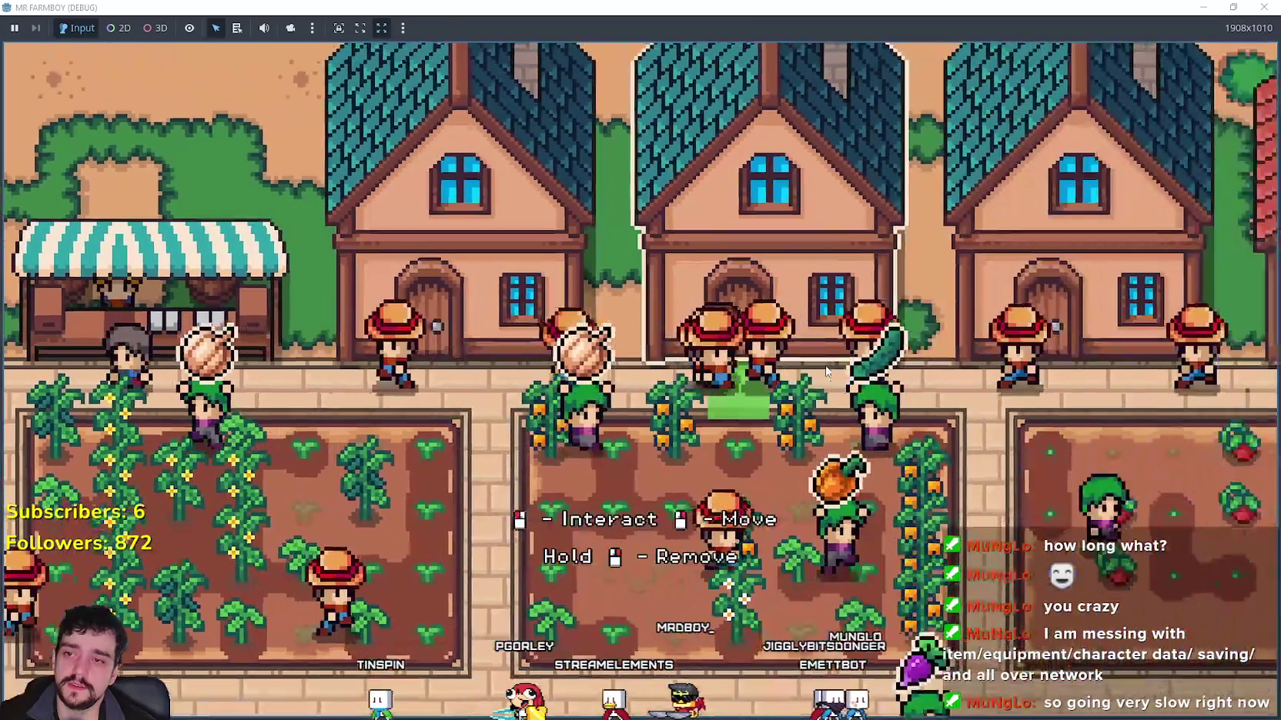
pyautogui.press('Right')
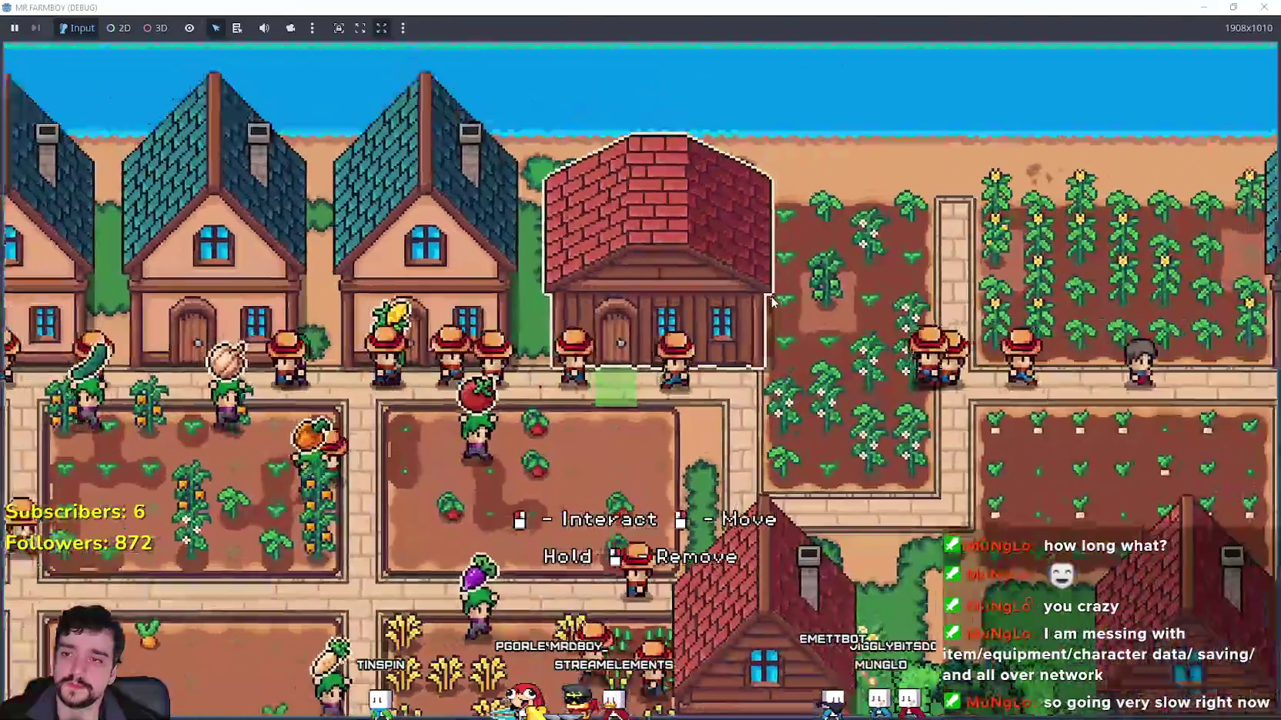
# Step: Open the warehouse panel and buy its second upgrade
pyautogui.click(772, 300)
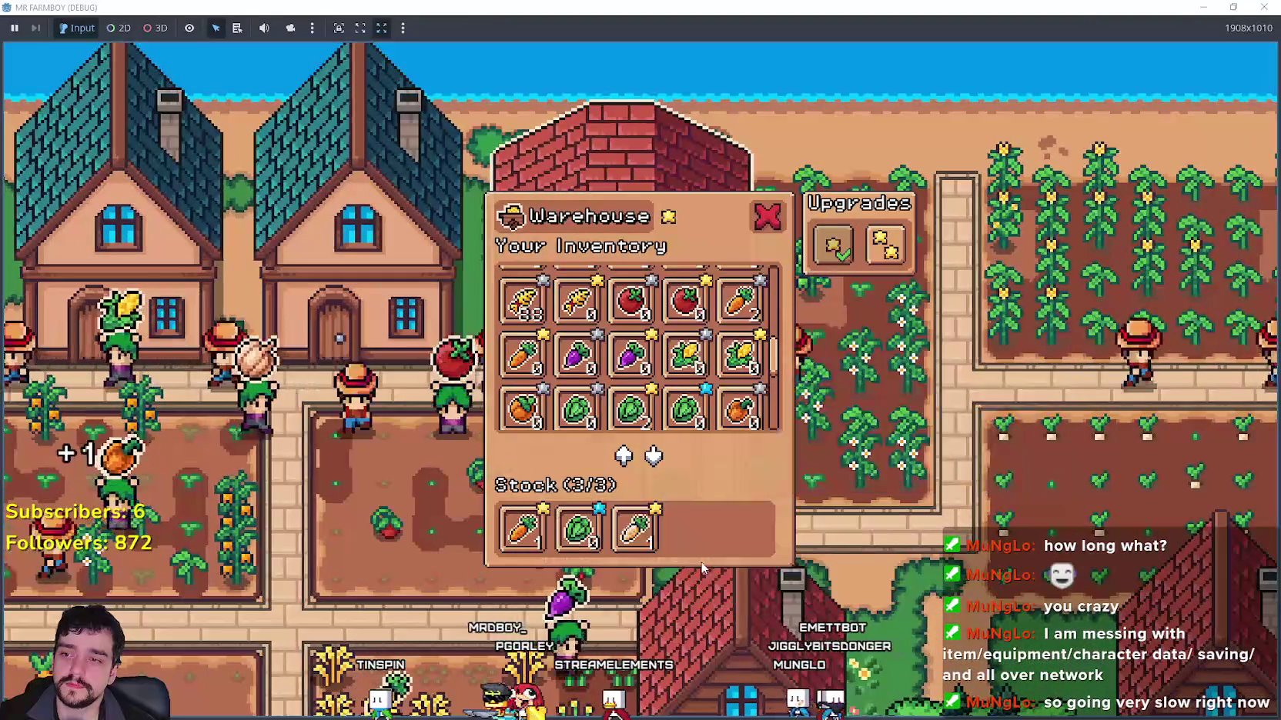
pyautogui.click(885, 245)
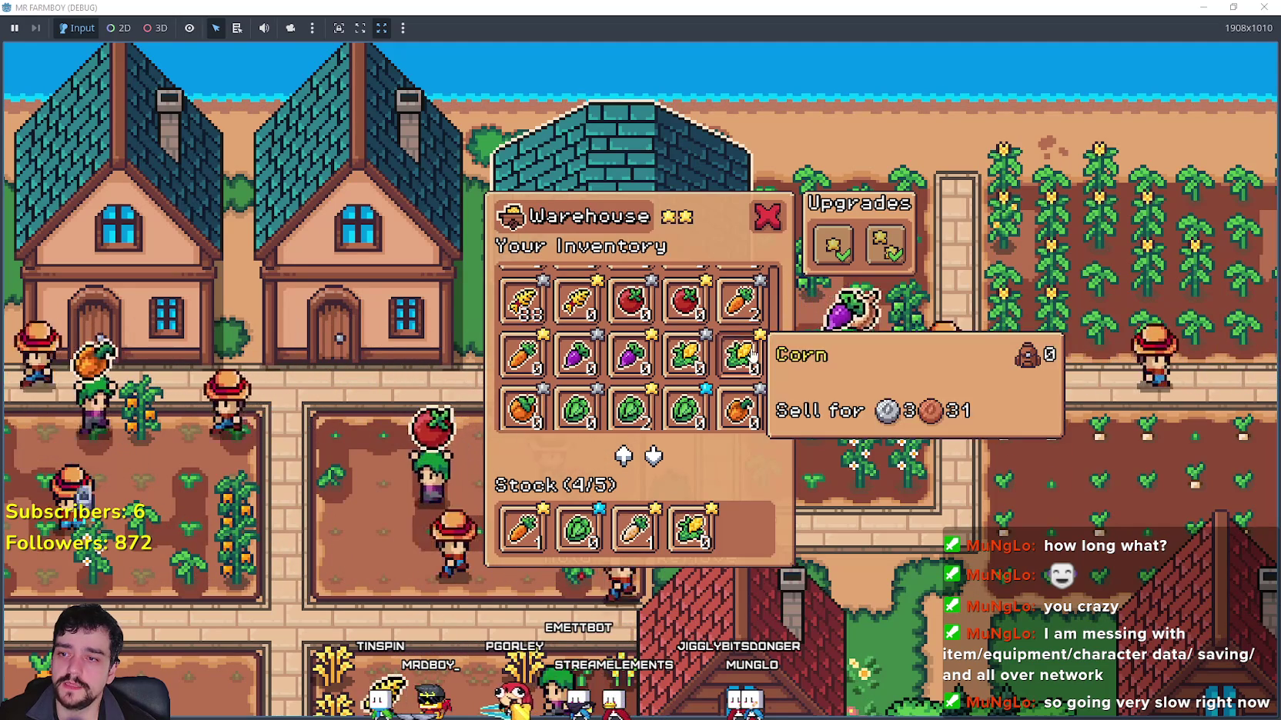
pyautogui.scroll(-3, 772, 353)
pyautogui.scroll(3, 772, 353)
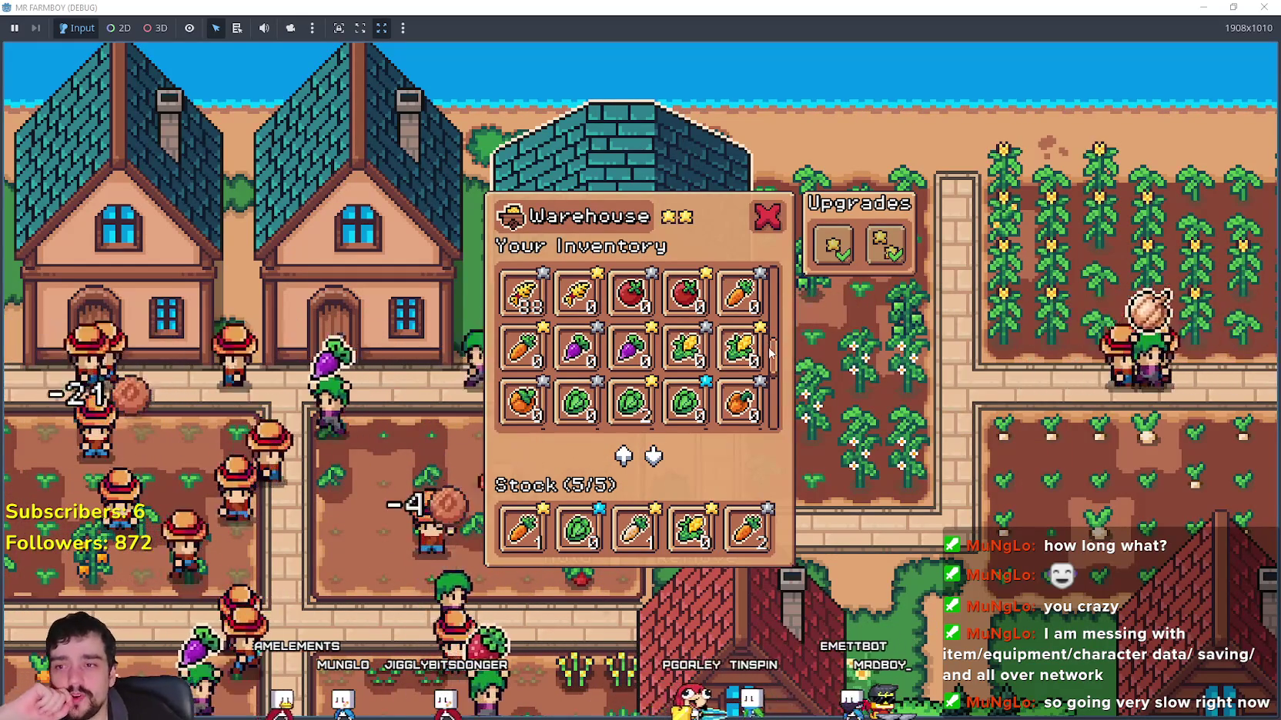
# Step: Browse the warehouse's stock slots, close its panel, and walk the player right across the farm
pyautogui.scroll(3, 770, 353)
pyautogui.moveTo(773, 320); pyautogui.dragTo(774, 274)
pyautogui.scroll(-5, 731, 385)
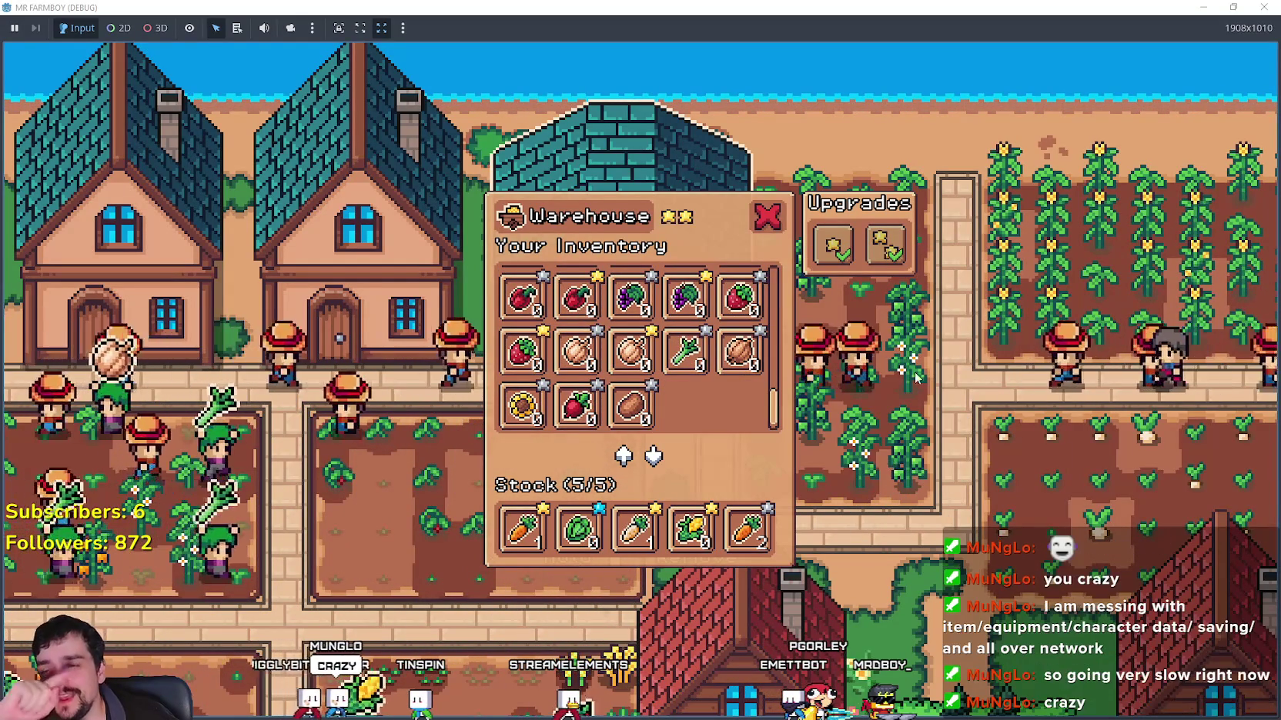
pyautogui.click(766, 232)
pyautogui.rightClick(795, 406)
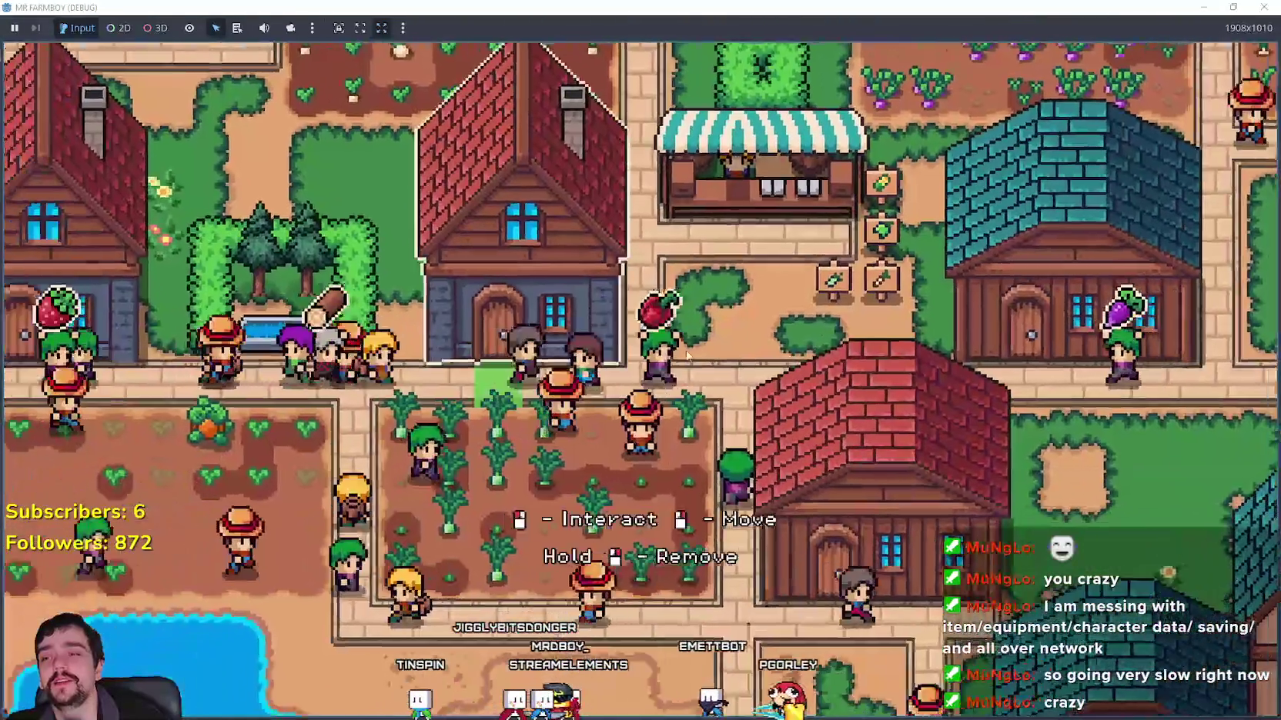
# Step: View a house's six hireable worker types, including the 2000-coin Rancher, then leave it
pyautogui.click(688, 355)
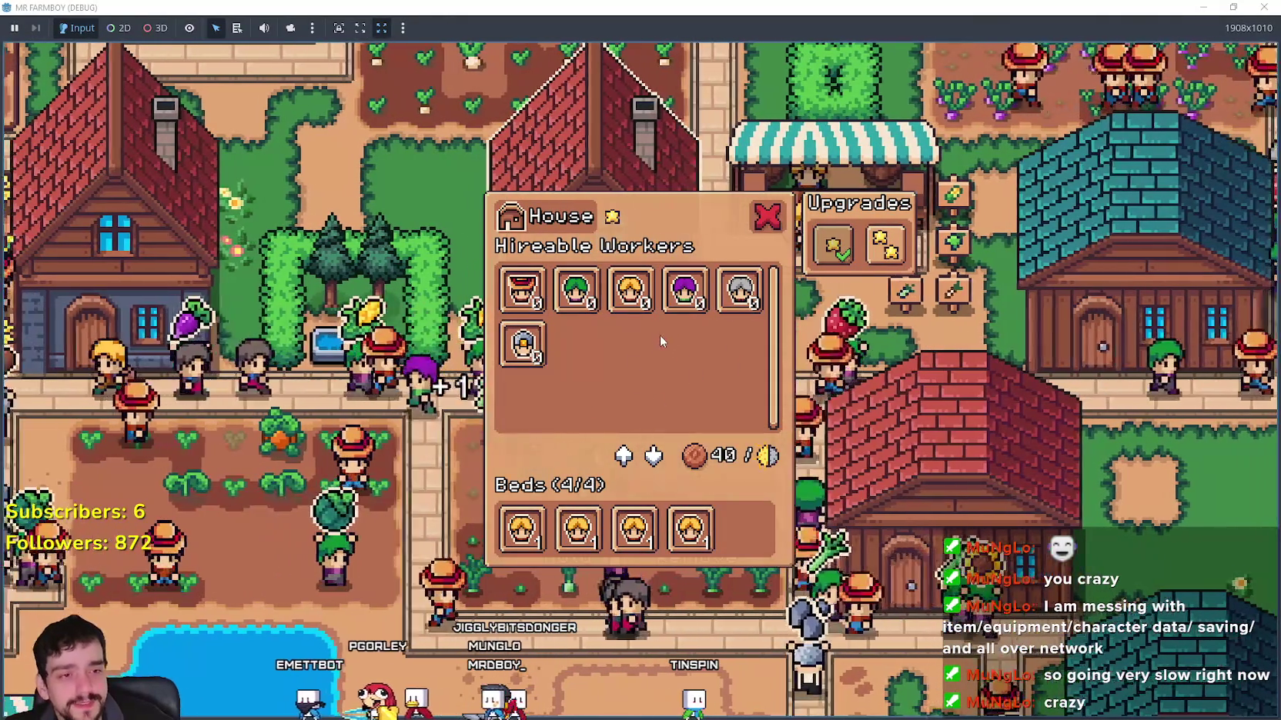
pyautogui.press('Escape')
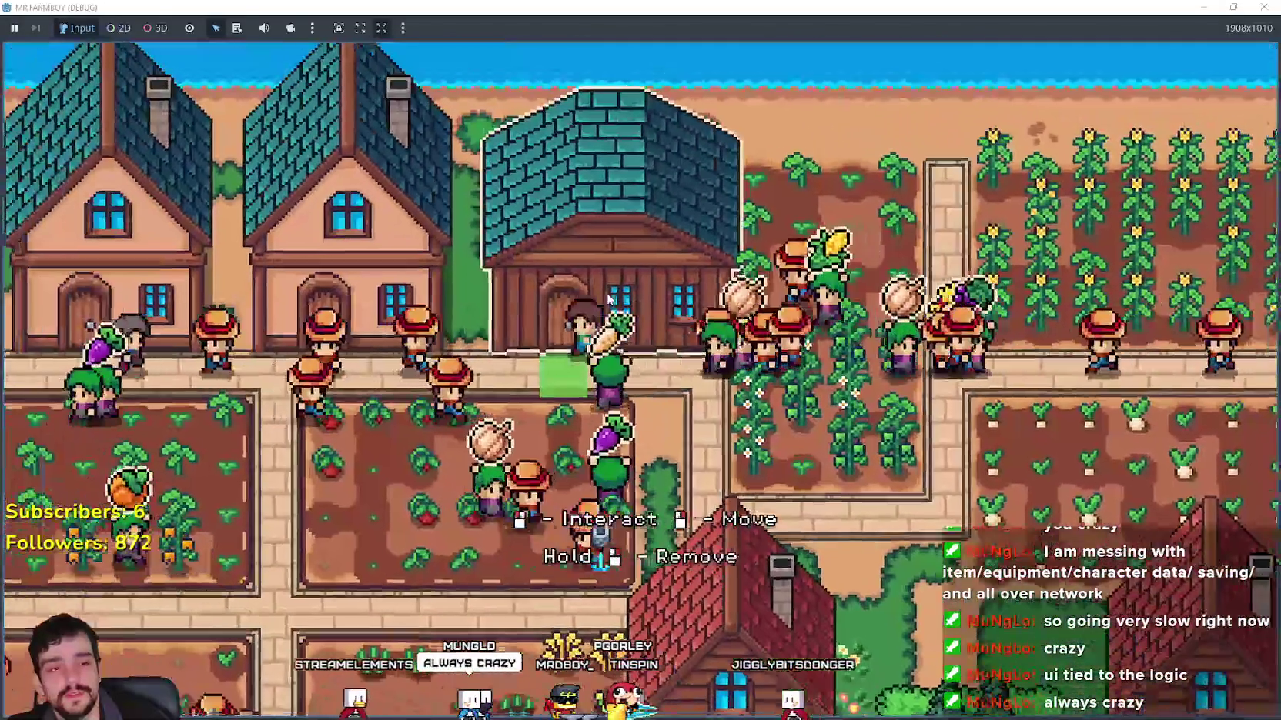
pyautogui.click(609, 297)
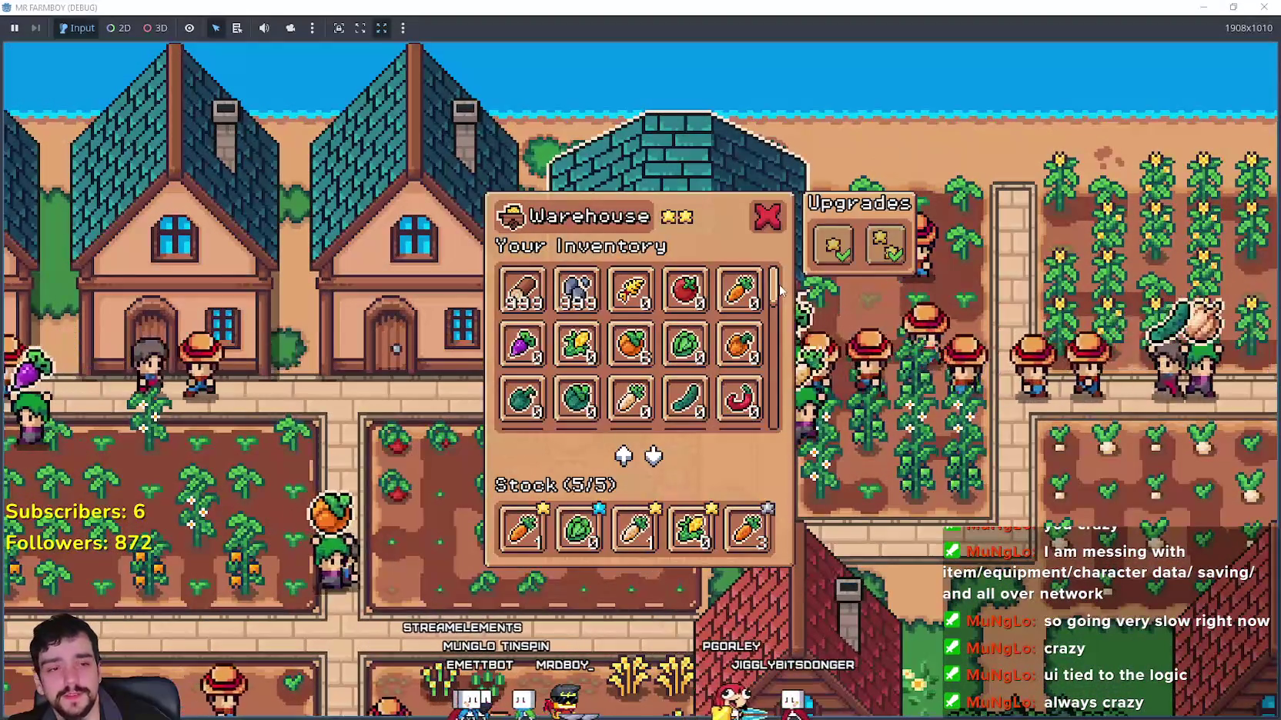
pyautogui.scroll(-2, 779, 307)
pyautogui.scroll(2, 779, 292)
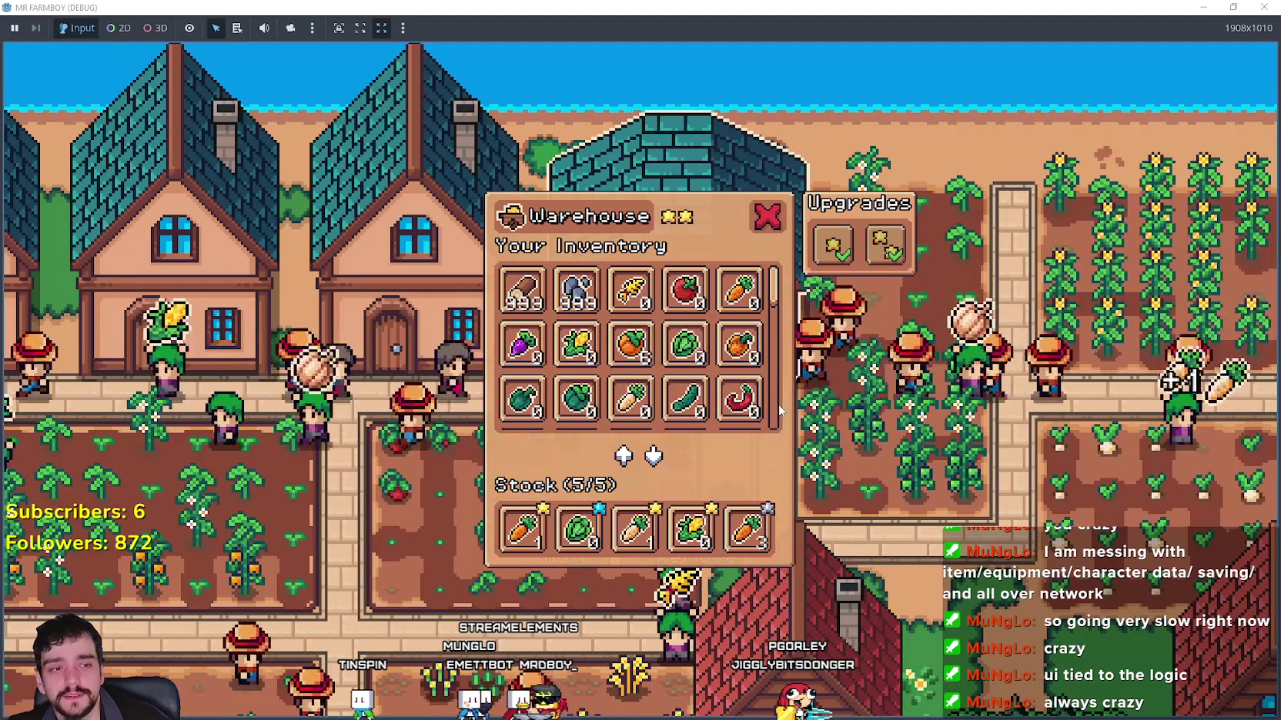
pyautogui.scroll(-2, 762, 389)
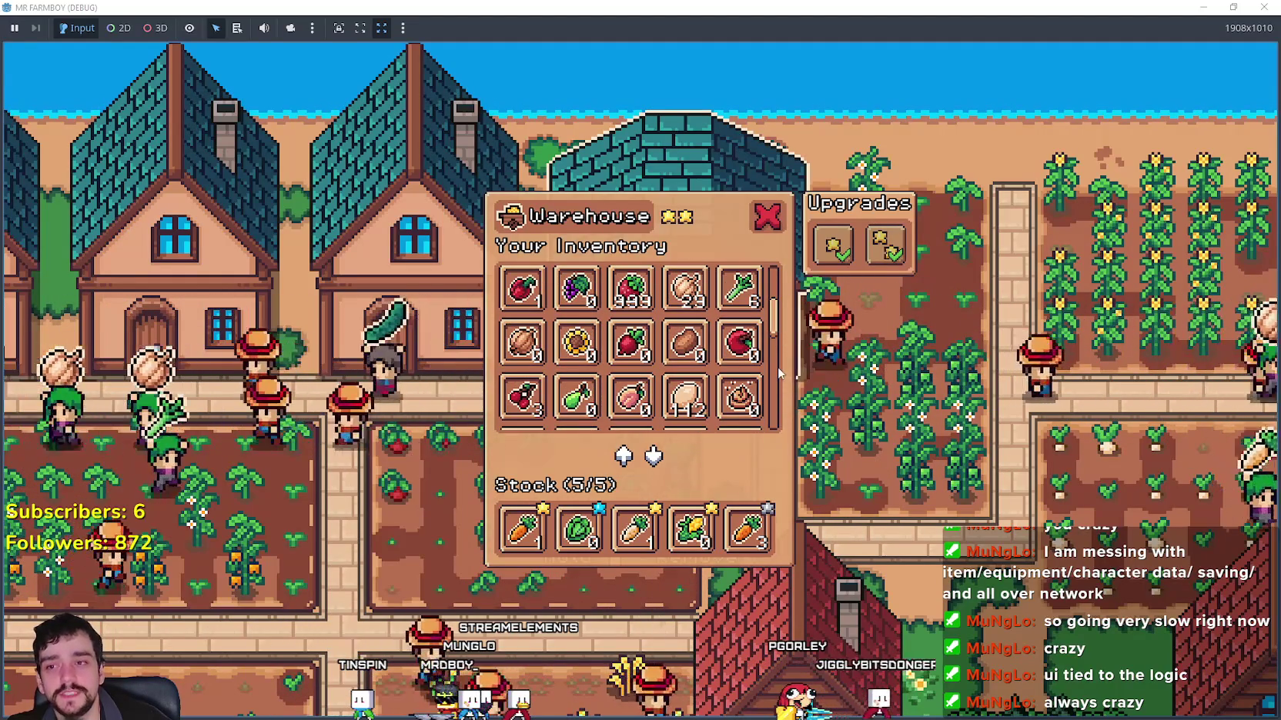
pyautogui.scroll(5, 776, 338)
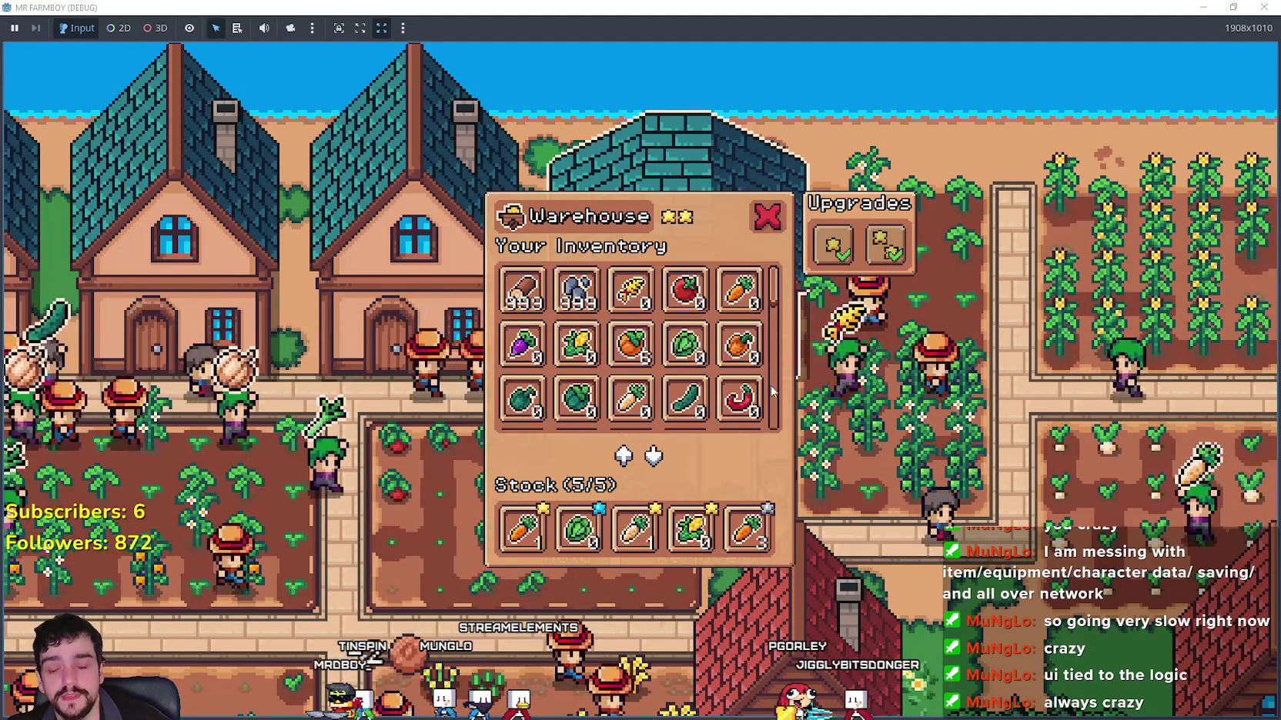
pyautogui.press('Escape')
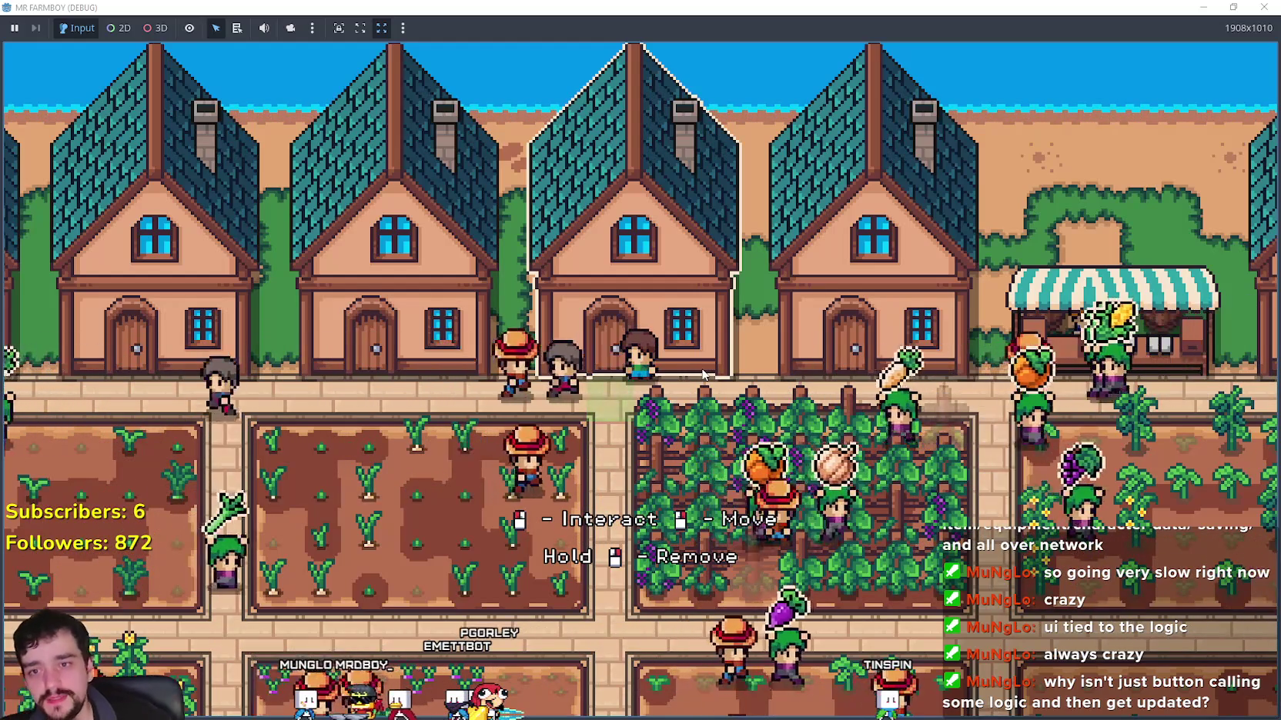
# Step: Check a house's workers, then open the two-star Market and hover its items to read prices
pyautogui.click(554, 503)
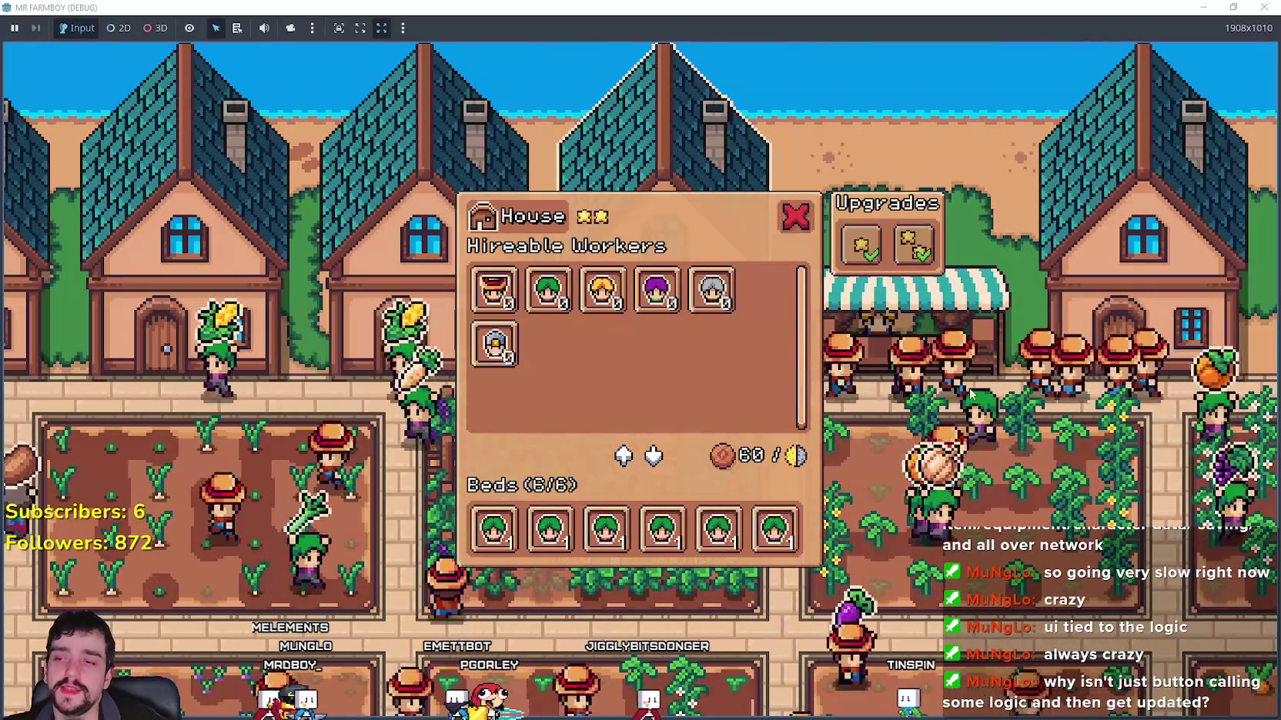
pyautogui.press('Escape')
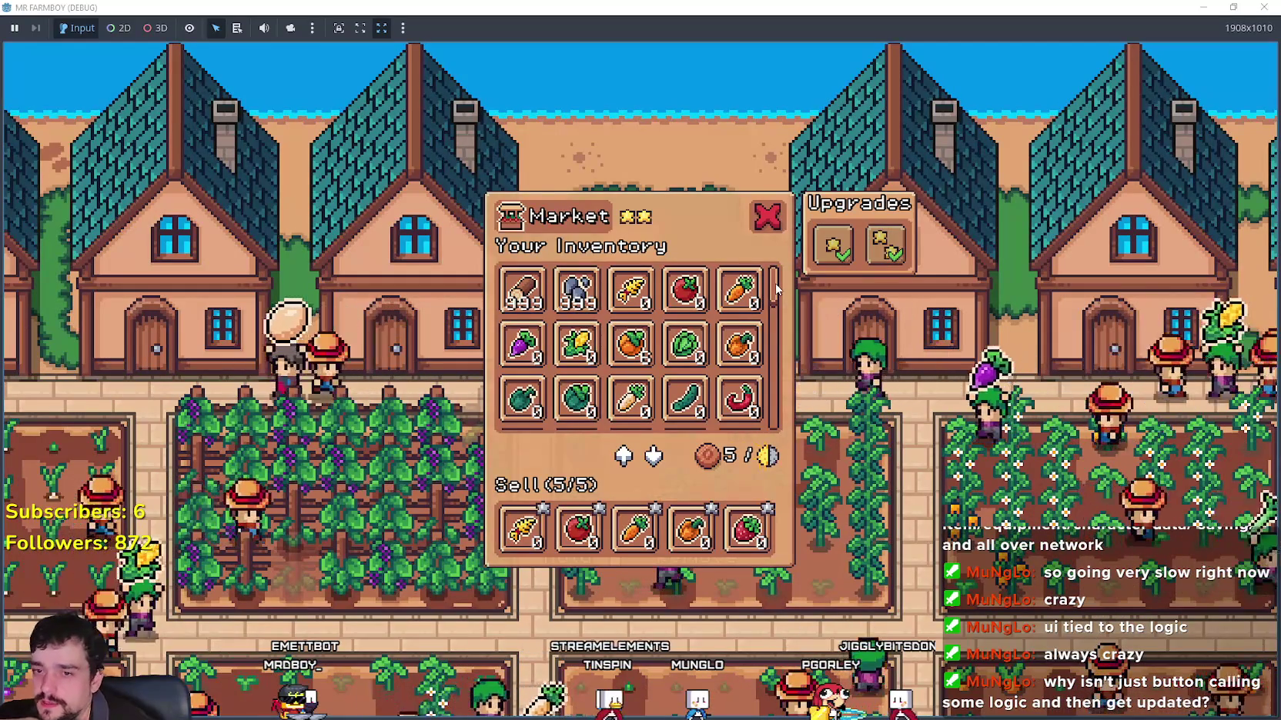
pyautogui.moveTo(775, 289)
pyautogui.mouseDown()
pyautogui.moveTo(779, 402)
pyautogui.moveTo(765, 238)
pyautogui.mouseUp()
pyautogui.moveTo(591, 309)
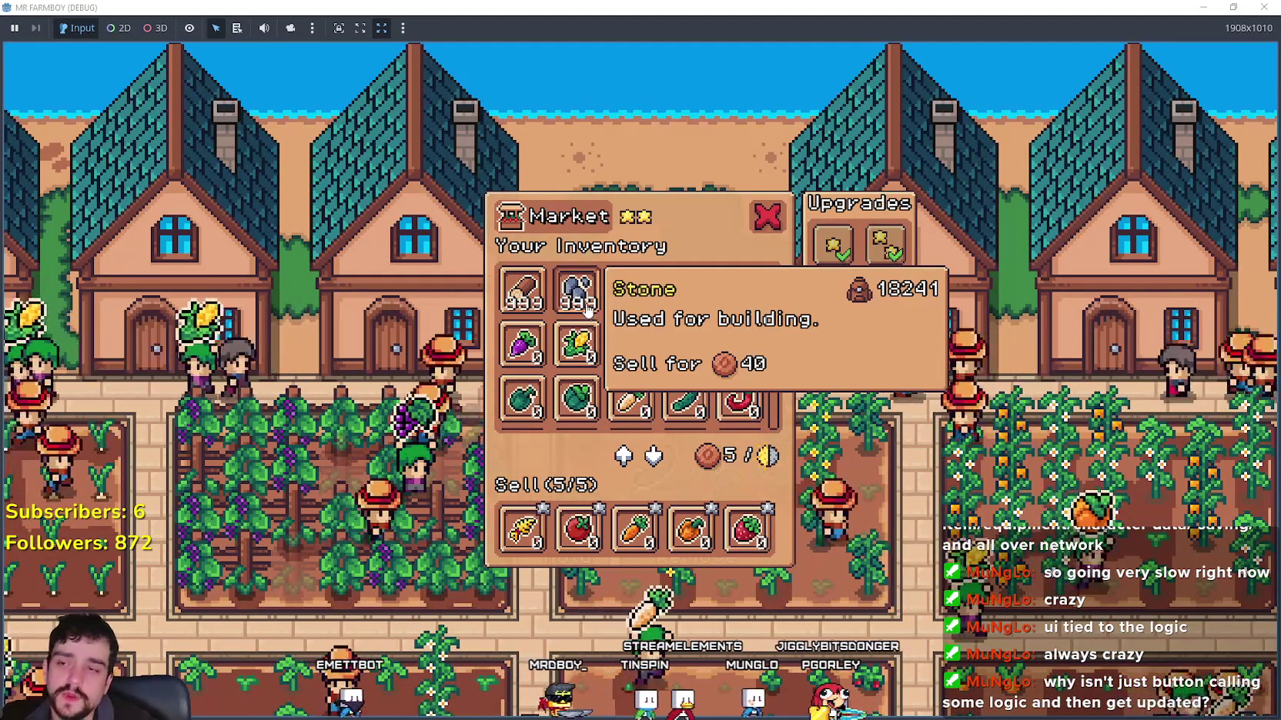
pyautogui.scroll(-2, 762, 415)
pyautogui.scroll(2, 777, 288)
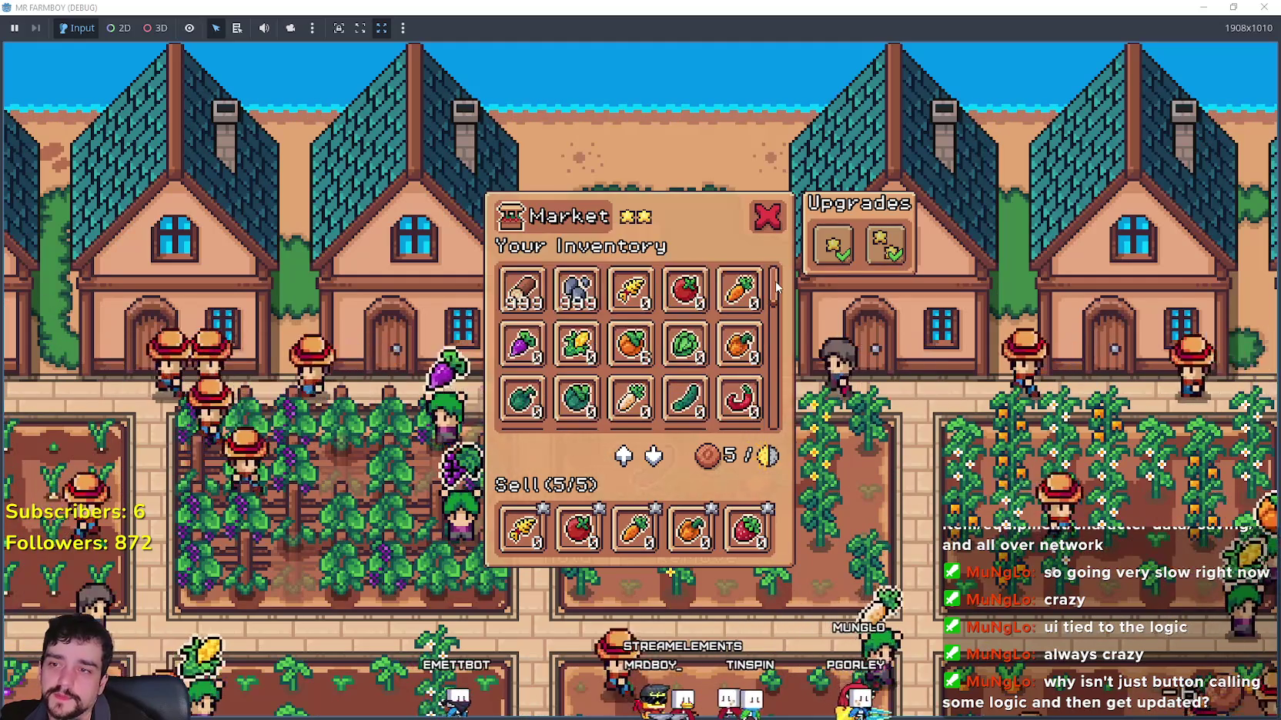
pyautogui.moveTo(745, 296)
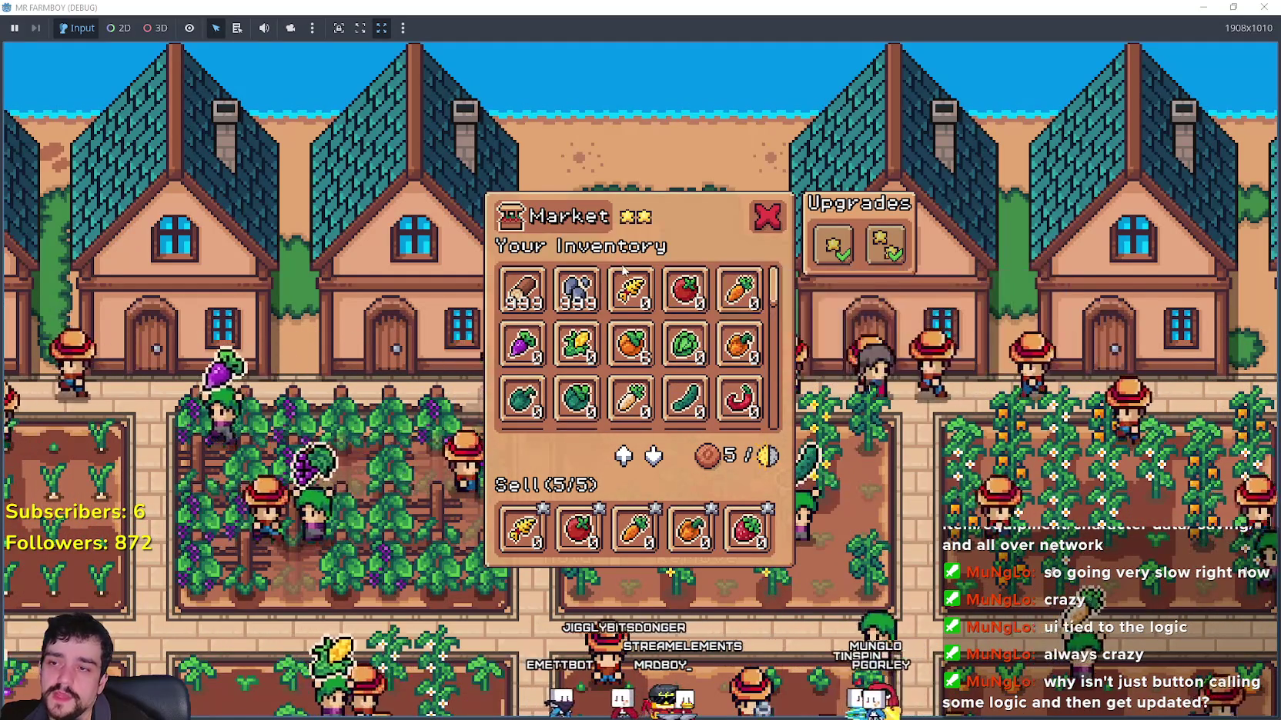
pyautogui.moveTo(641, 305)
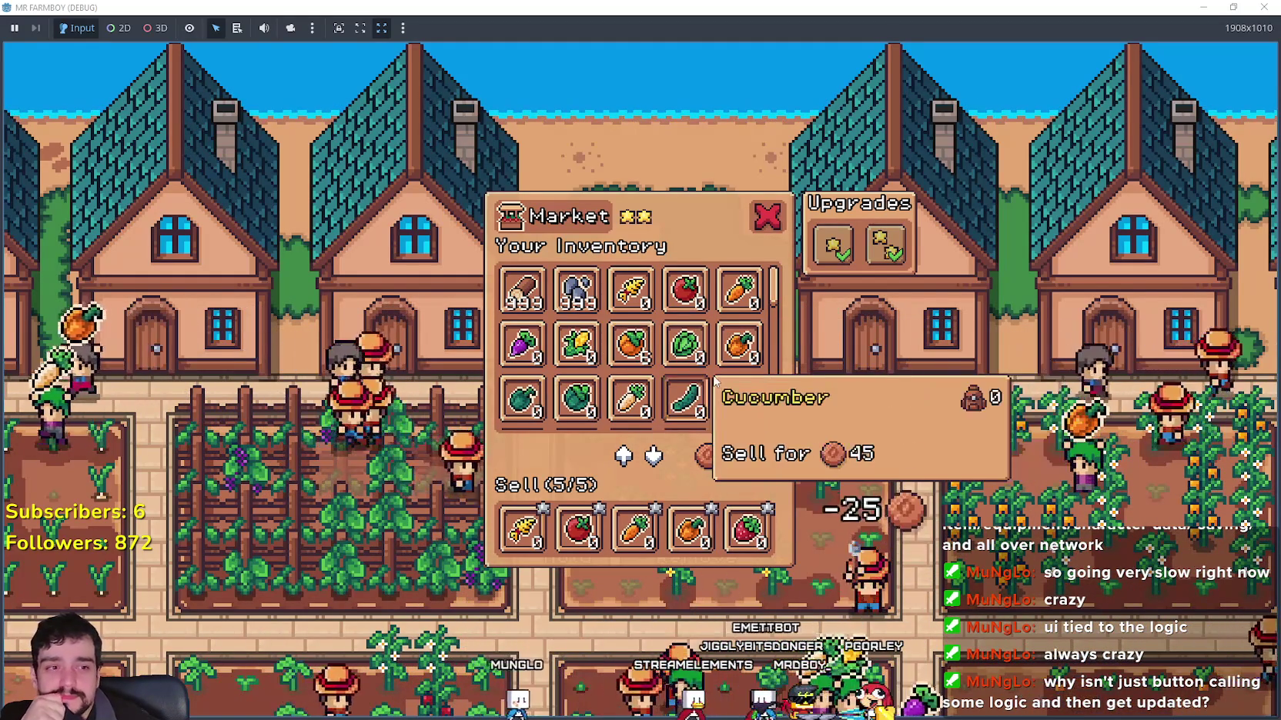
# Step: Scroll and drag through the Market's inventory and five sell slots to review the items
pyautogui.scroll(-2, 773, 291)
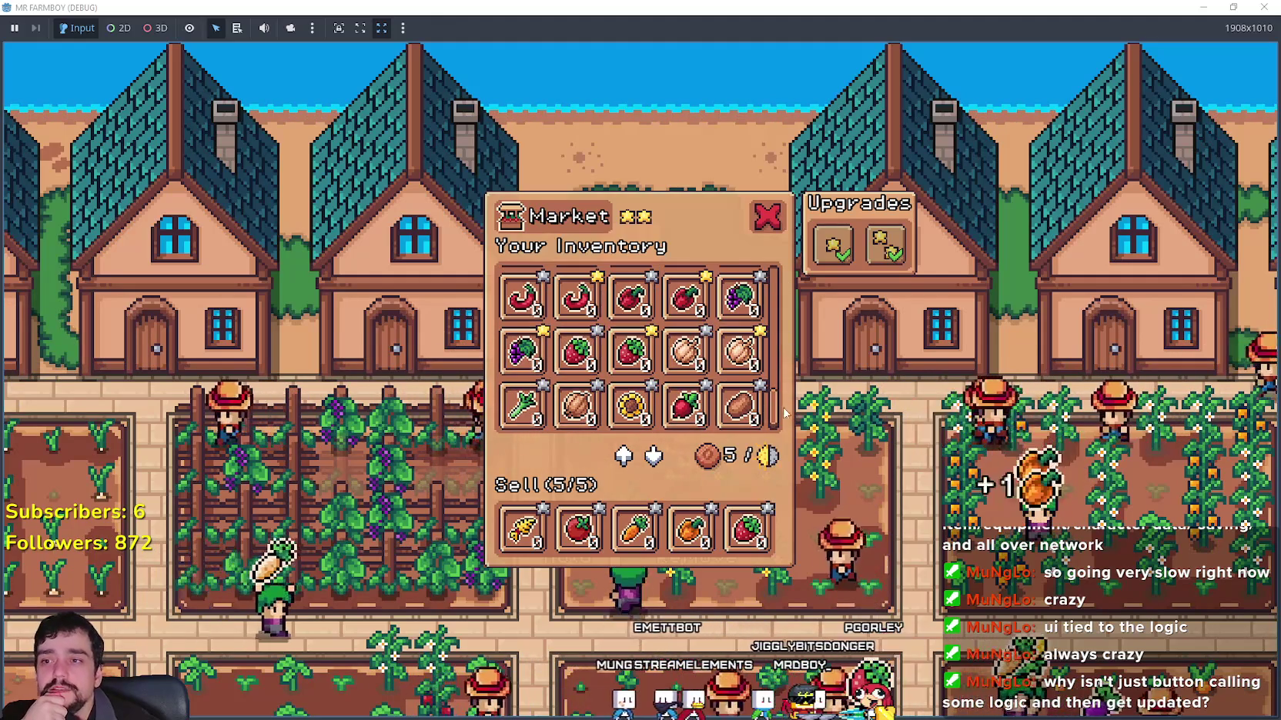
pyautogui.scroll(-6, 770, 289)
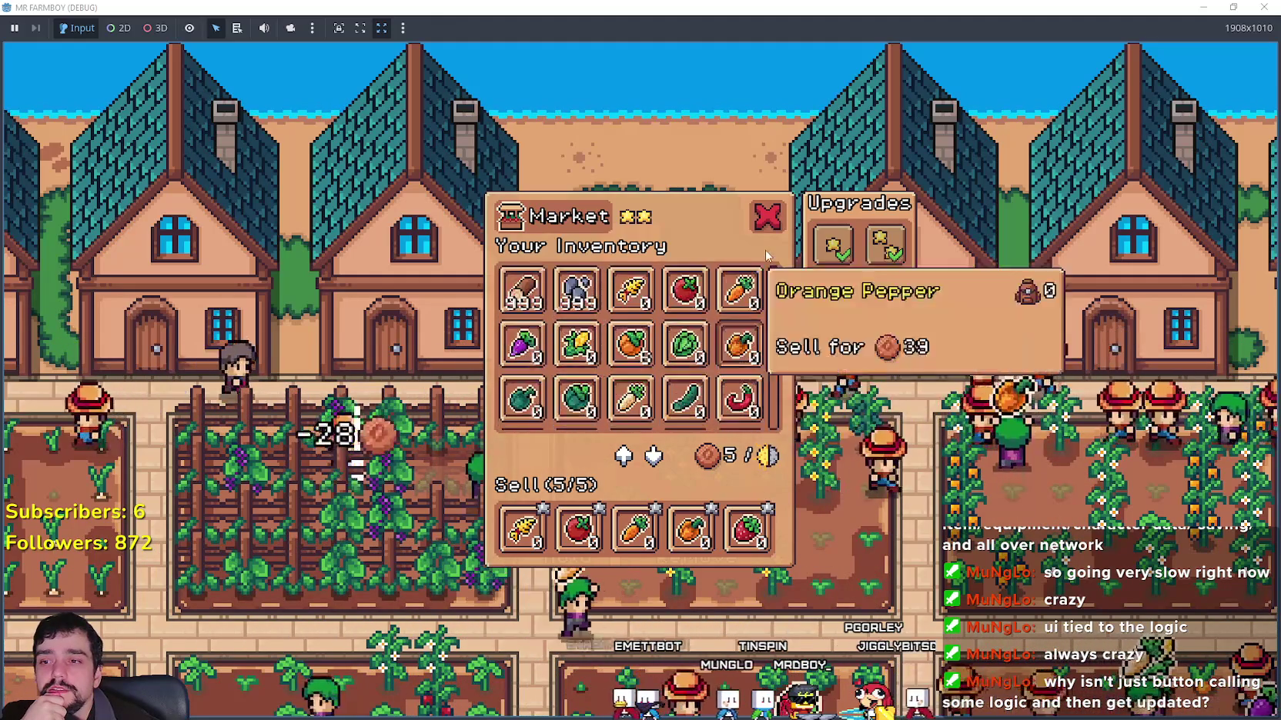
pyautogui.scroll(8, 722, 316)
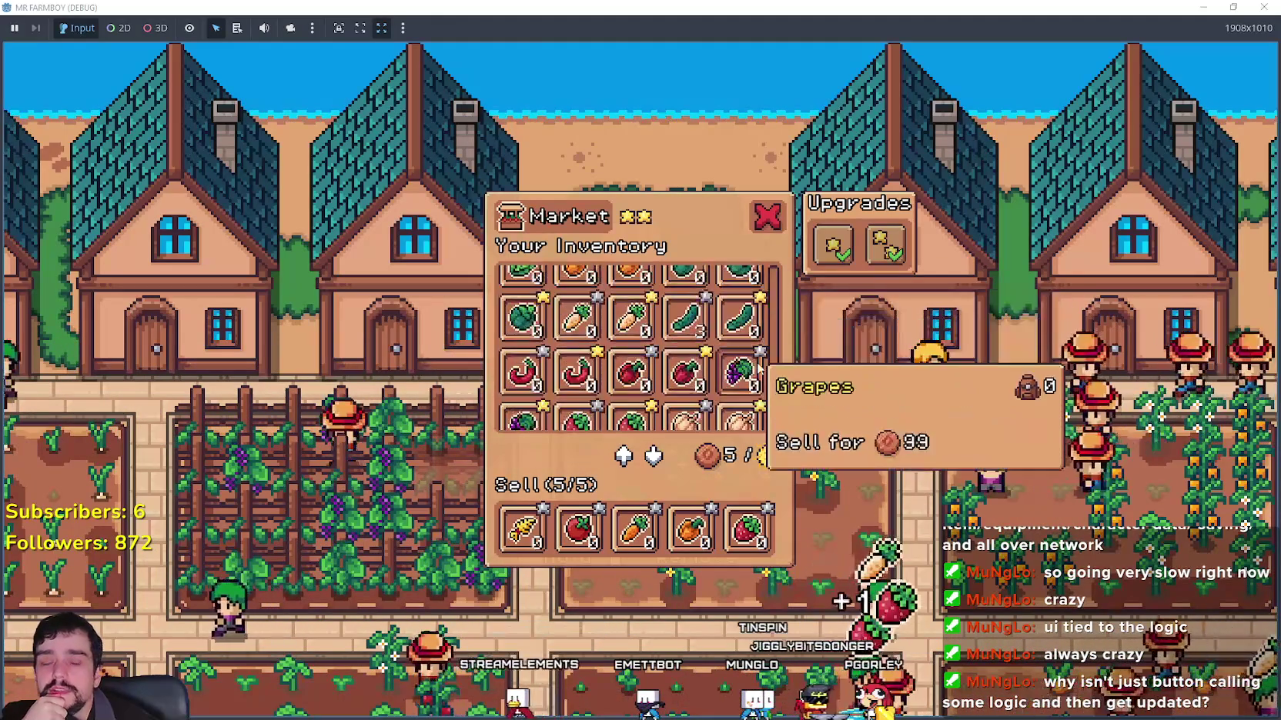
pyautogui.scroll(-5, 773, 388)
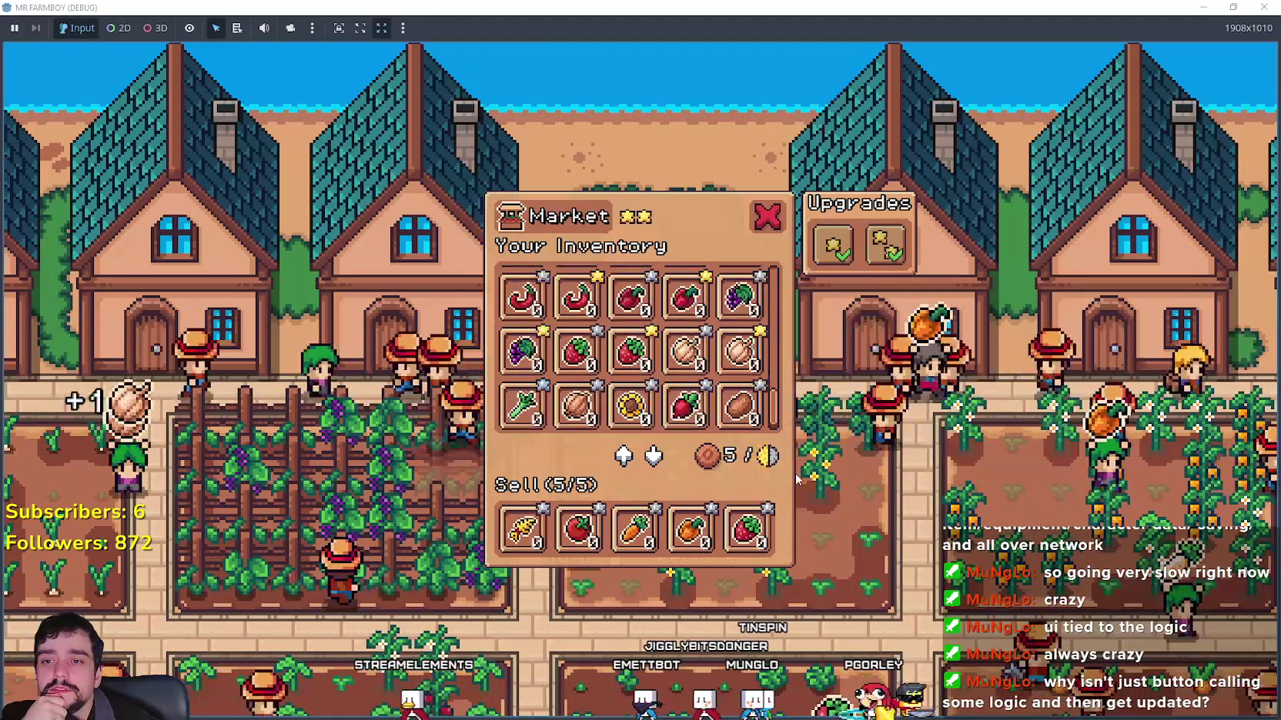
pyautogui.moveTo(773, 387); pyautogui.dragTo(779, 290)
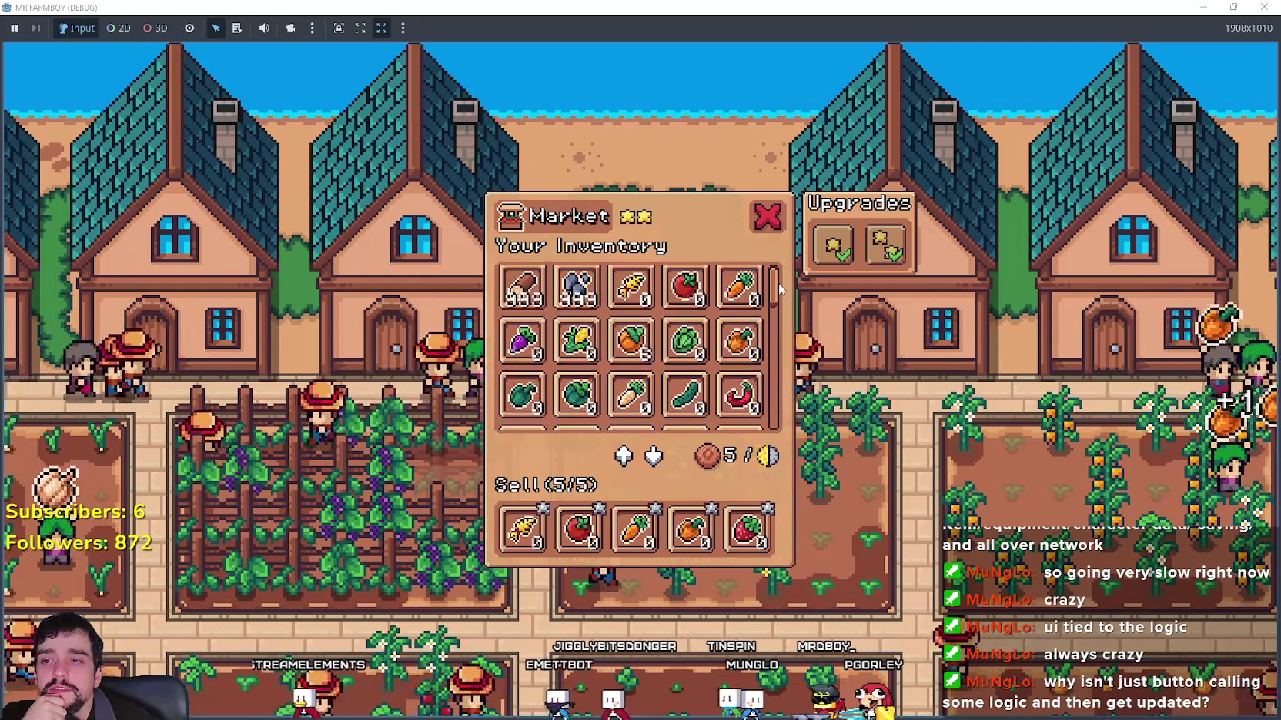
pyautogui.scroll(-1, 785, 328)
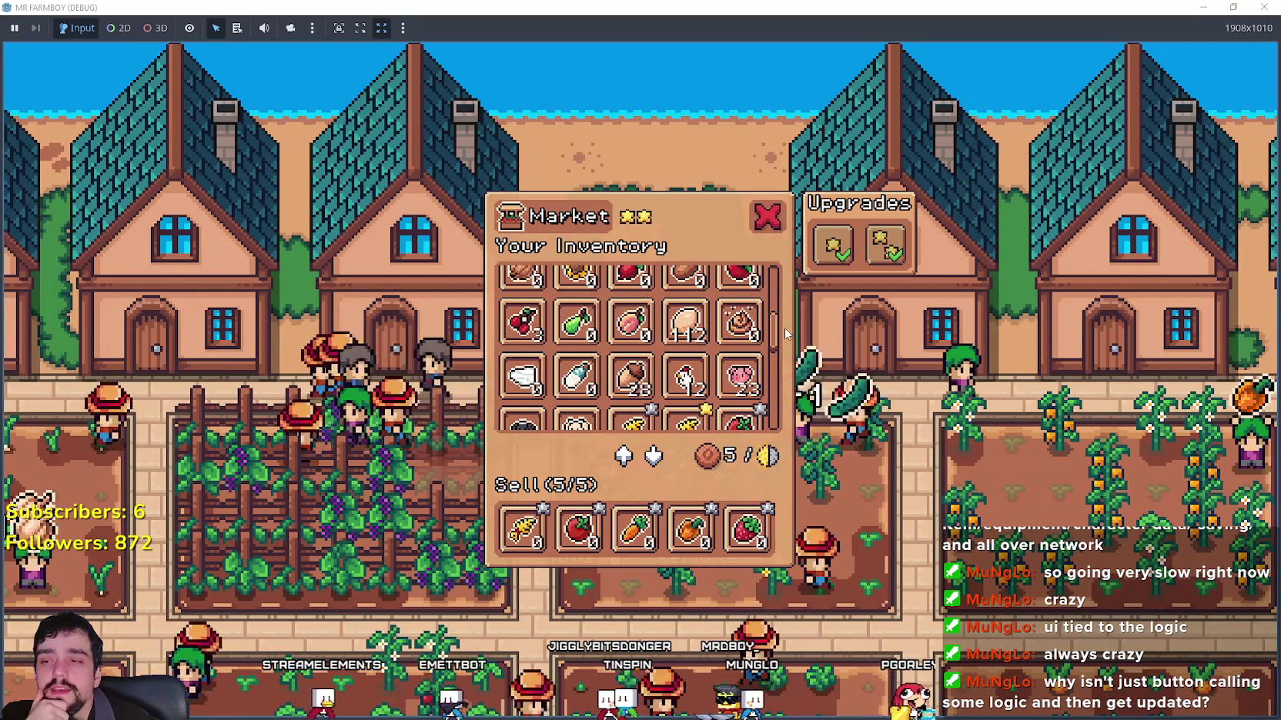
pyautogui.scroll(-1, 773, 348)
pyautogui.moveTo(773, 352); pyautogui.dragTo(769, 425)
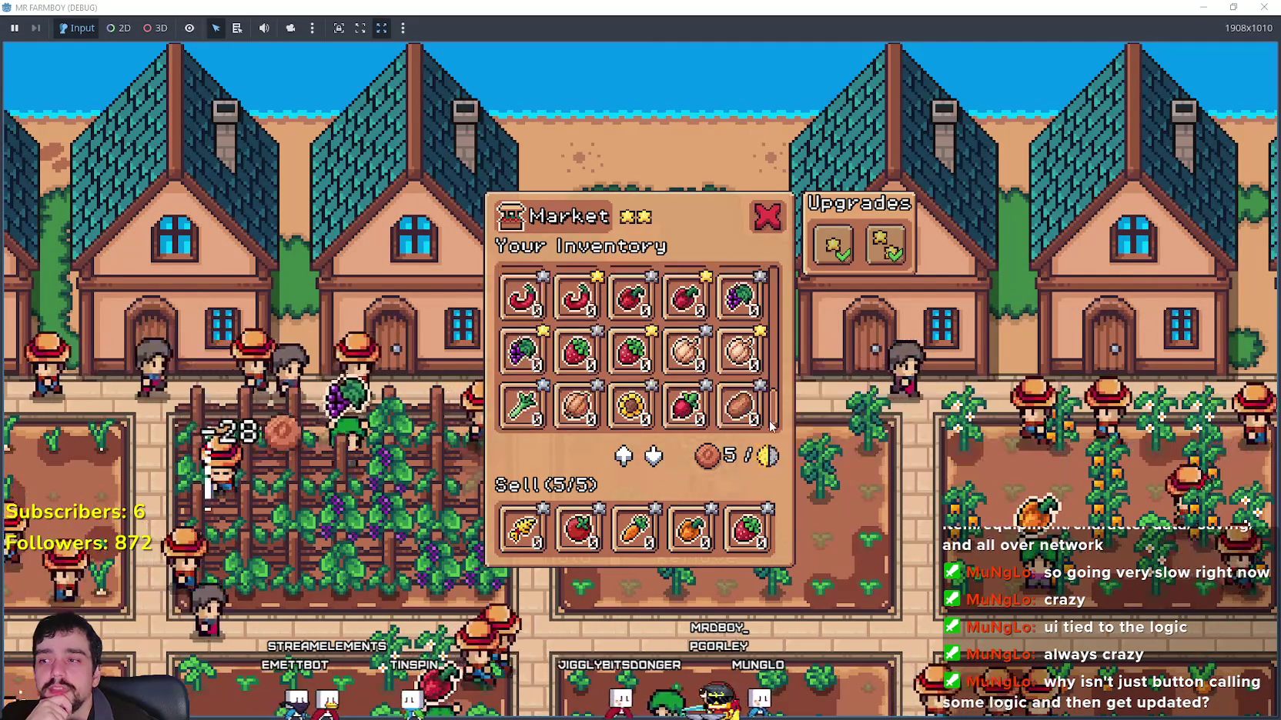
pyautogui.scroll(4, 692, 369)
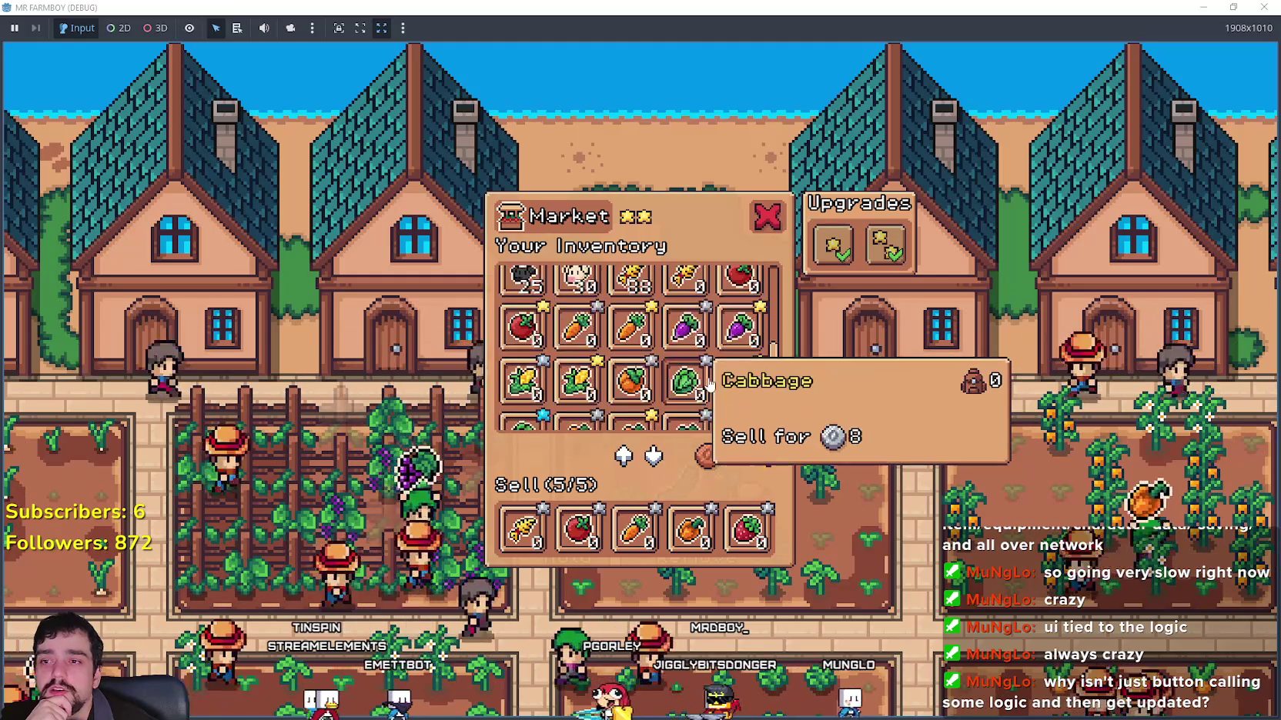
pyautogui.scroll(5, 738, 362)
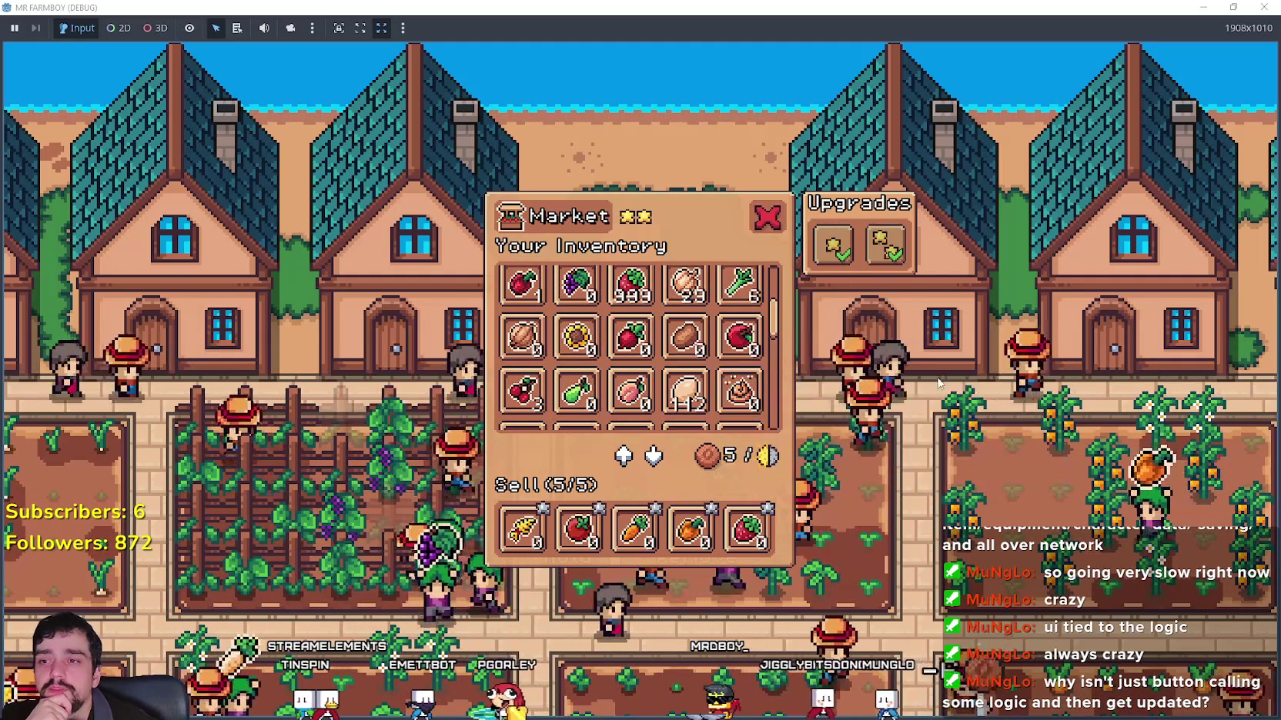
pyautogui.scroll(1, 585, 327)
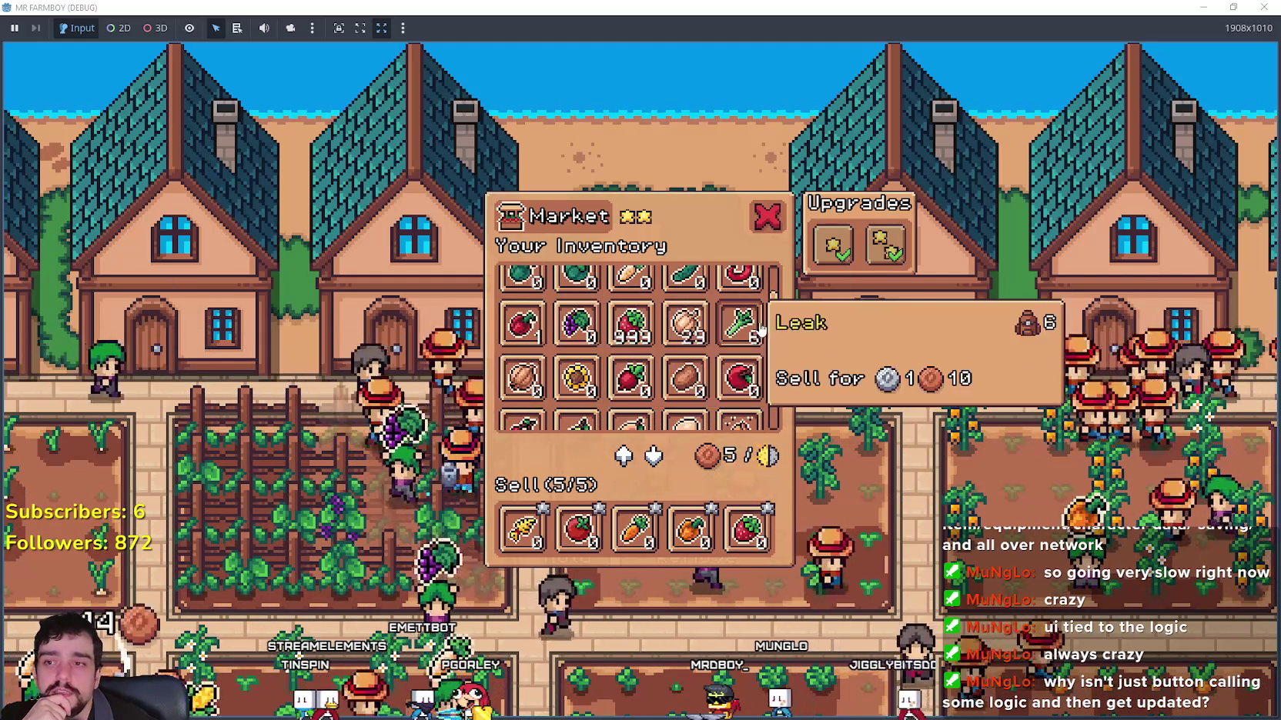
pyautogui.scroll(5, 766, 316)
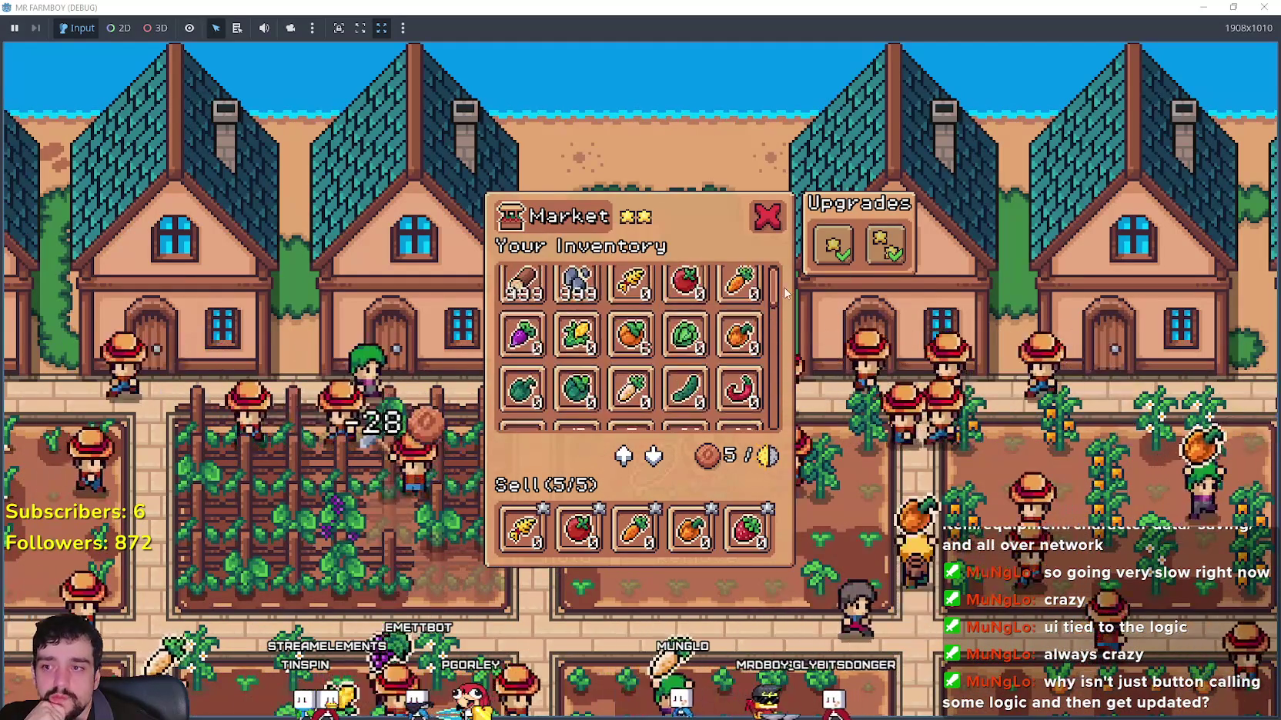
pyautogui.moveTo(637, 350)
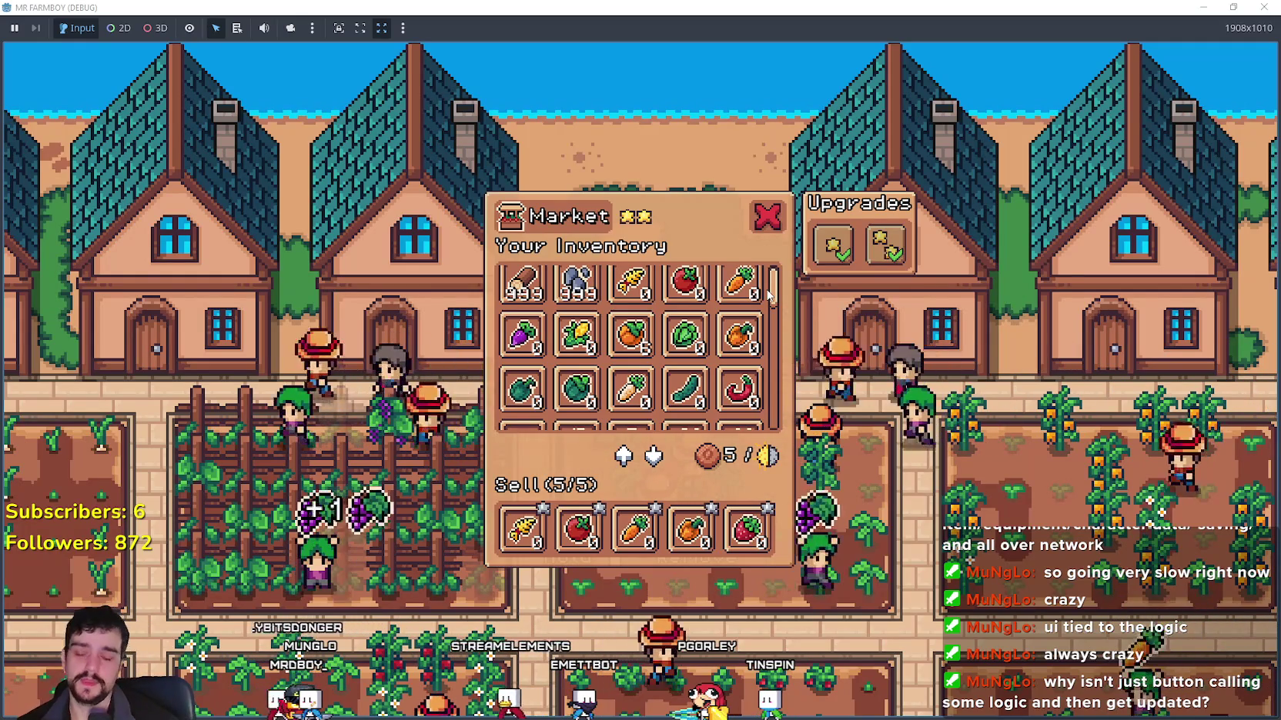
# Step: Close the Market, pause to check the Stats panel, and switch back to the Godot editor
pyautogui.press('Escape')
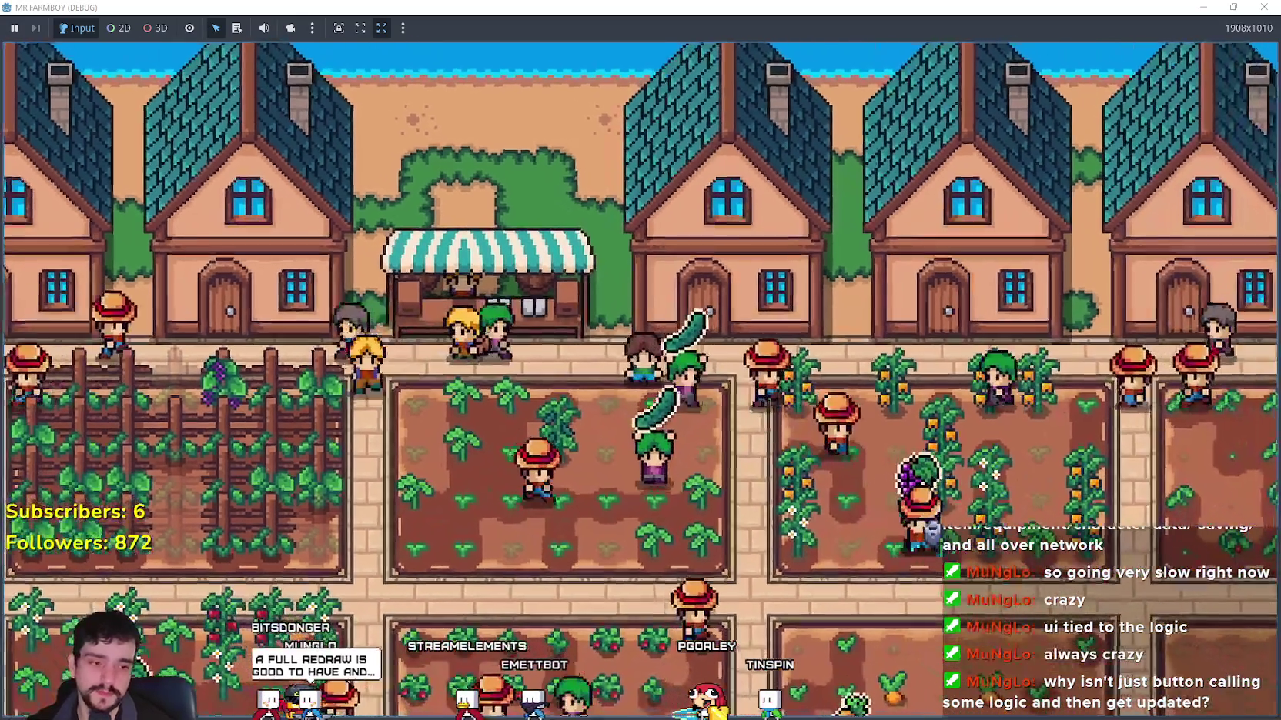
pyautogui.press('Escape')
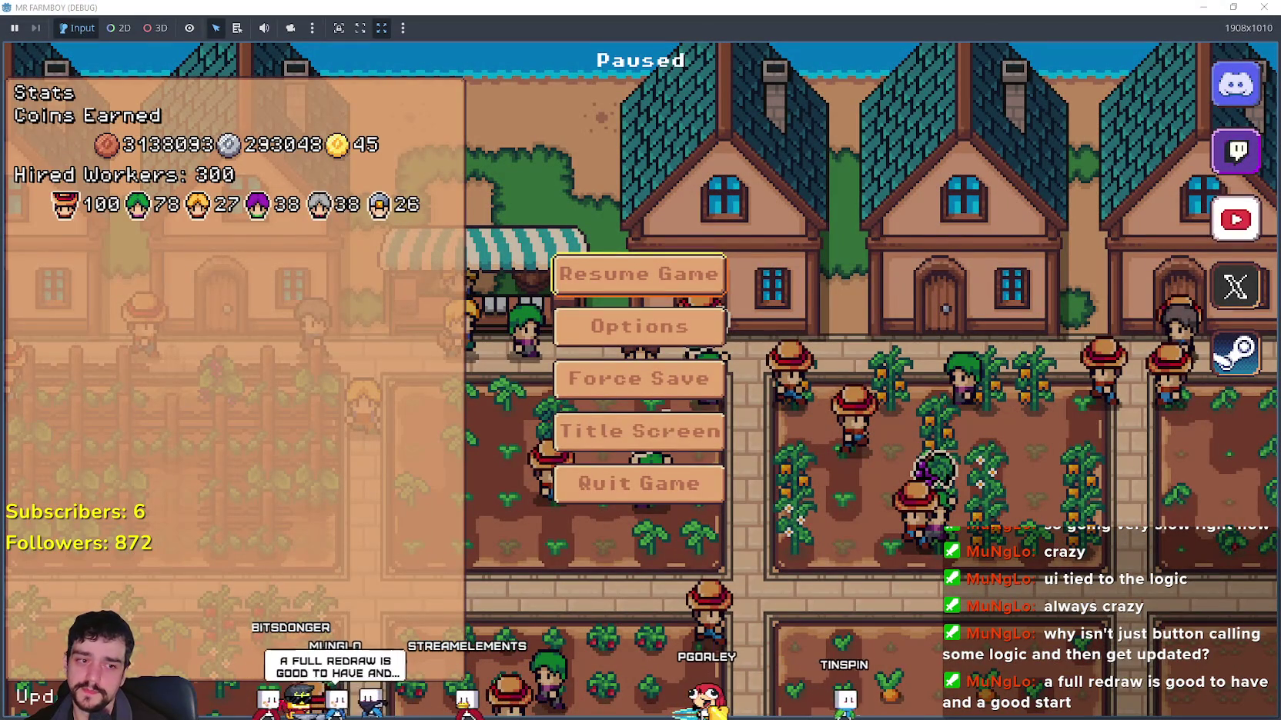
pyautogui.hotkey('alt', 'Tab')
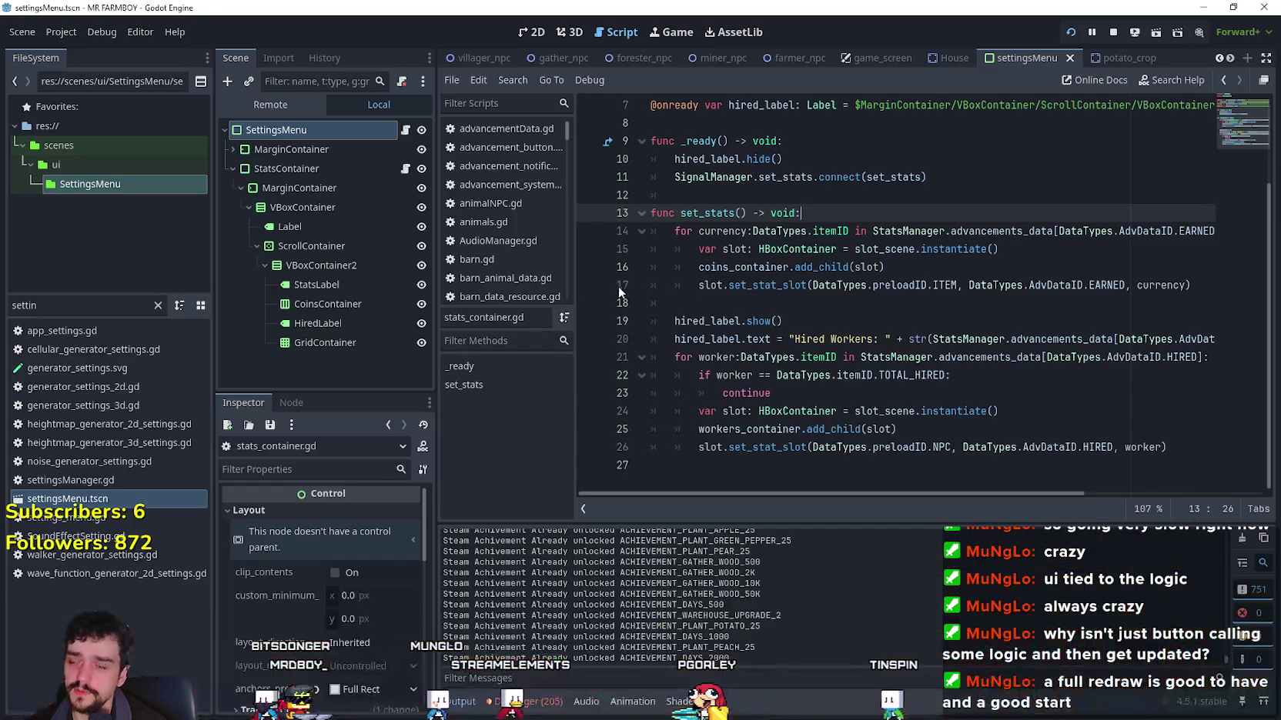
pyautogui.click(772, 301)
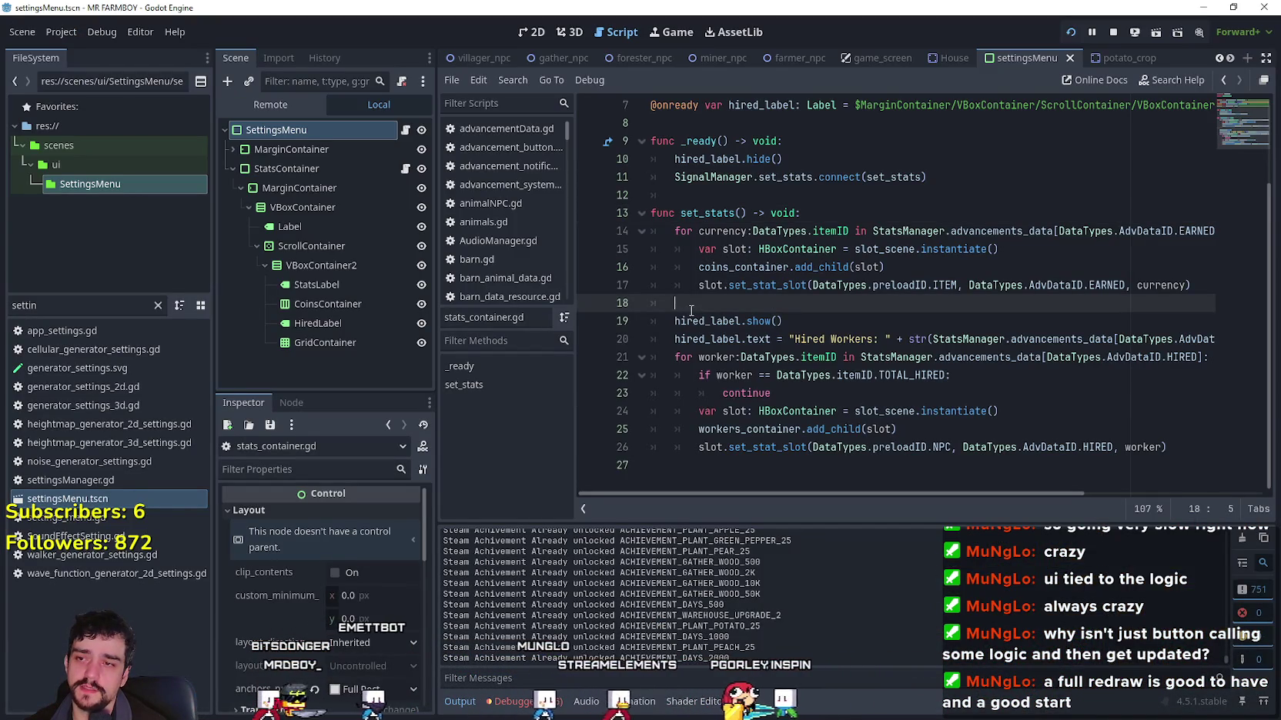
pyautogui.click(815, 212)
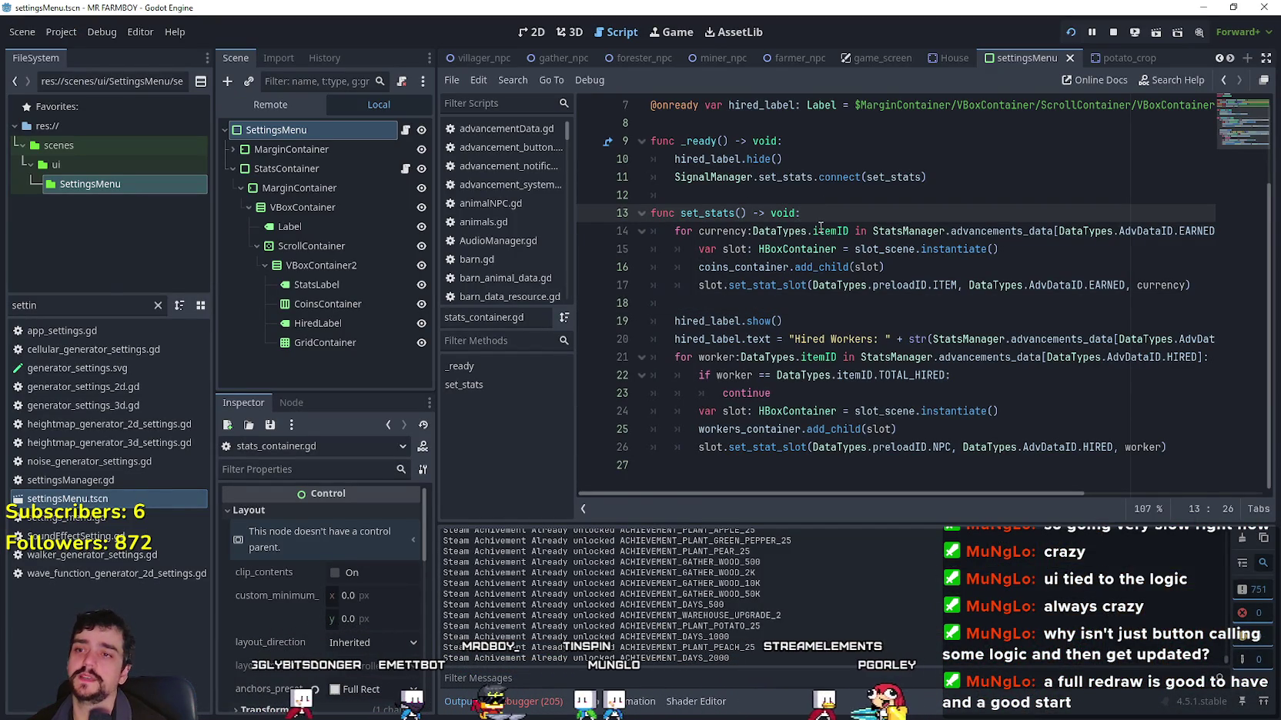
pyautogui.click(699, 301)
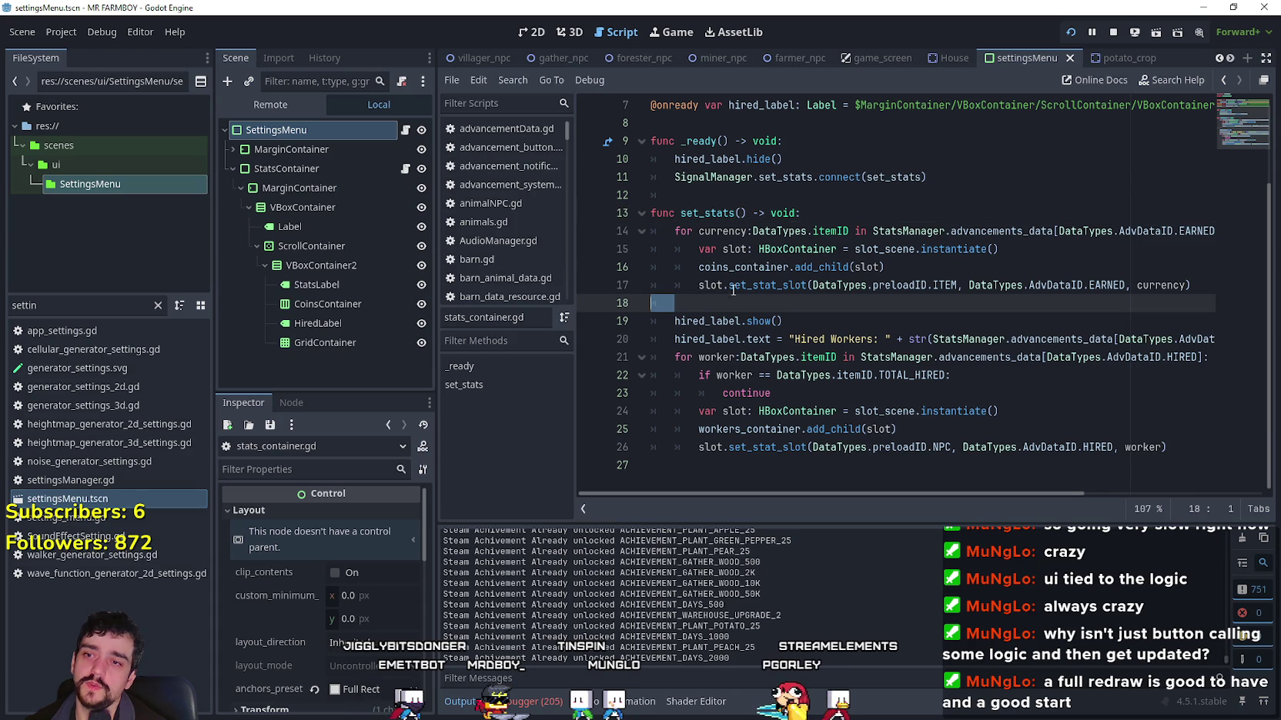
pyautogui.click(821, 212)
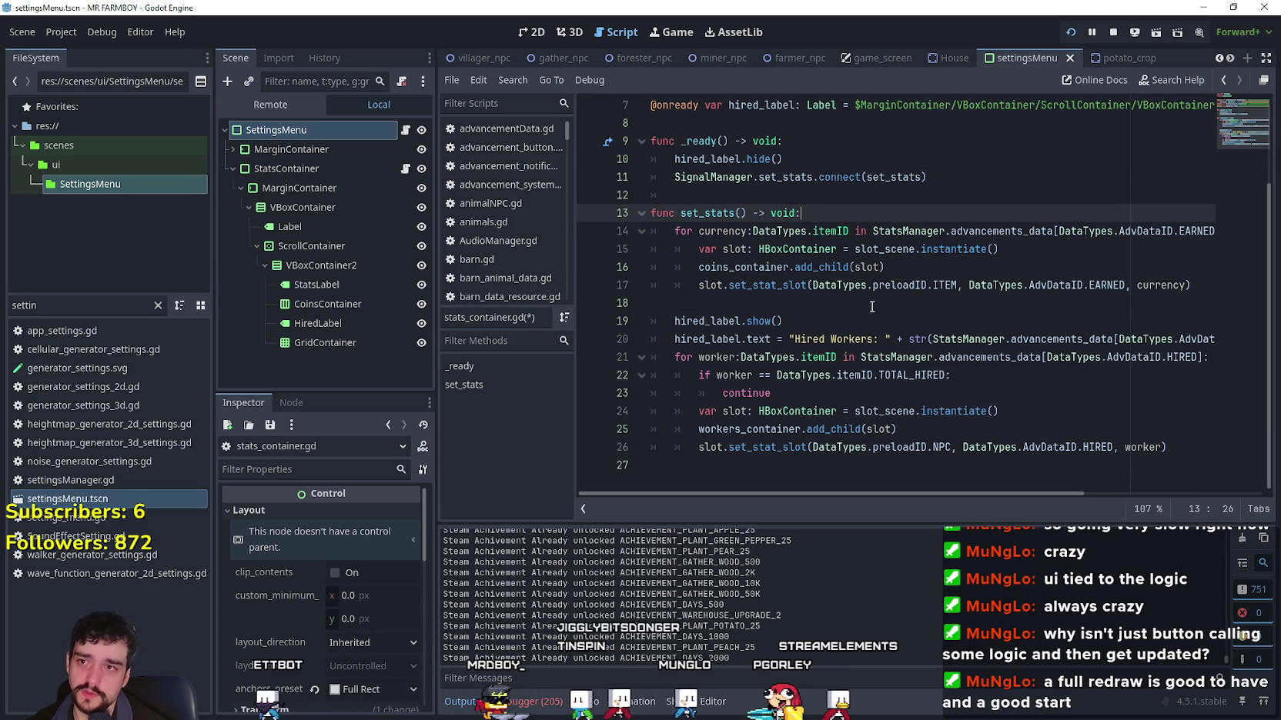
pyautogui.moveTo(1146, 457)
pyautogui.mouseDown()
pyautogui.moveTo(639, 202)
pyautogui.moveTo(615, 141)
pyautogui.mouseUp()
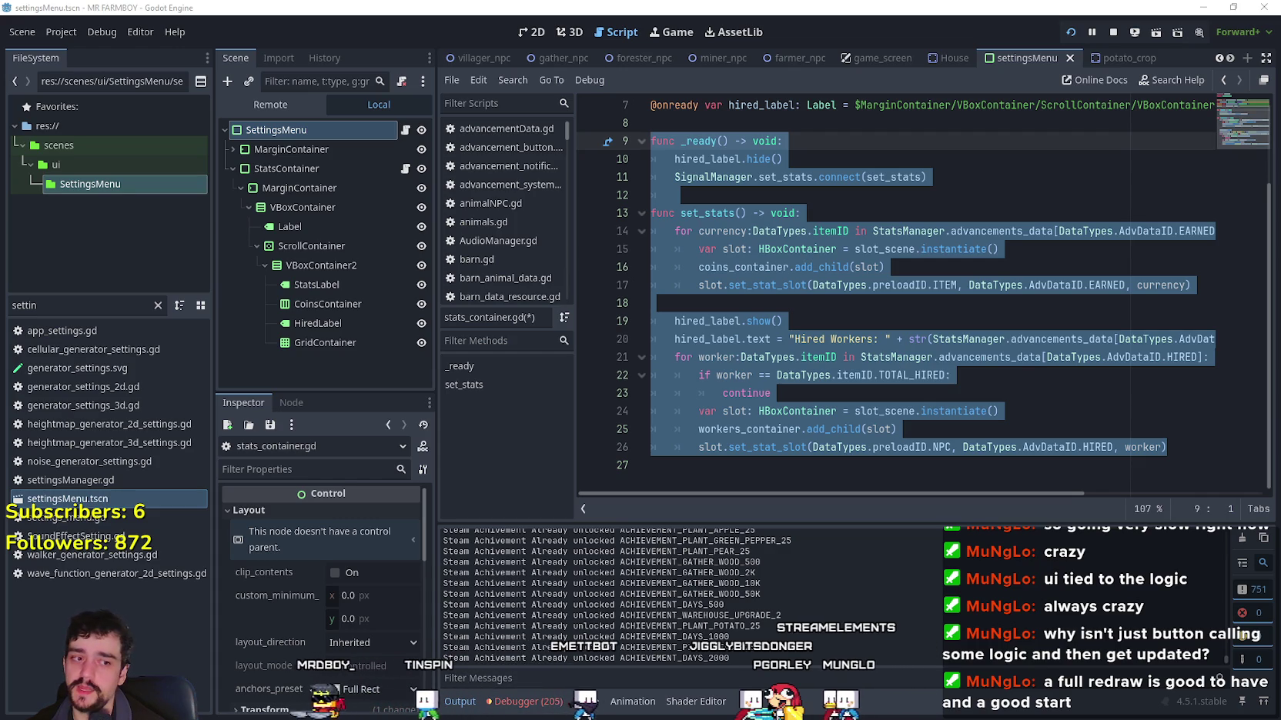
pyautogui.scroll(1, 803, 197)
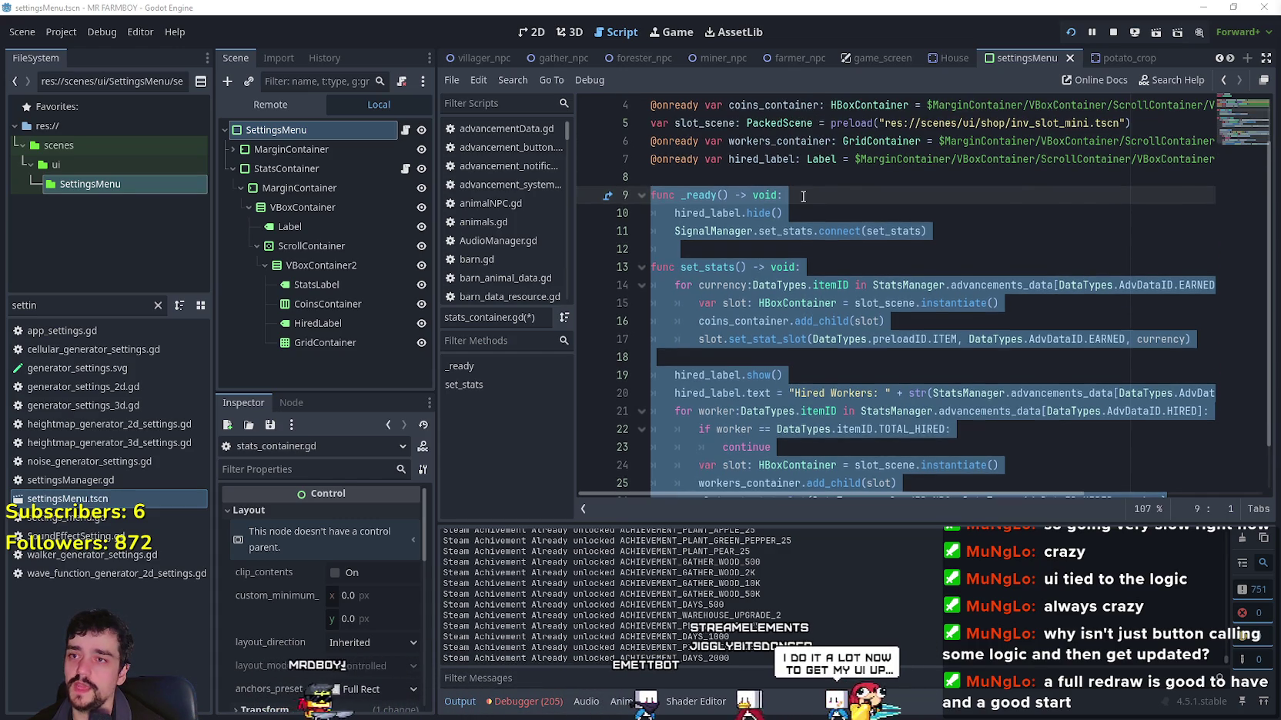
pyautogui.moveTo(931, 231)
pyautogui.mouseDown()
pyautogui.moveTo(654, 213)
pyautogui.moveTo(651, 194)
pyautogui.mouseUp()
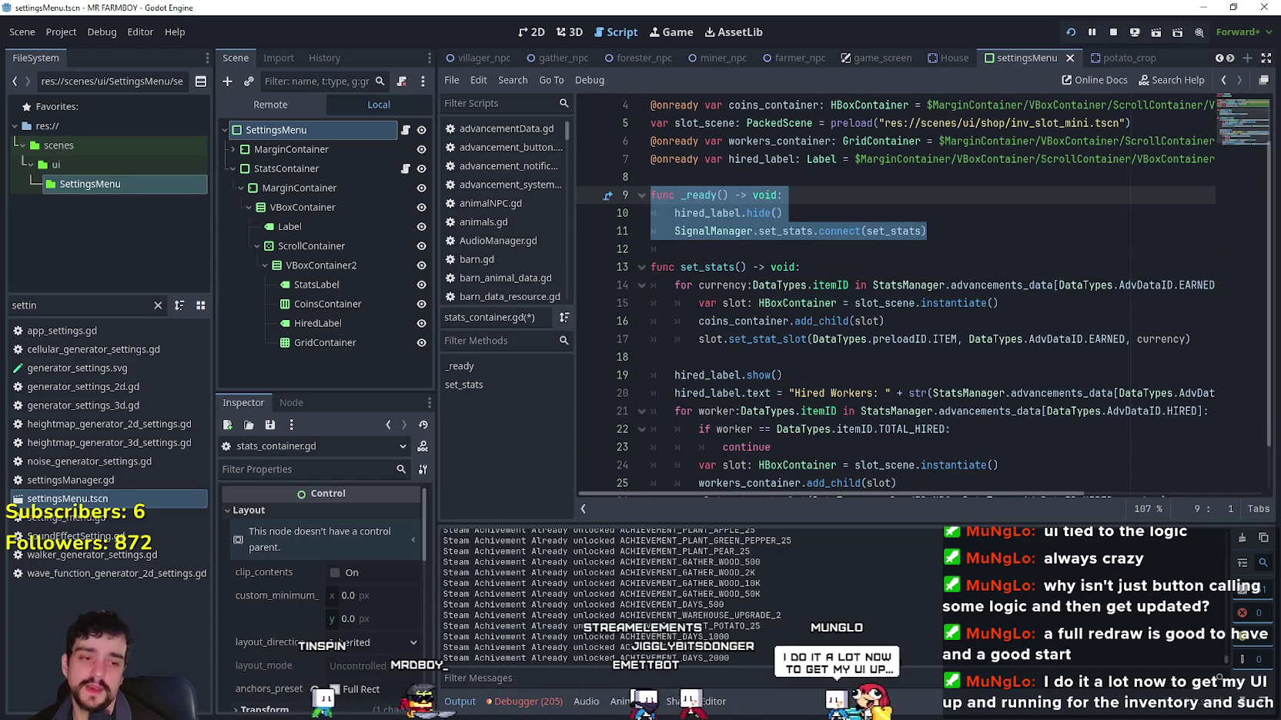
pyautogui.hotkey('alt', 'Tab')
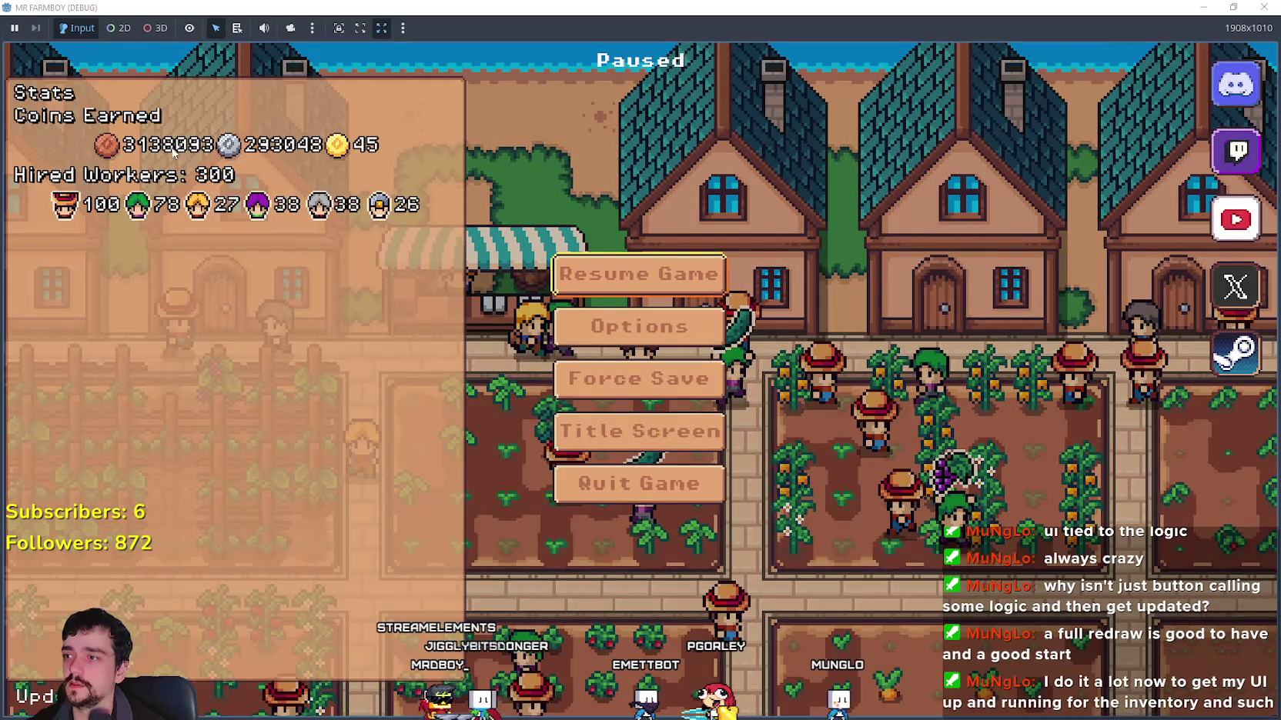
pyautogui.press('Escape')
pyautogui.press('Escape')
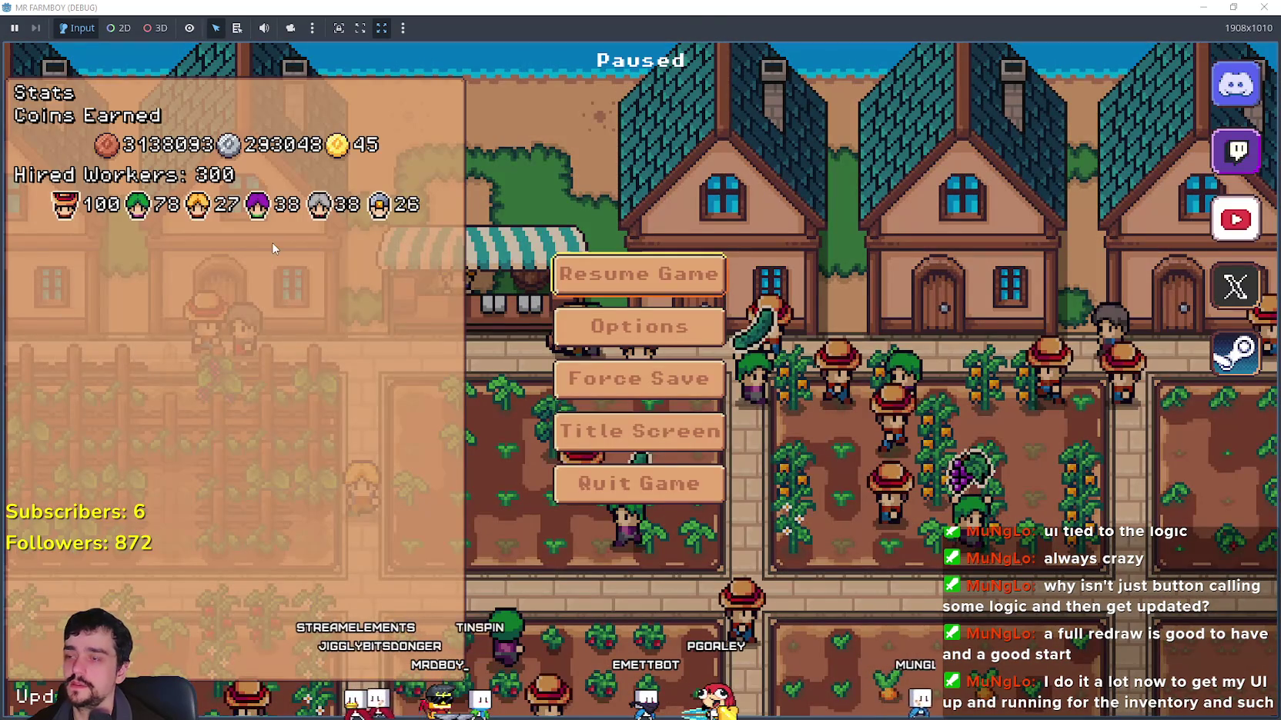
pyautogui.hotkey('alt', 'Tab')
pyautogui.press('Down')
pyautogui.press('Down')
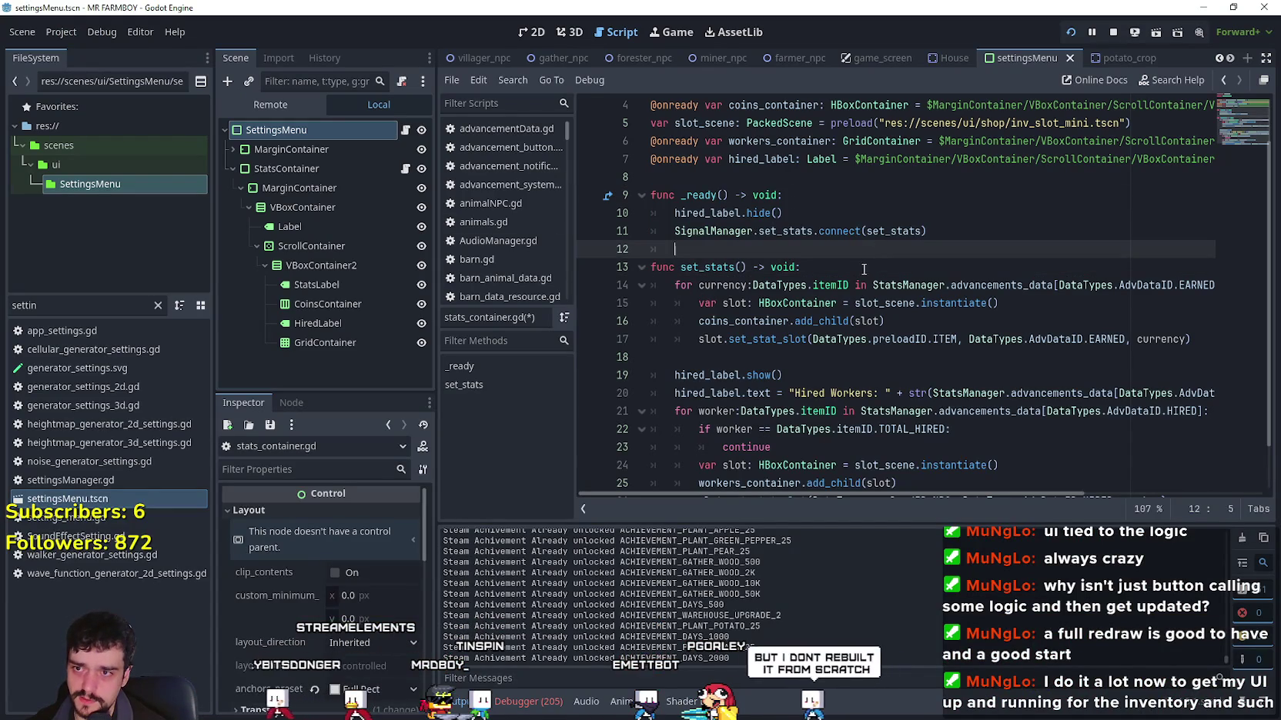
# Step: Insert coins_container.clear() as the first line of set_stats() using autocomplete
pyautogui.click(828, 285)
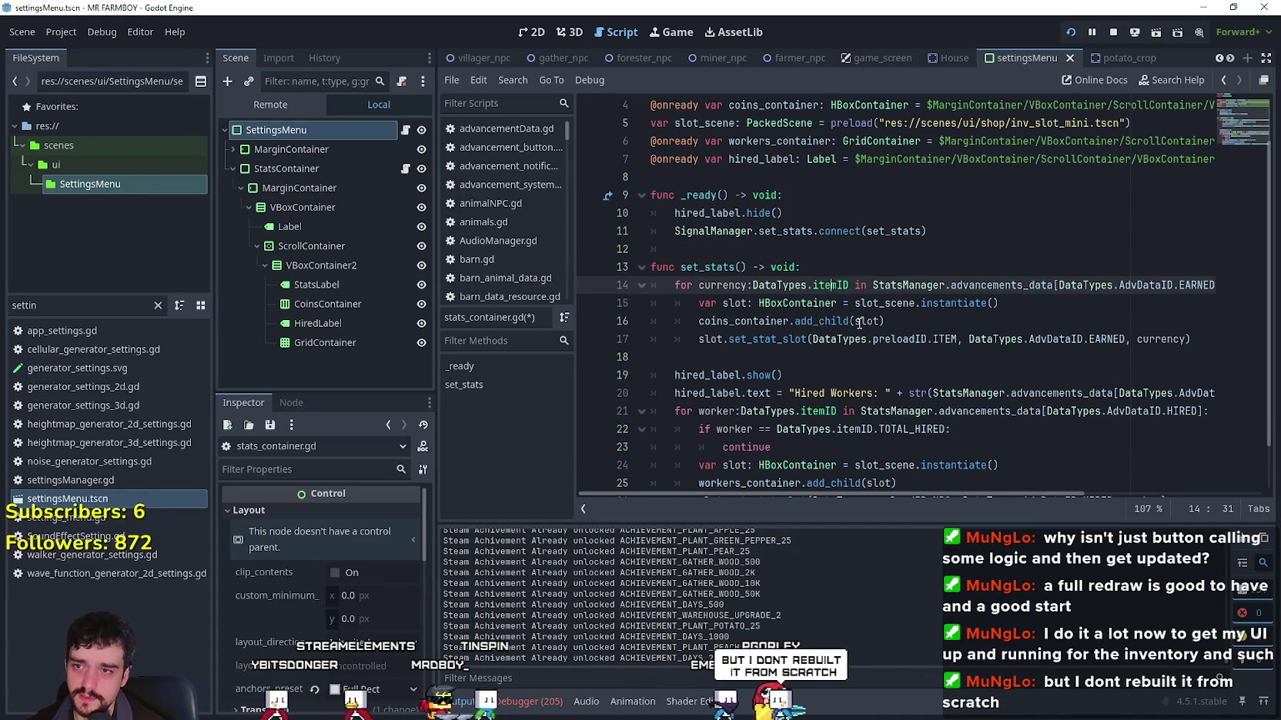
pyautogui.click(822, 268)
pyautogui.scroll(-1, 793, 265)
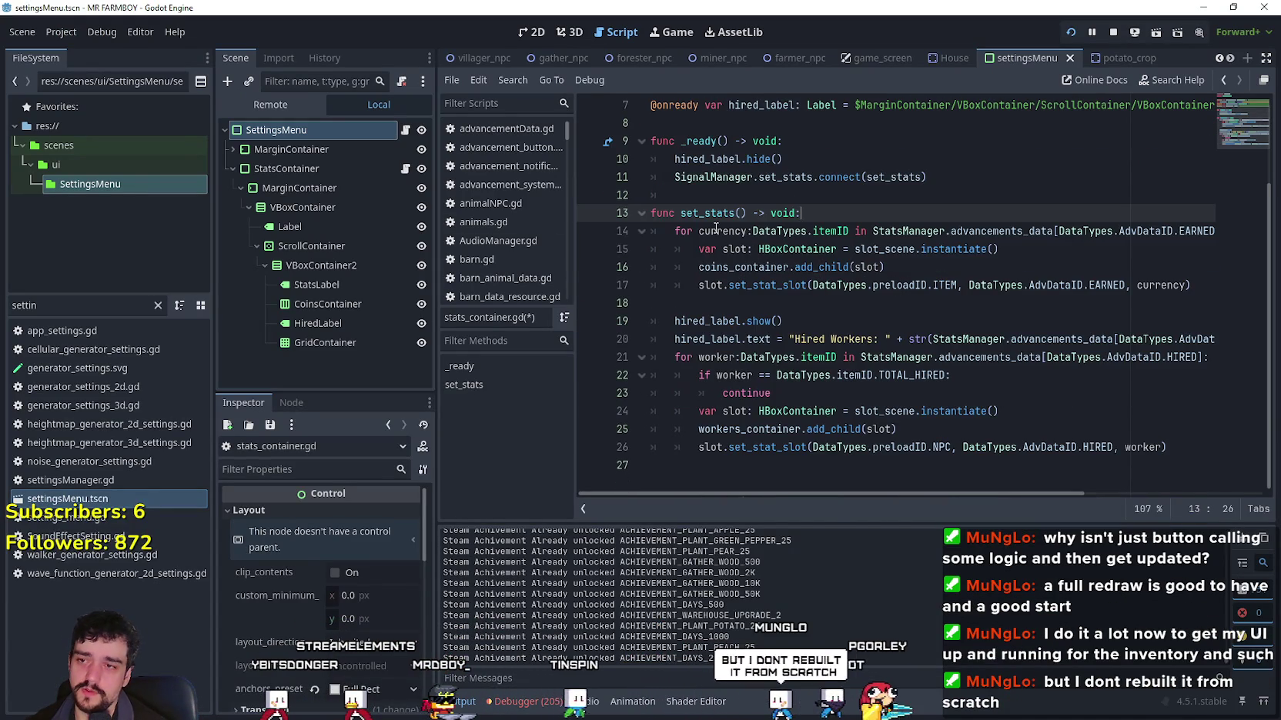
pyautogui.moveTo(681, 215); pyautogui.dragTo(975, 485)
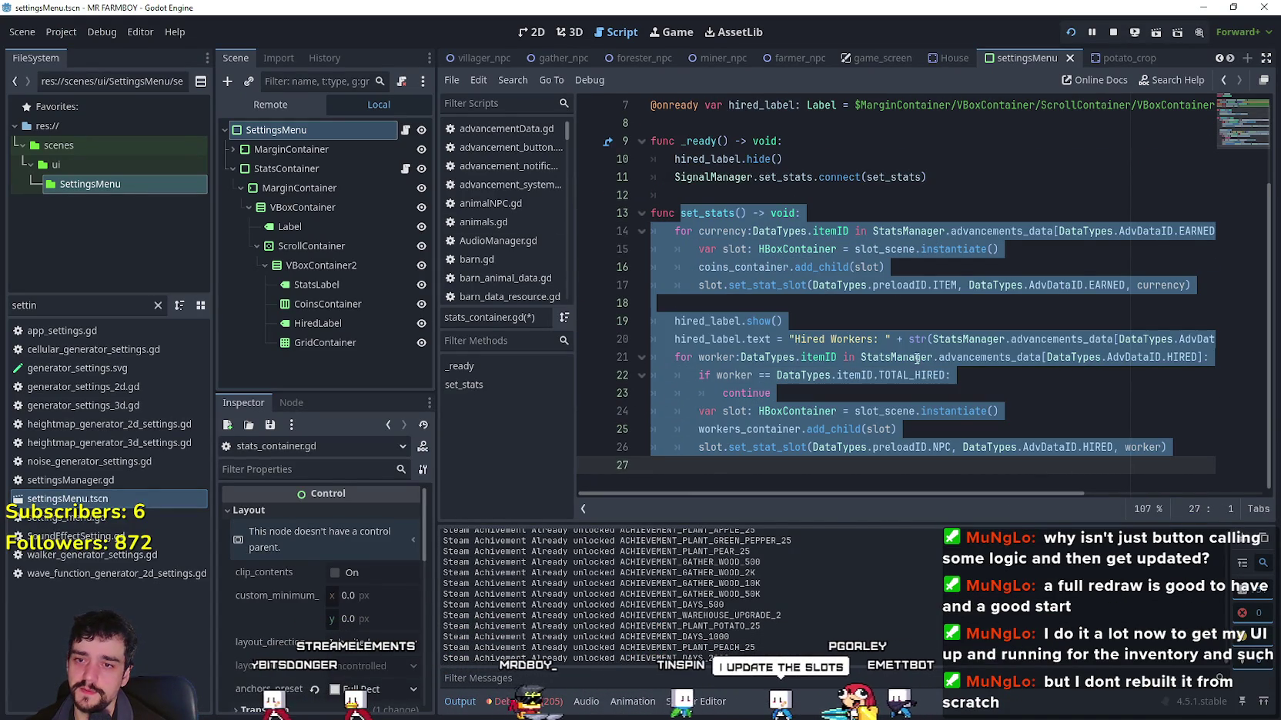
pyautogui.click(847, 216)
pyautogui.press('Return')
pyautogui.write('co')
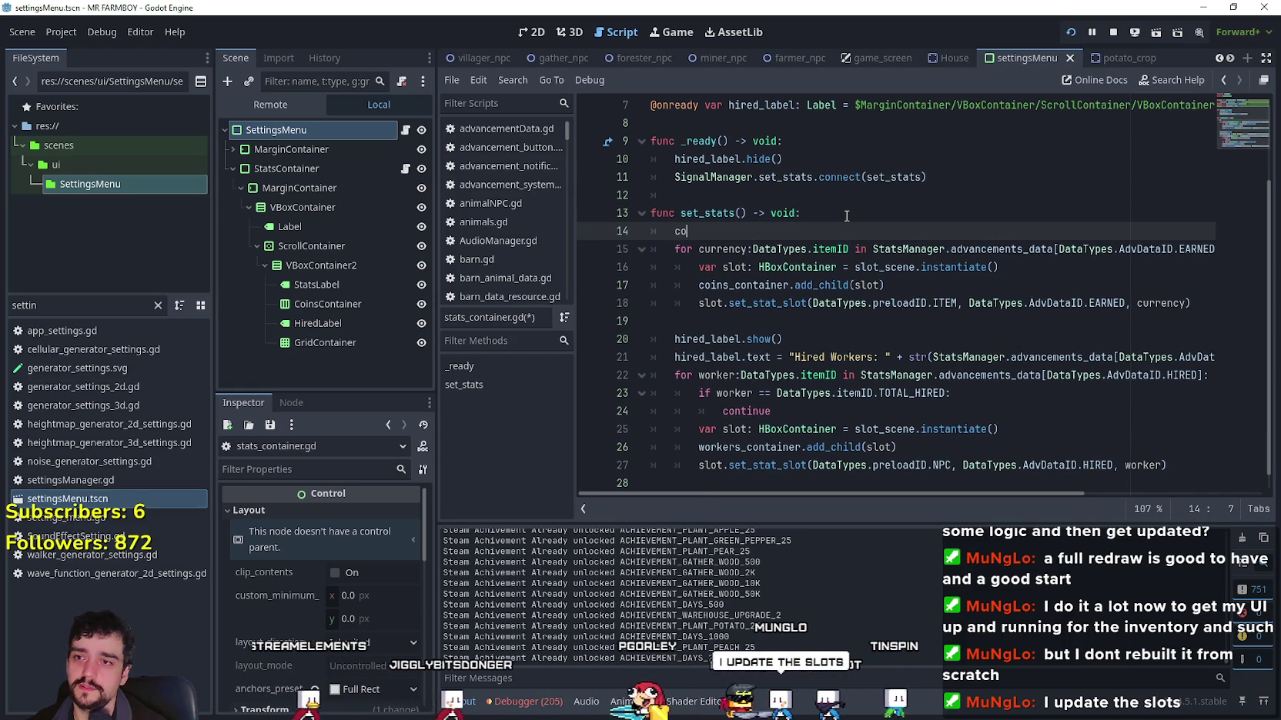
pyautogui.press('Return')
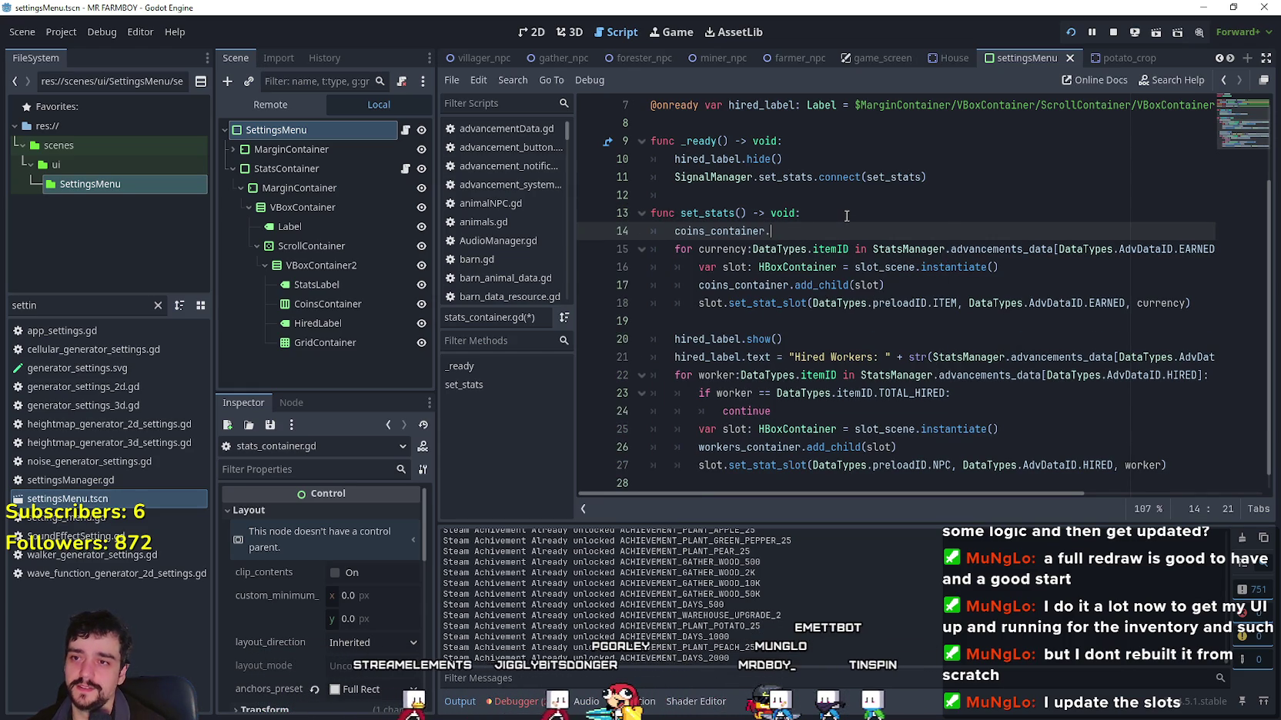
pyautogui.write('clear')
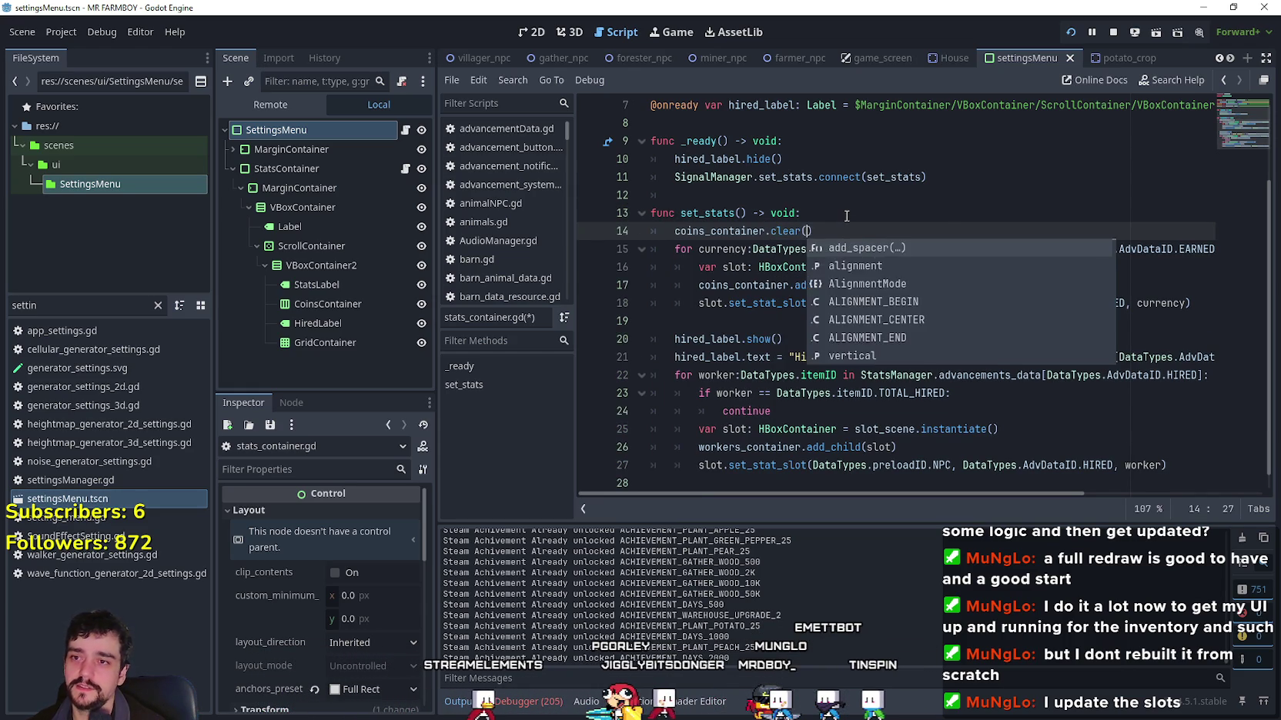
pyautogui.write('(')
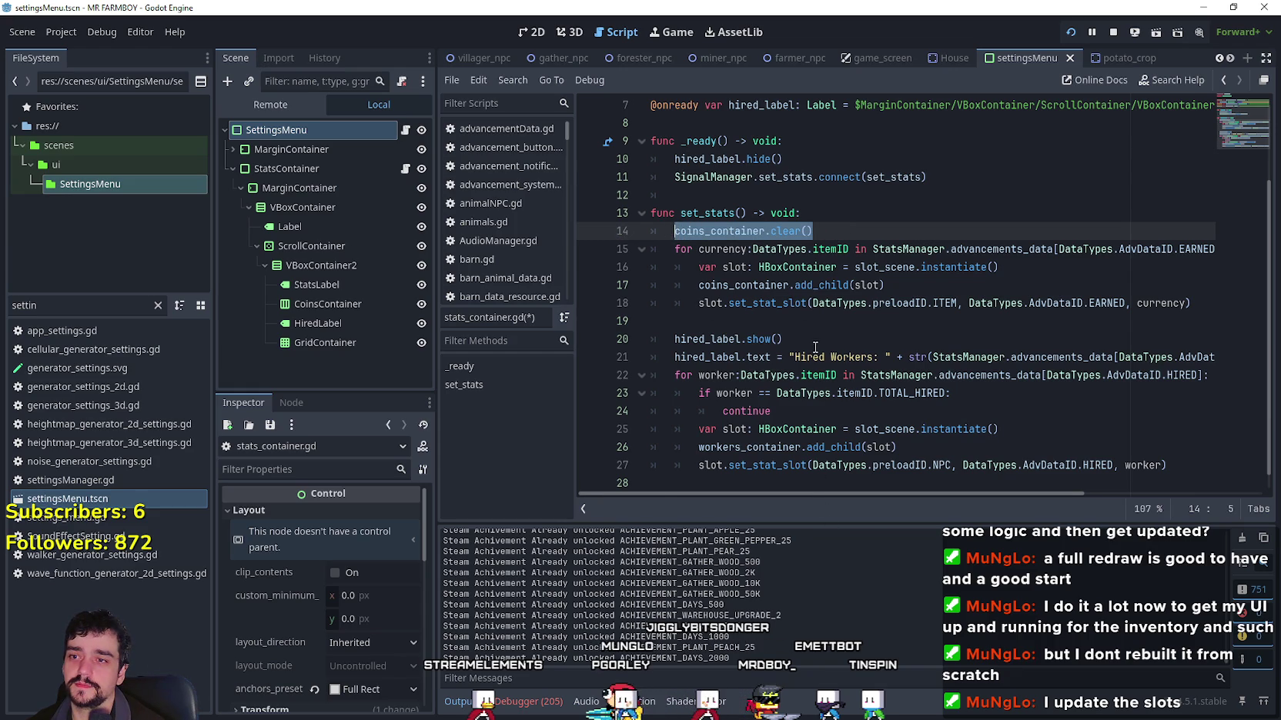
pyautogui.click(1041, 355)
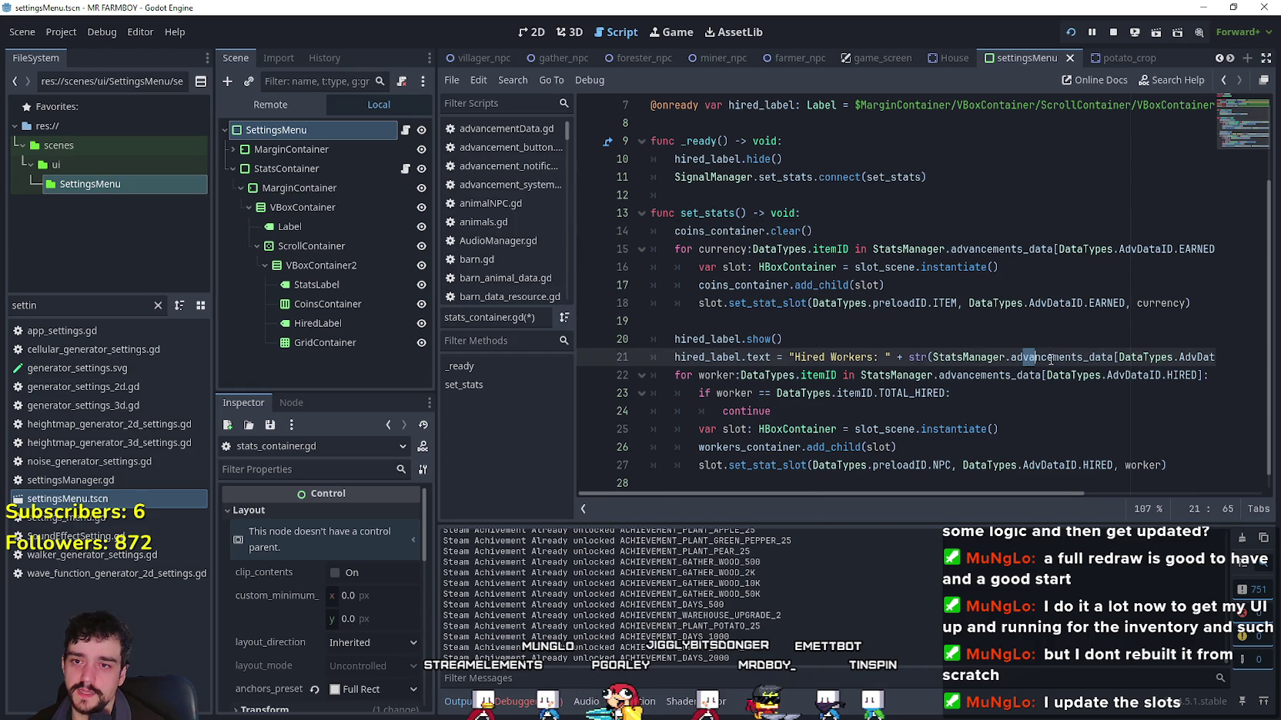
# Step: Add workers_container.clear() below it, pasting the copied workers_container name
pyautogui.click(778, 329)
pyautogui.scroll(-1, 811, 427)
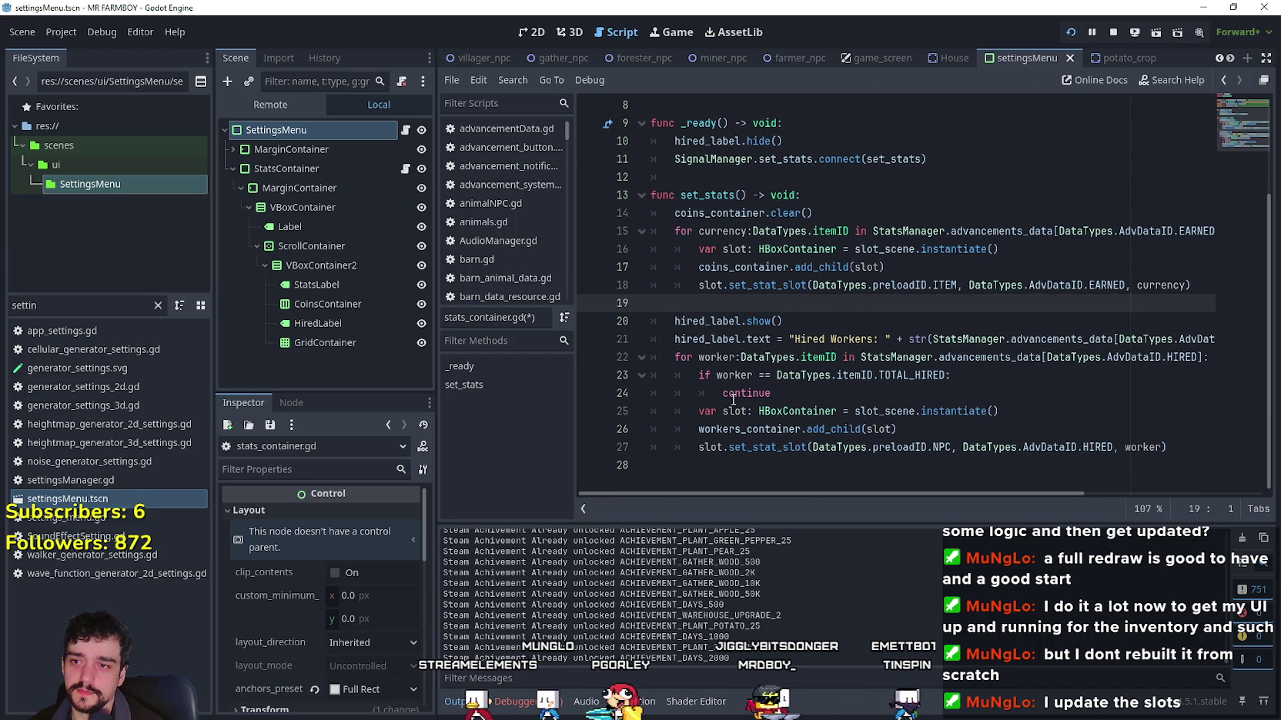
pyautogui.doubleClick(713, 433)
pyautogui.hotkey('ctrl', 'c')
pyautogui.click(833, 209)
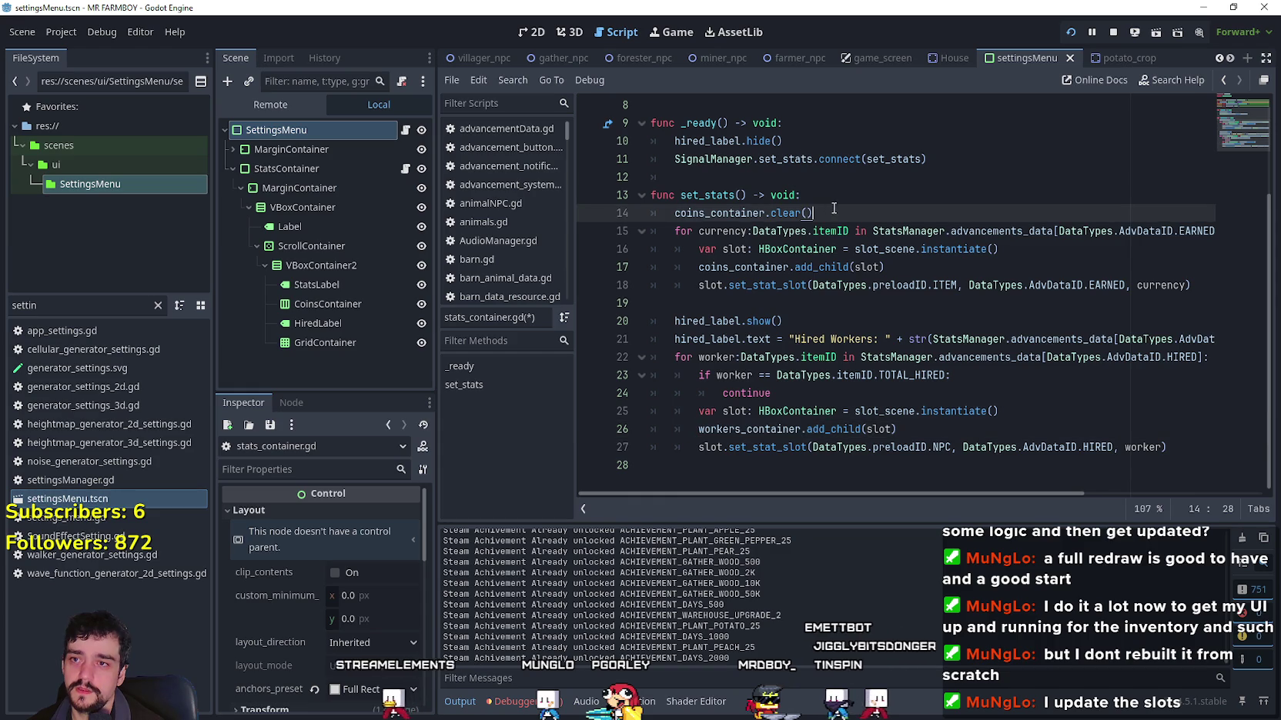
pyautogui.press('Return')
pyautogui.hotkey('ctrl', 'v')
pyautogui.write('c')
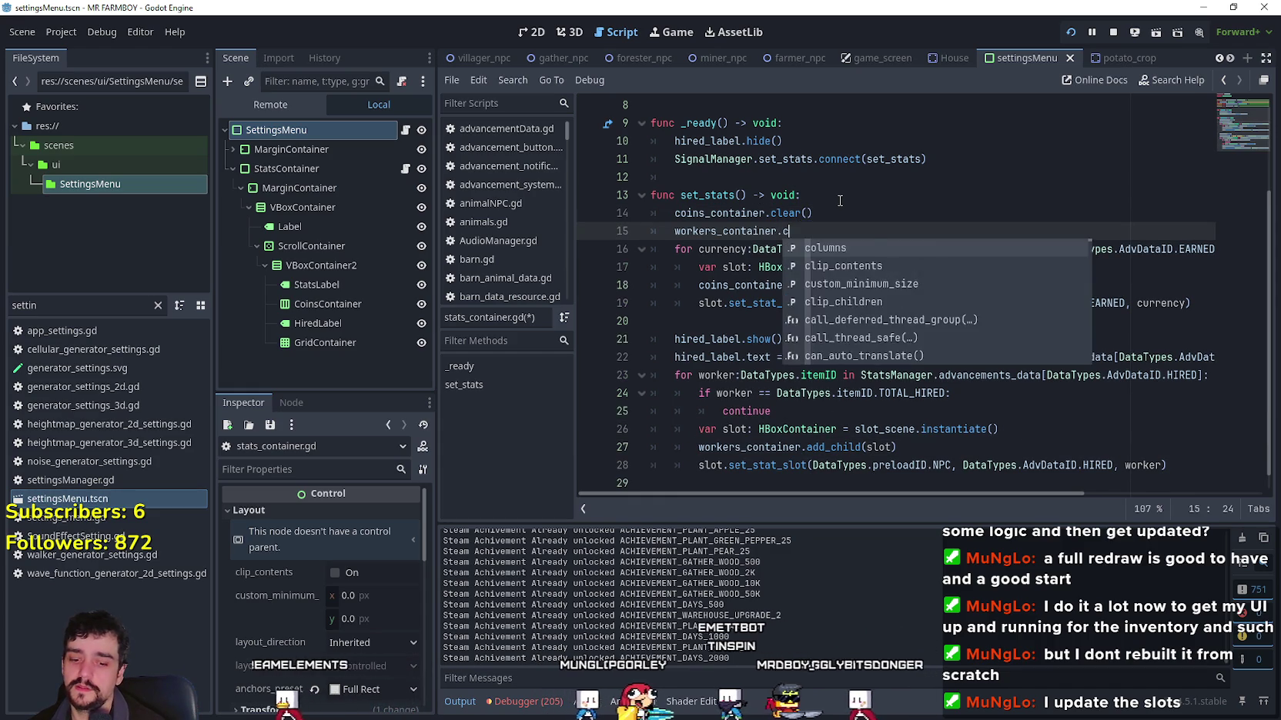
pyautogui.write('lear(')
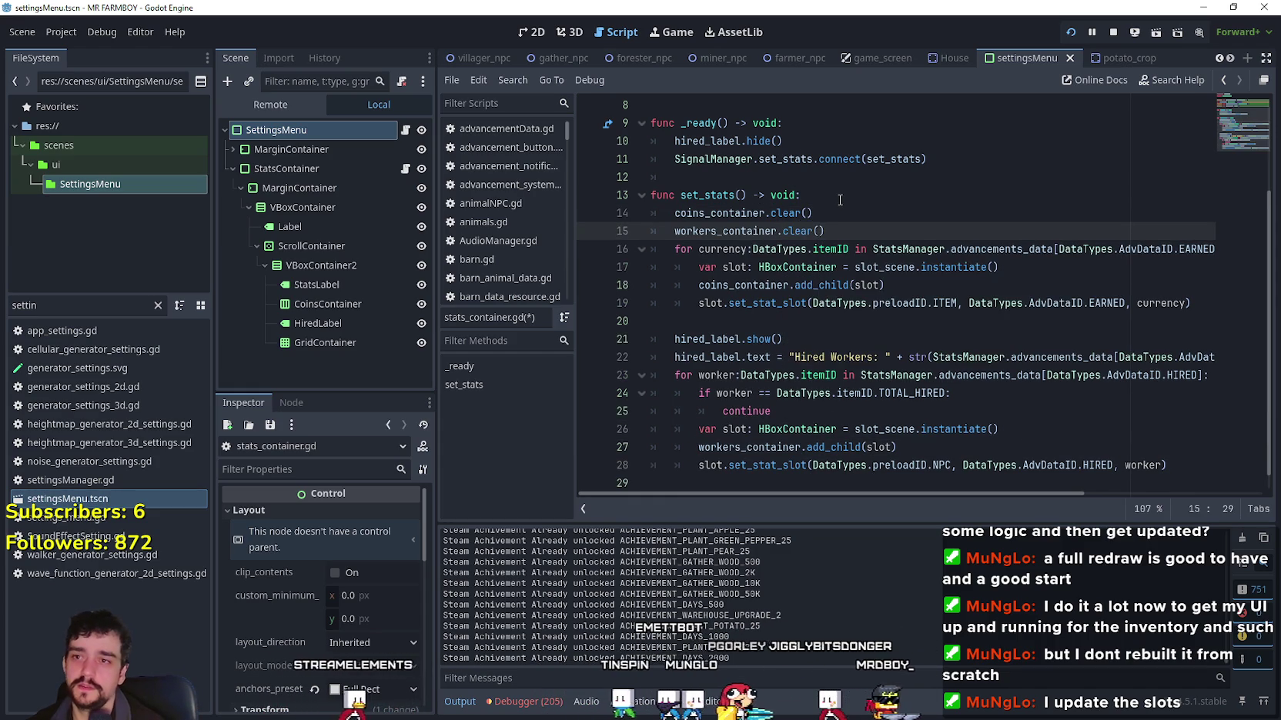
# Step: Review the SignalManager connection line and glance at the paused running game
pyautogui.click(840, 197)
pyautogui.scroll(1, 758, 174)
pyautogui.doubleClick(704, 206)
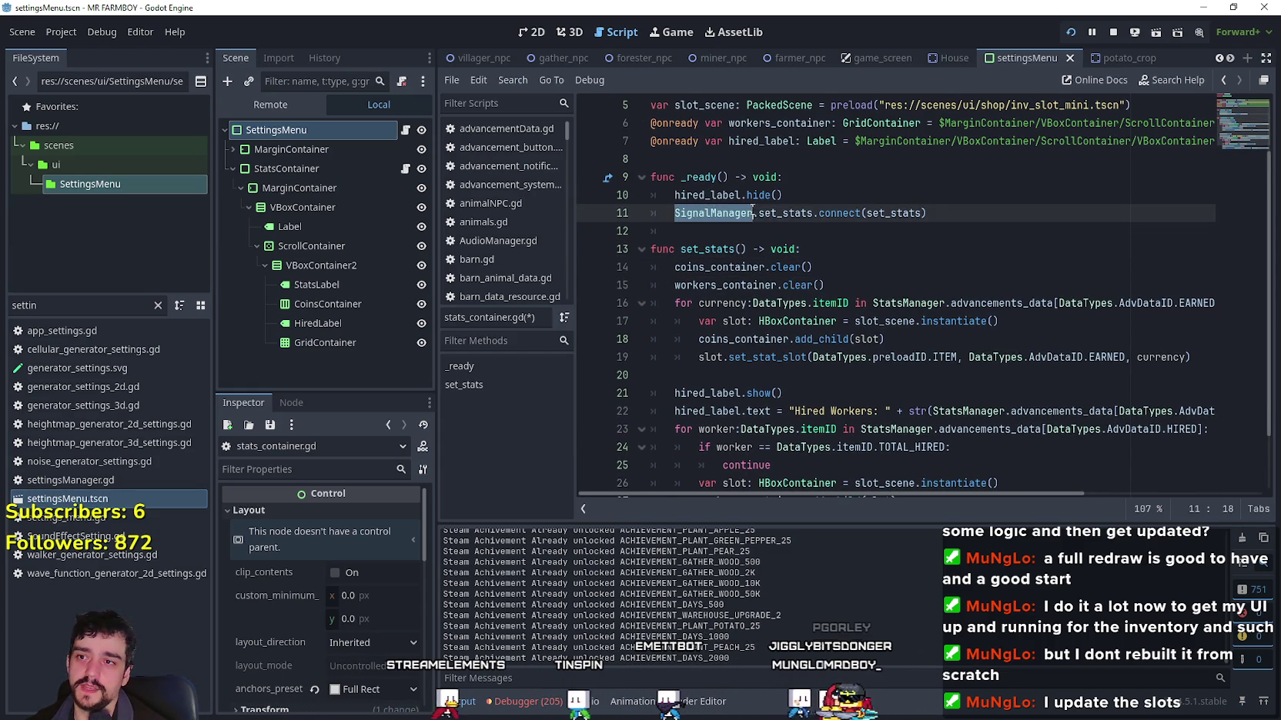
pyautogui.moveTo(703, 206); pyautogui.dragTo(952, 203)
pyautogui.moveTo(719, 212); pyautogui.dragTo(962, 218)
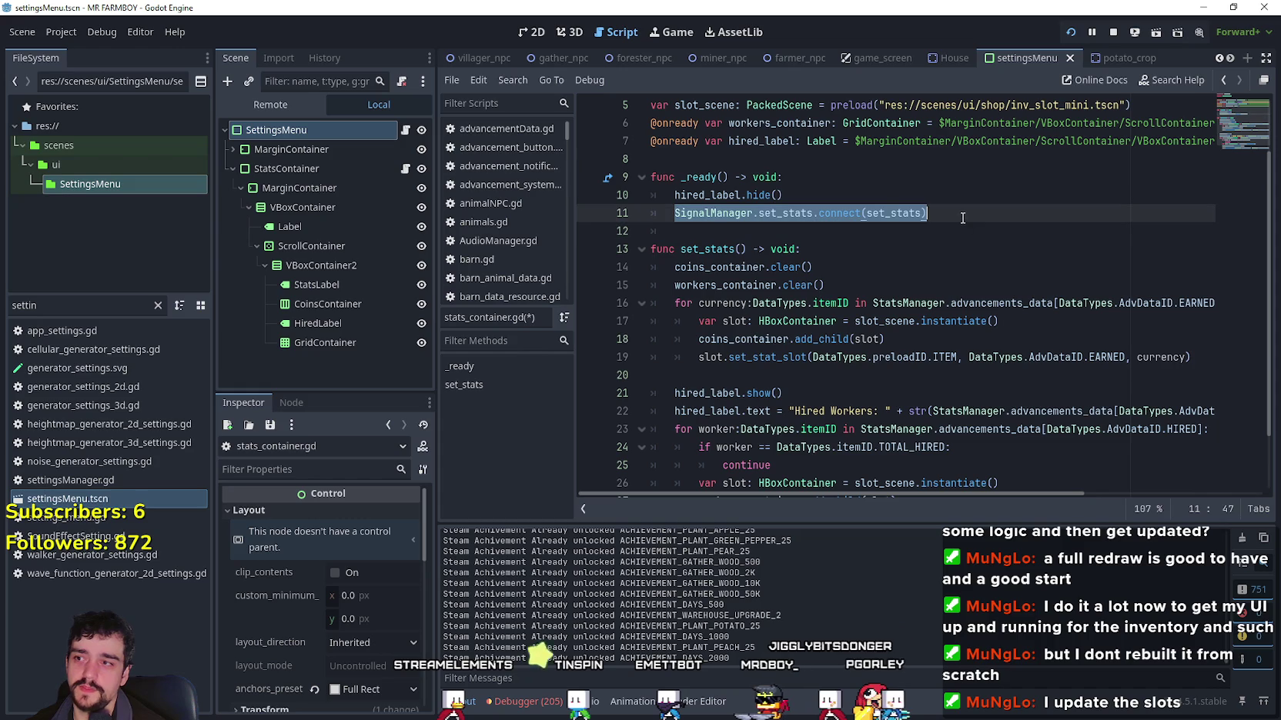
pyautogui.hotkey('alt', 'Tab')
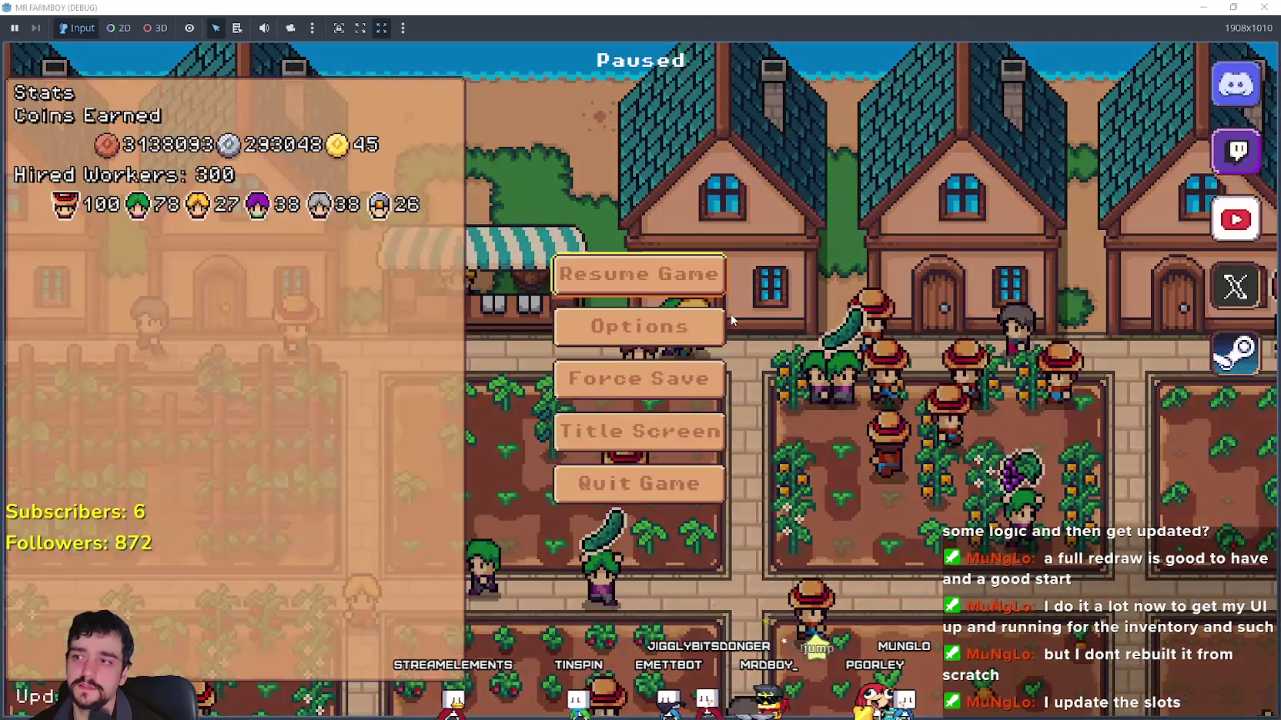
pyautogui.hotkey('alt', 'Tab')
# Step: Open a new line after the two clear calls in set_stats()
pyautogui.moveTo(681, 248); pyautogui.dragTo(749, 248)
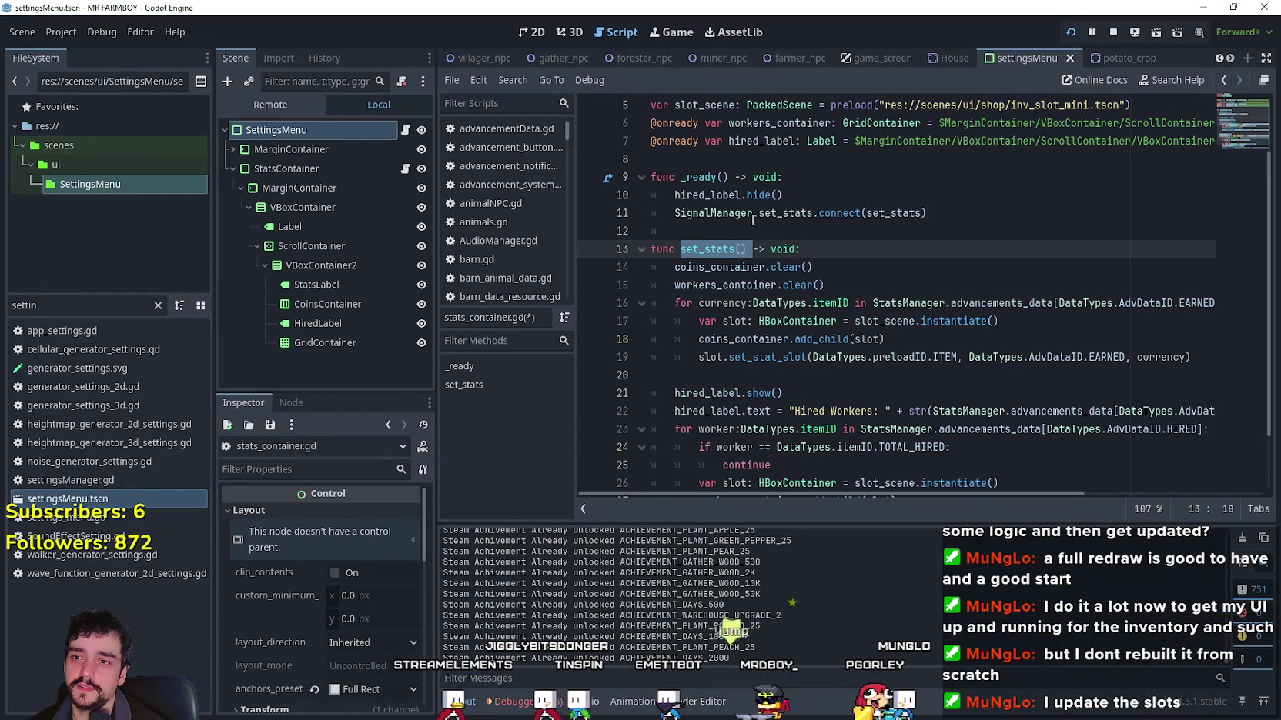
pyautogui.click(753, 217)
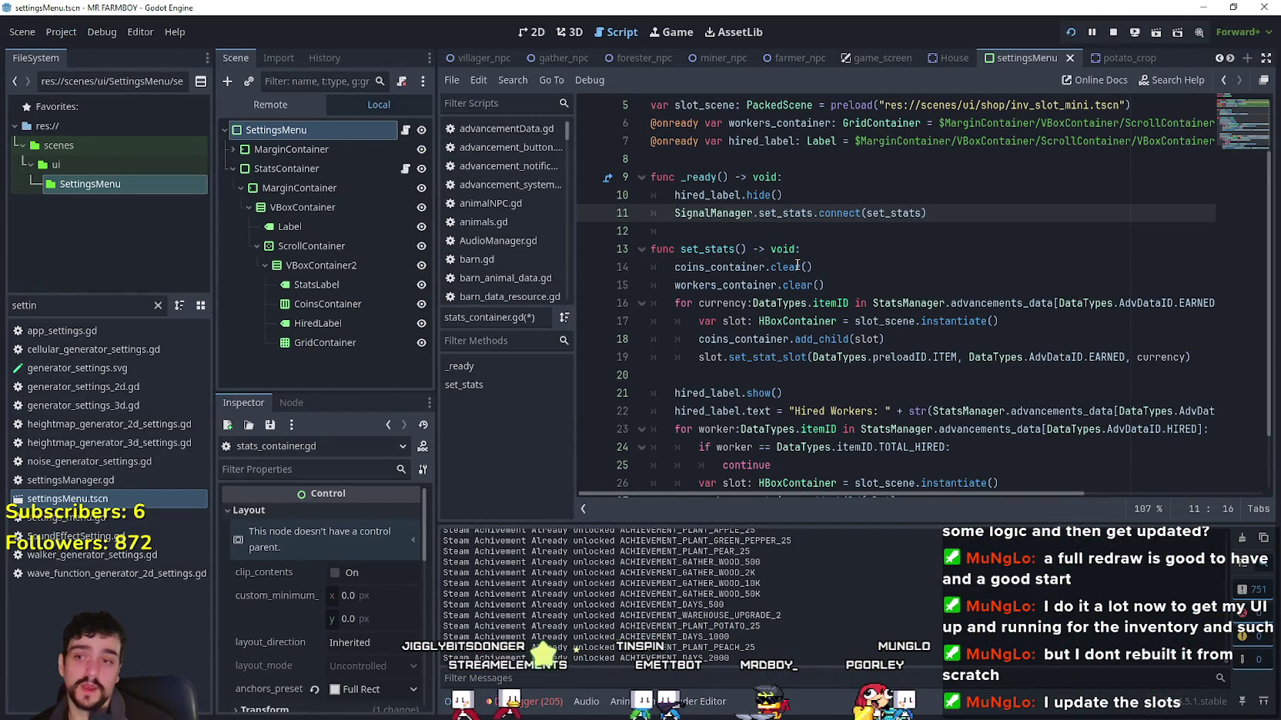
pyautogui.scroll(-2, 797, 266)
pyautogui.click(868, 216)
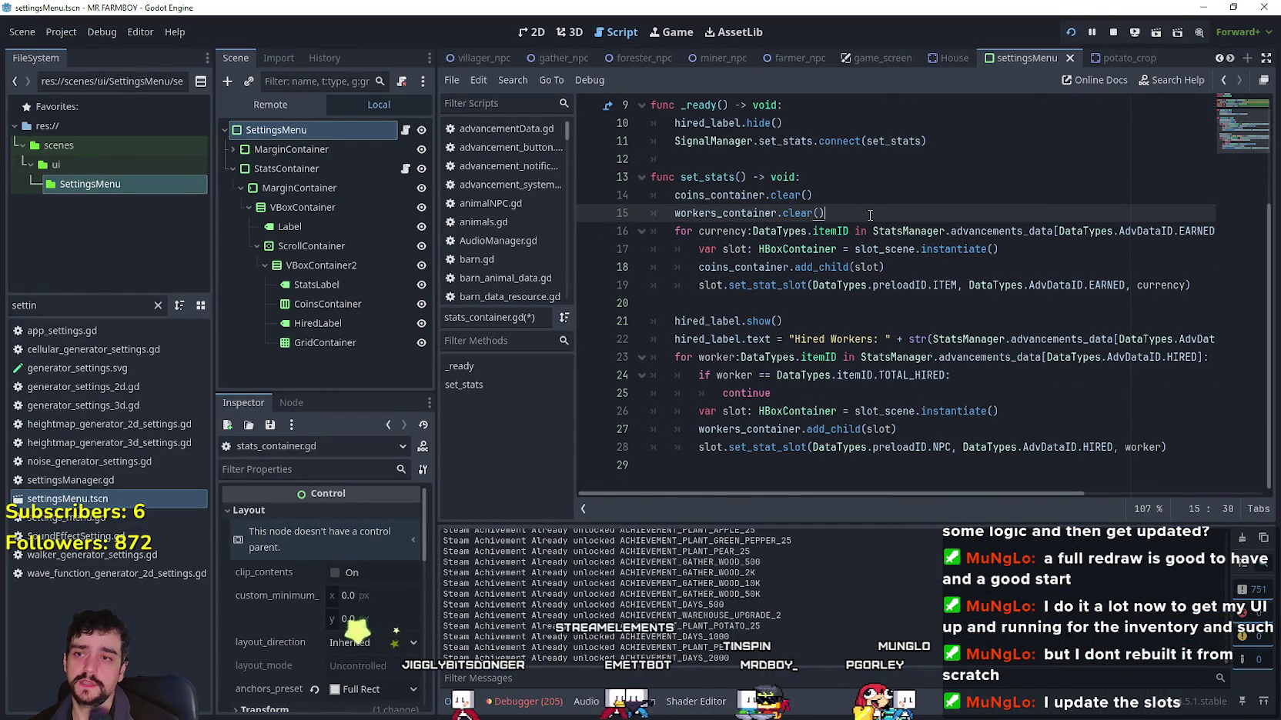
pyautogui.press('Return')
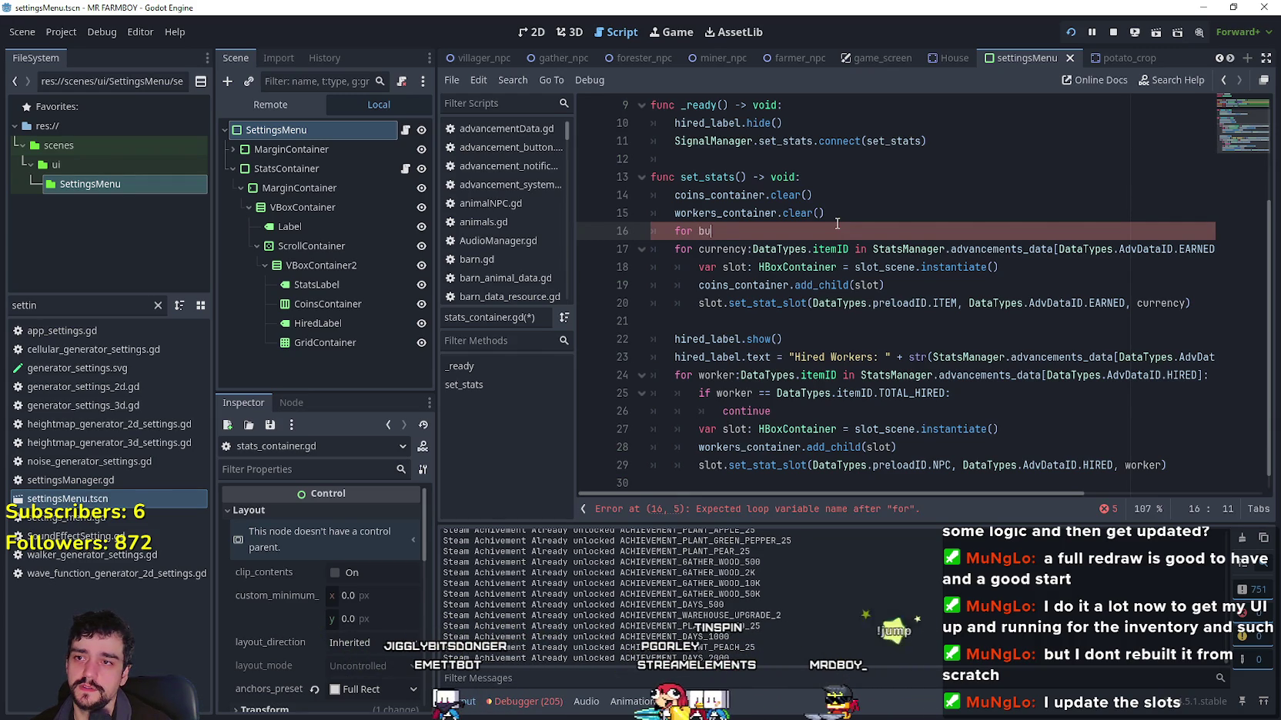
# Step: Write the loop 'for button in coins_container: button.queue_free()'
pyautogui.write('tton in')
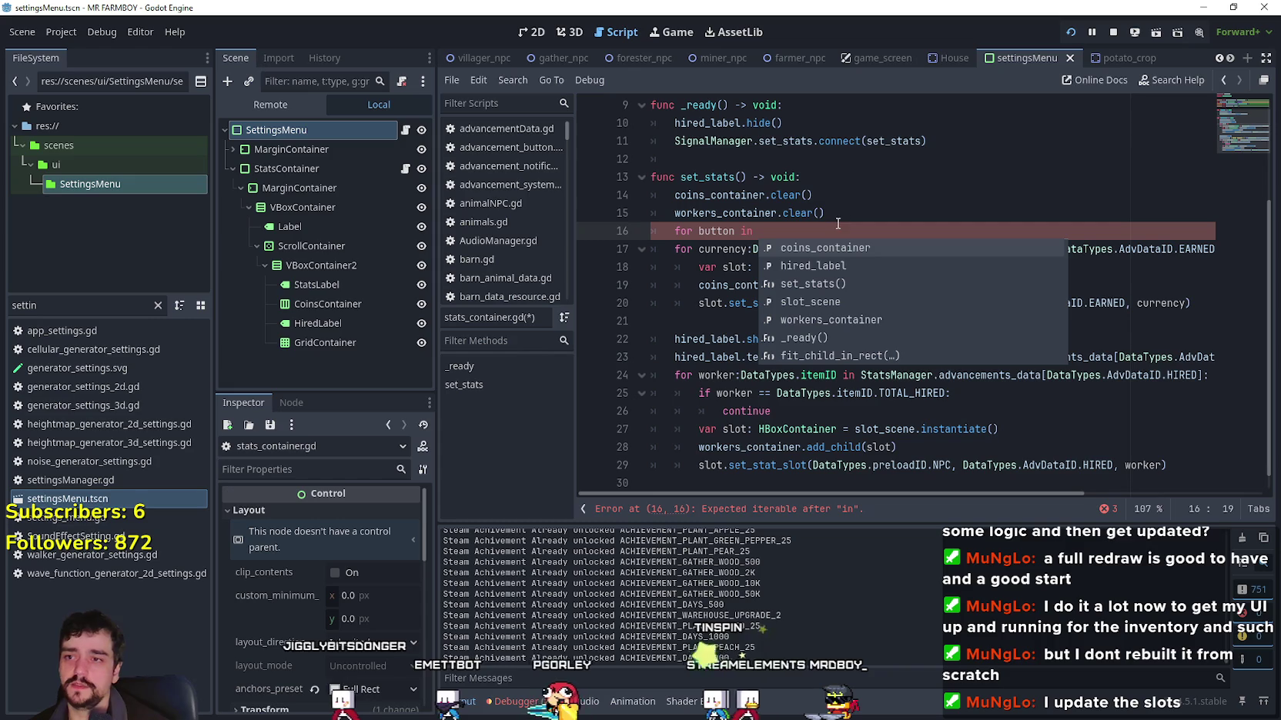
pyautogui.click(729, 291)
pyautogui.click(826, 231)
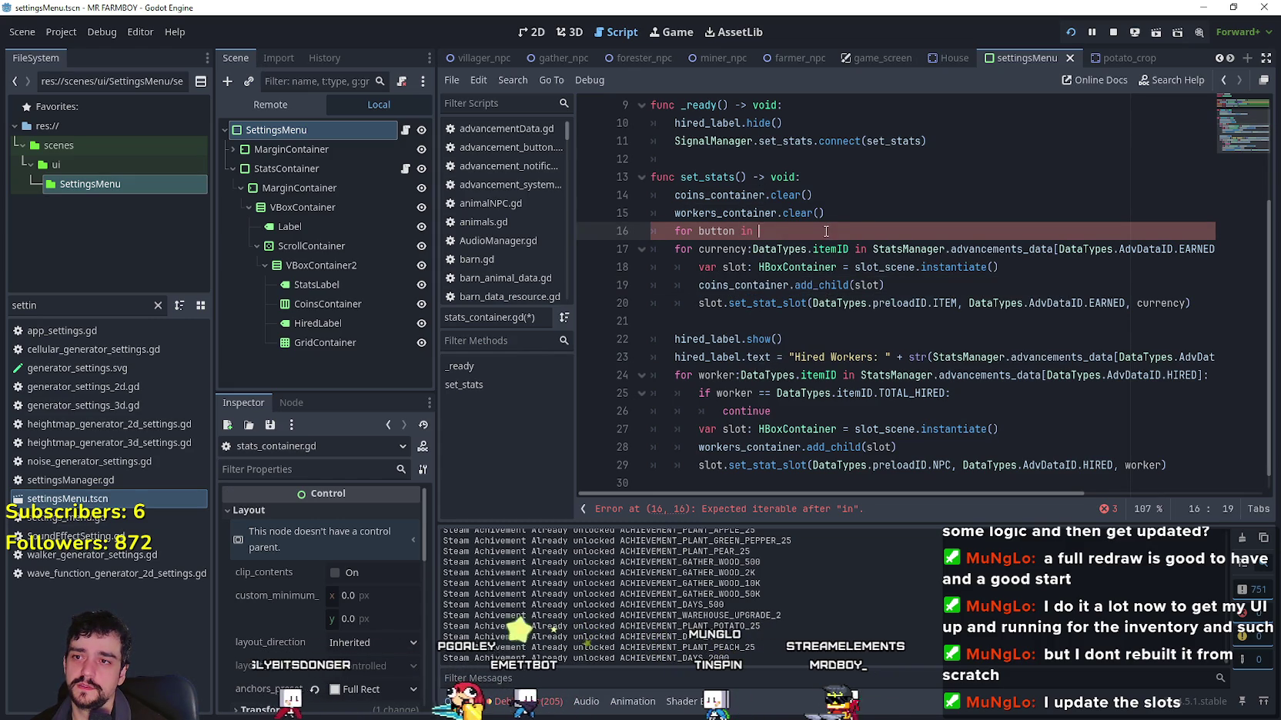
pyautogui.write('.')
pyautogui.press('BackSpace')
pyautogui.write(':')
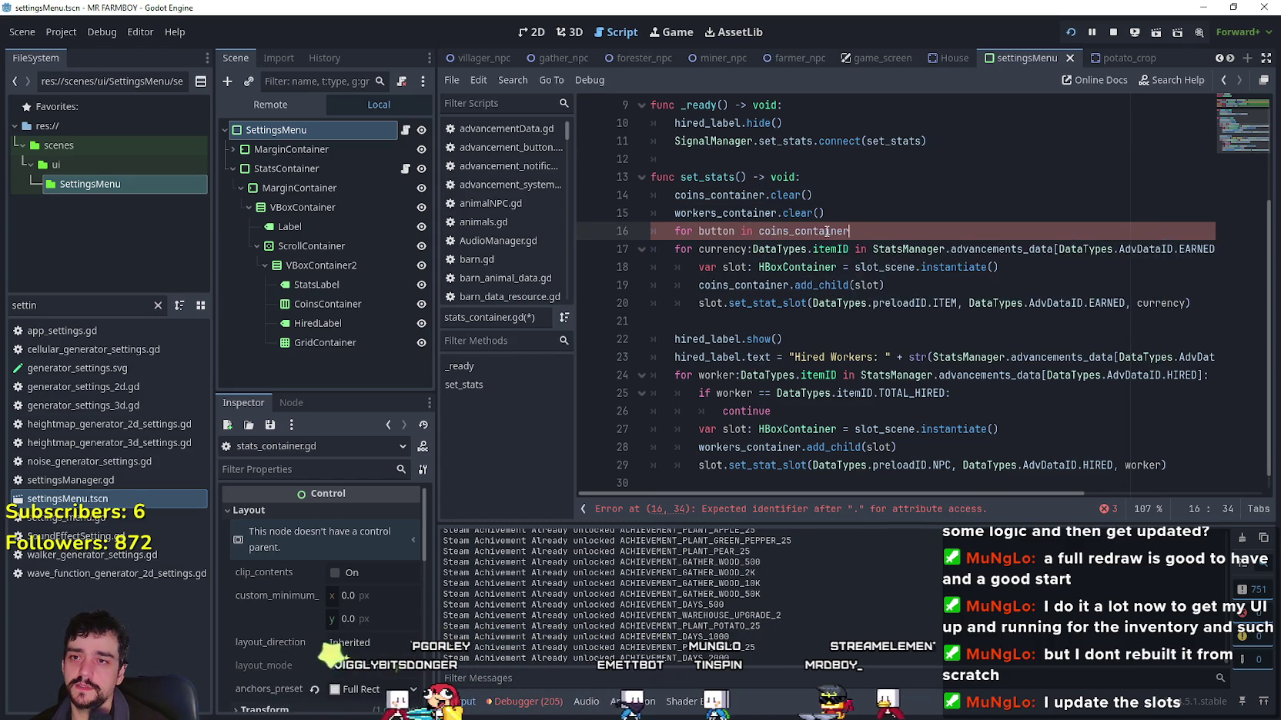
pyautogui.press('Return')
pyautogui.write('ton')
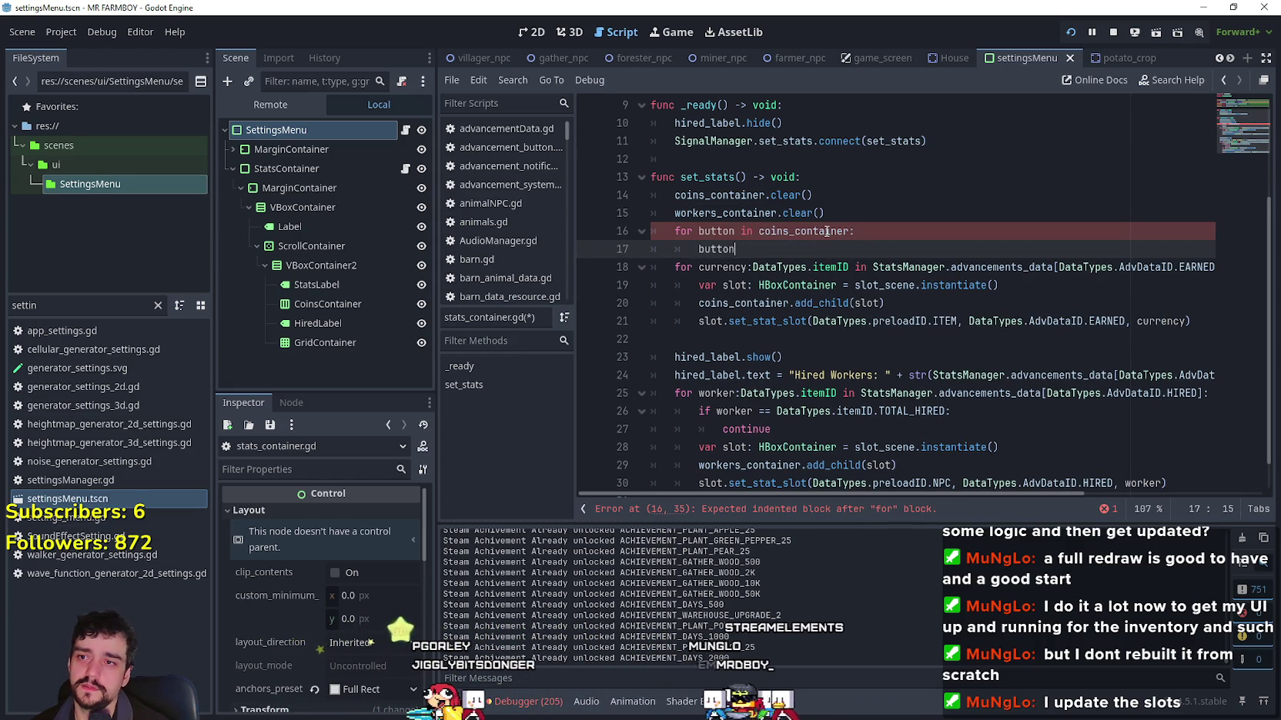
pyautogui.write('.queue_free(')
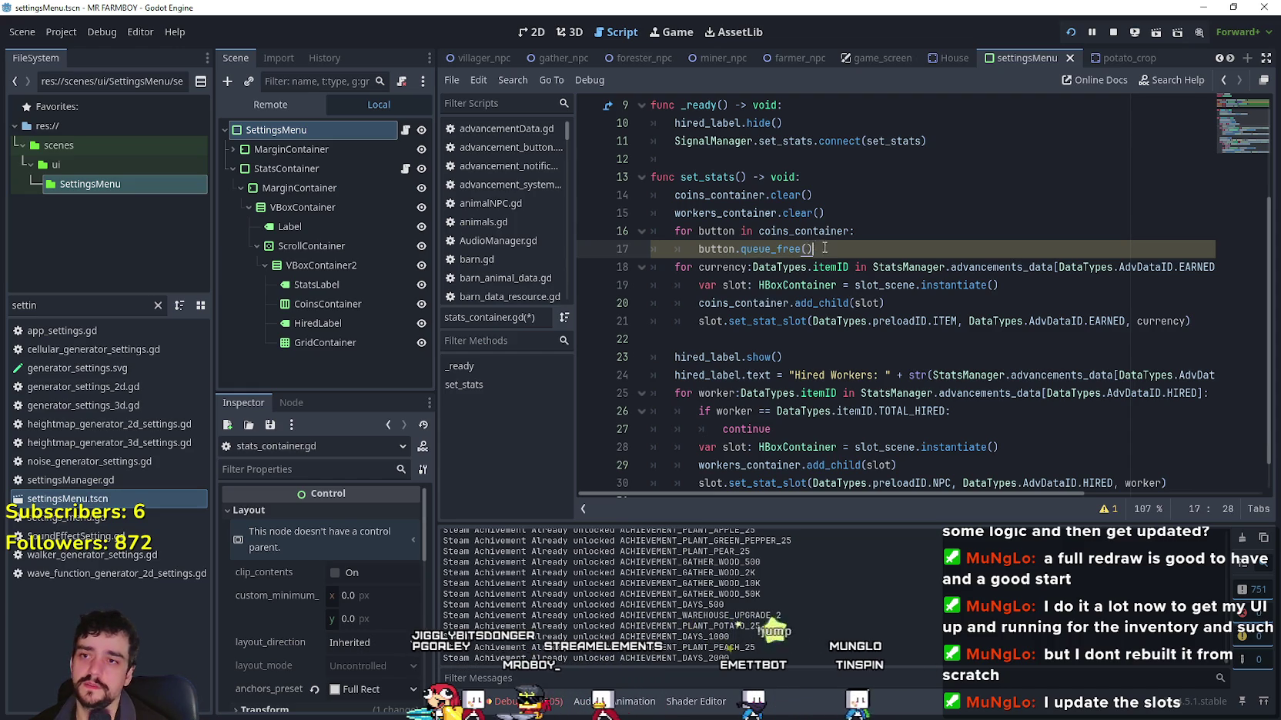
# Step: Duplicate the freeing loop and change its container to workers_container
pyautogui.moveTo(814, 248); pyautogui.dragTo(674, 231)
pyautogui.hotkey('ctrl', 'c')
pyautogui.click(813, 247)
pyautogui.press('Return')
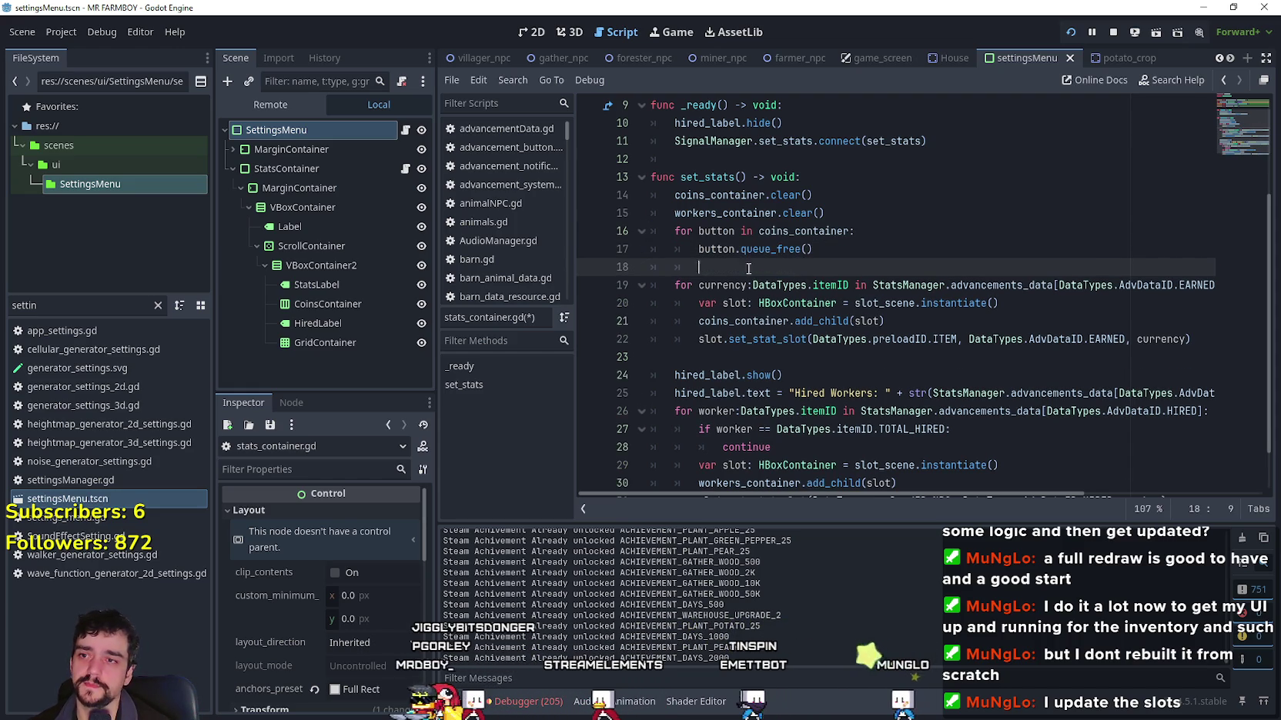
pyautogui.hotkey('ctrl', 'v')
pyautogui.moveTo(828, 212)
pyautogui.mouseDown()
pyautogui.moveTo(674, 194)
pyautogui.moveTo(650, 177)
pyautogui.mouseUp()
pyautogui.click(816, 285)
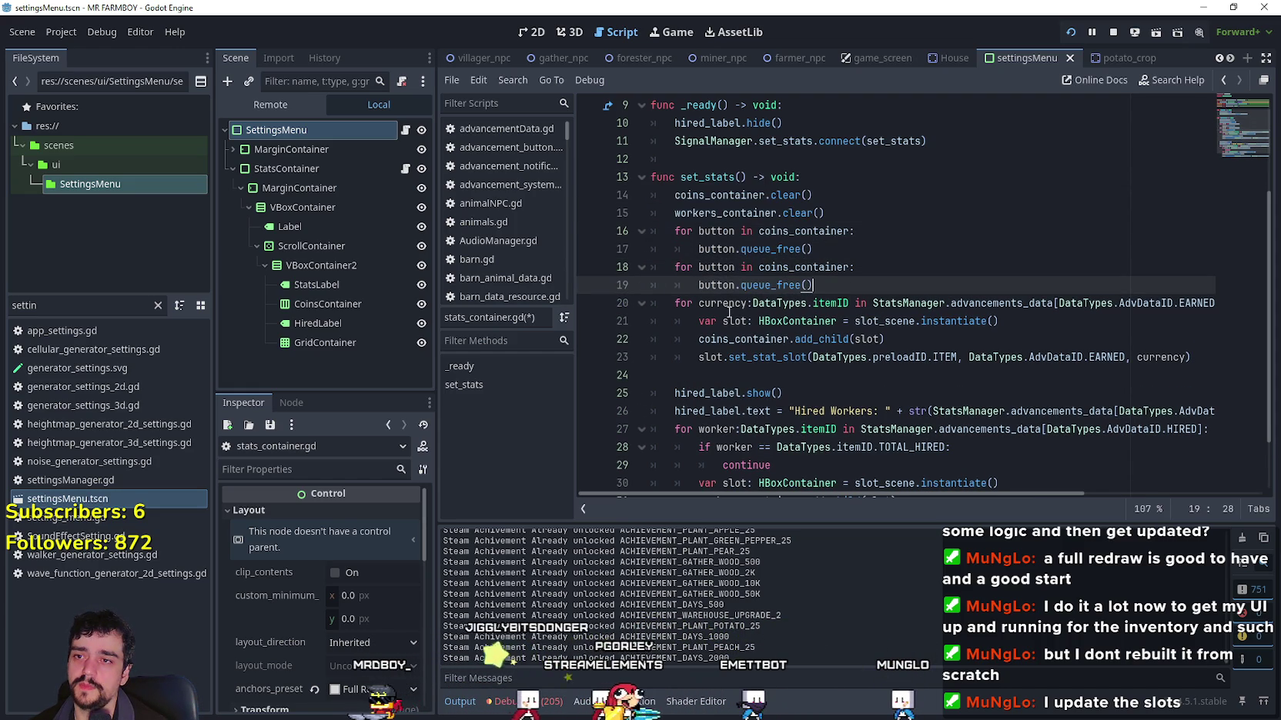
pyautogui.doubleClick(740, 344)
pyautogui.scroll(-2, 739, 331)
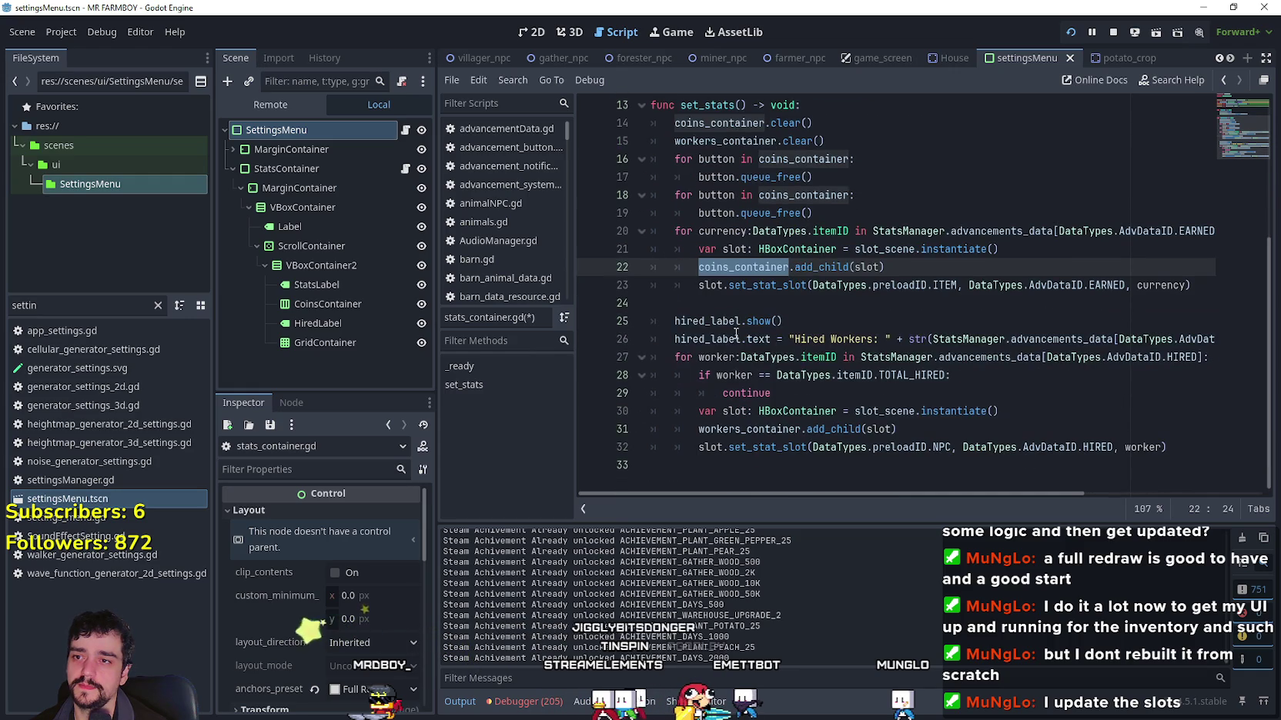
pyautogui.doubleClick(725, 427)
pyautogui.hotkey('ctrl', 'c')
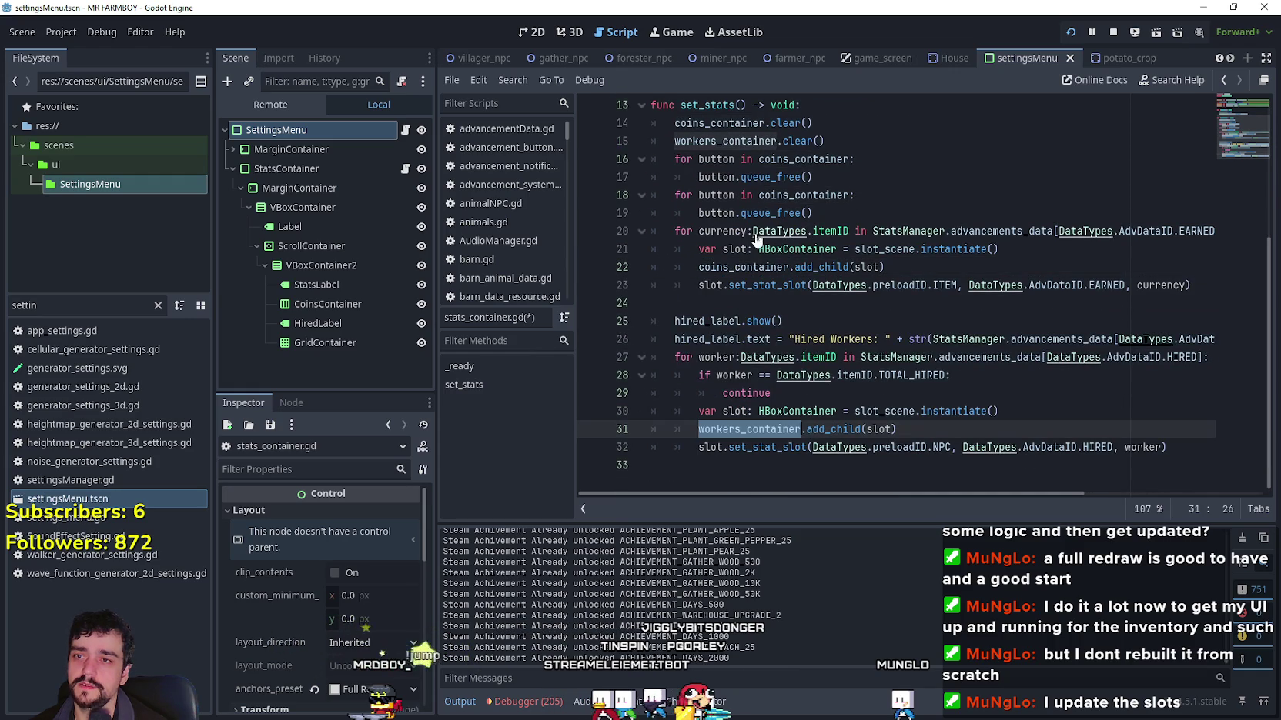
pyautogui.doubleClick(815, 158)
pyautogui.doubleClick(816, 195)
pyautogui.hotkey('ctrl', 'v')
# Step: Add spacing after the freeing loops and save stats_container.gd
pyautogui.press('Down')
pyautogui.press('Return')
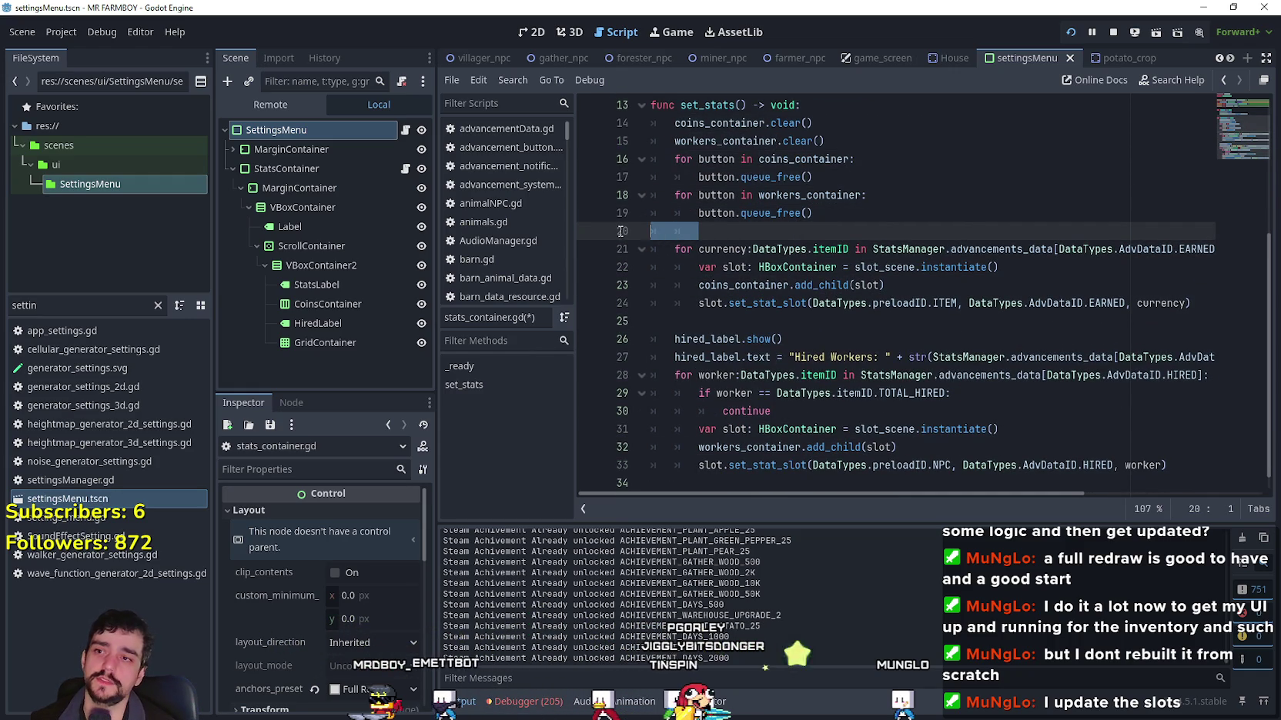
pyautogui.scroll(2, 661, 241)
pyautogui.moveTo(681, 213); pyautogui.dragTo(750, 213)
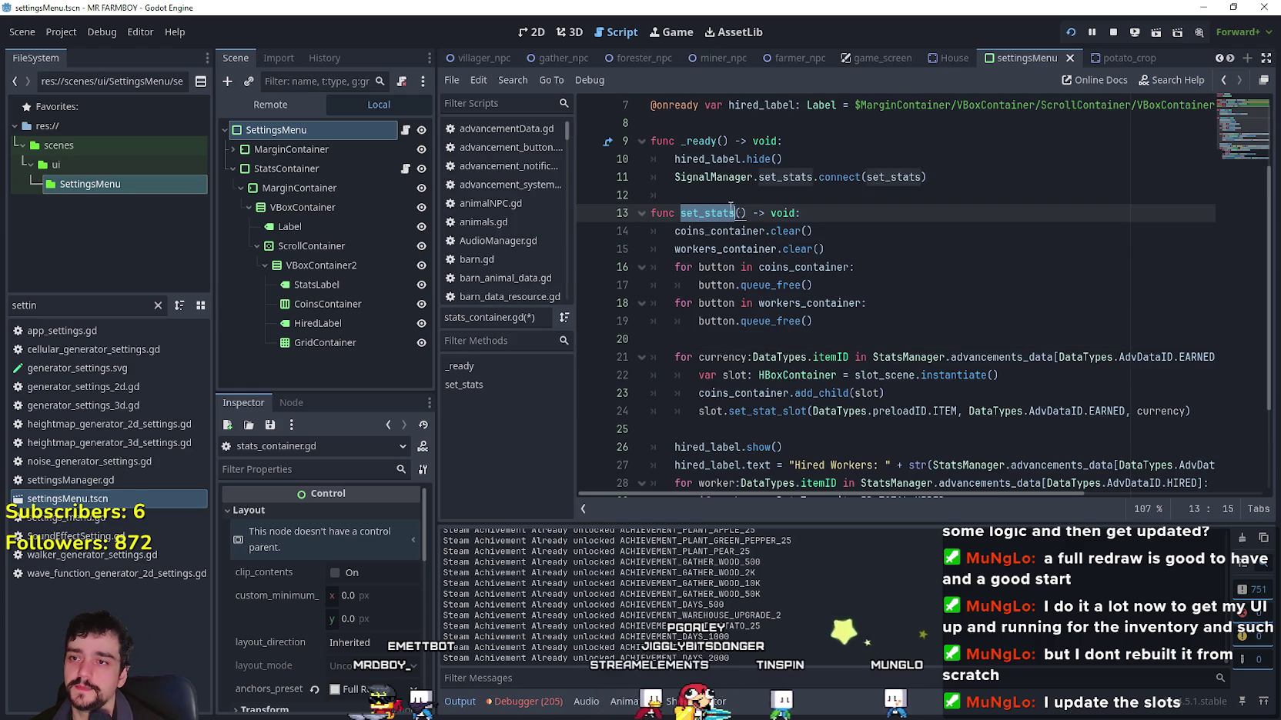
pyautogui.click(745, 208)
pyautogui.click(813, 284)
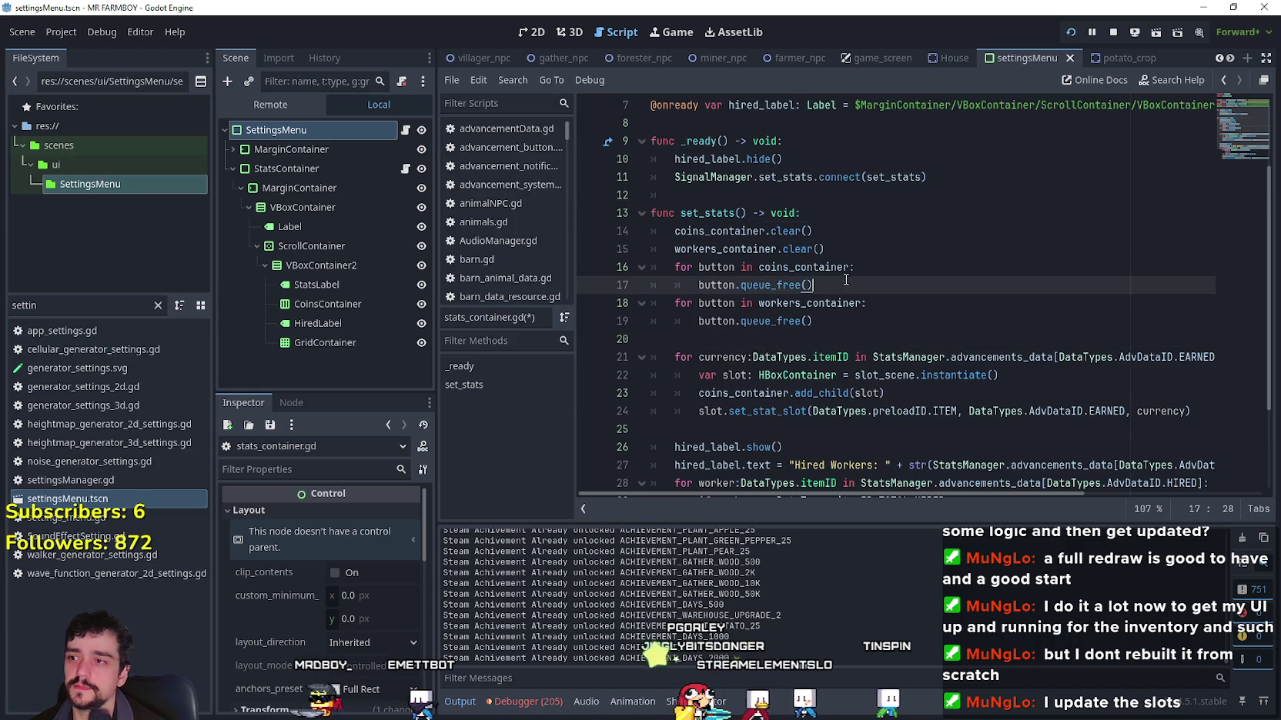
pyautogui.hotkey('ctrl', 's')
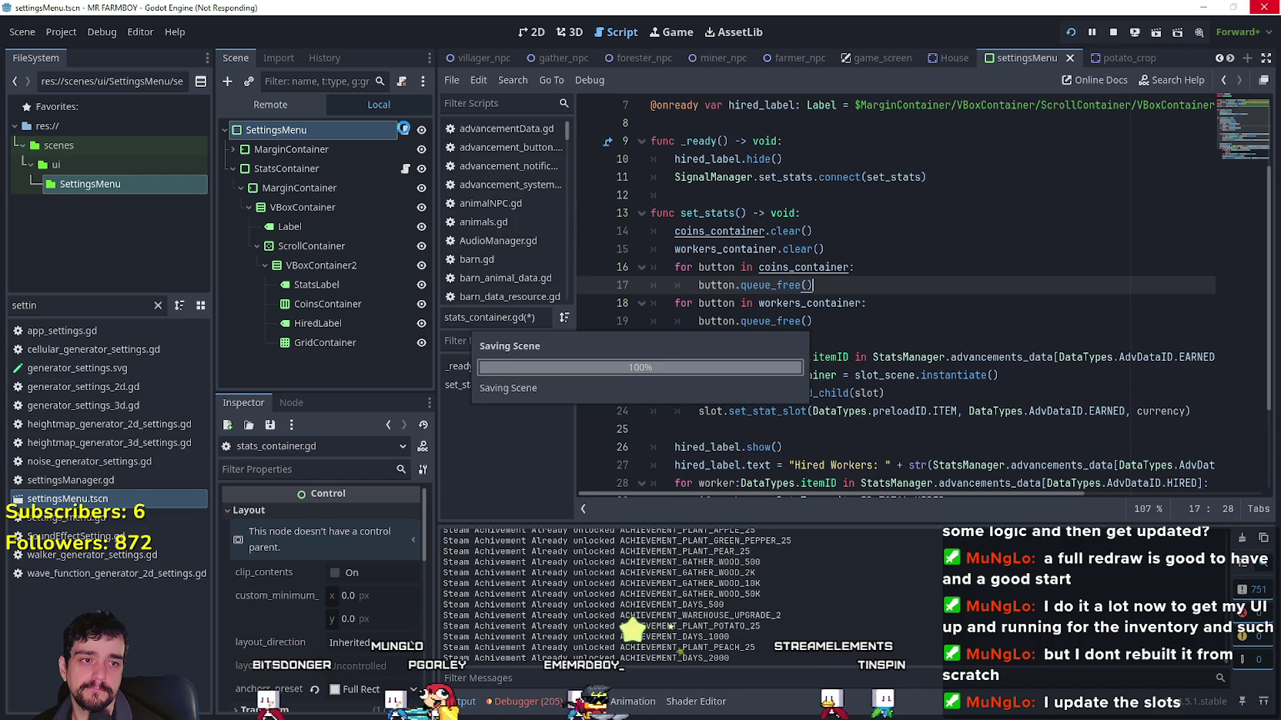
# Step: Set a breakpoint on settings_menu.gd's tree-pausing line 61, then bring the running game forward
pyautogui.click(405, 130)
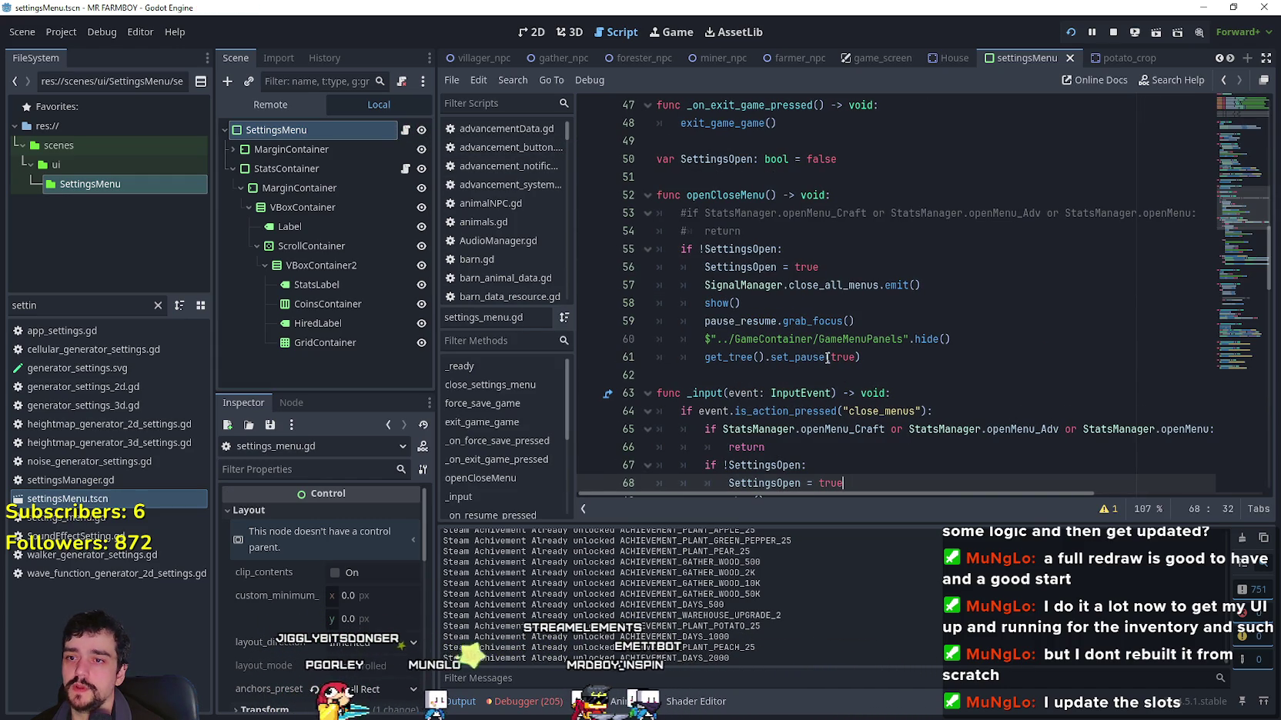
pyautogui.click(724, 357)
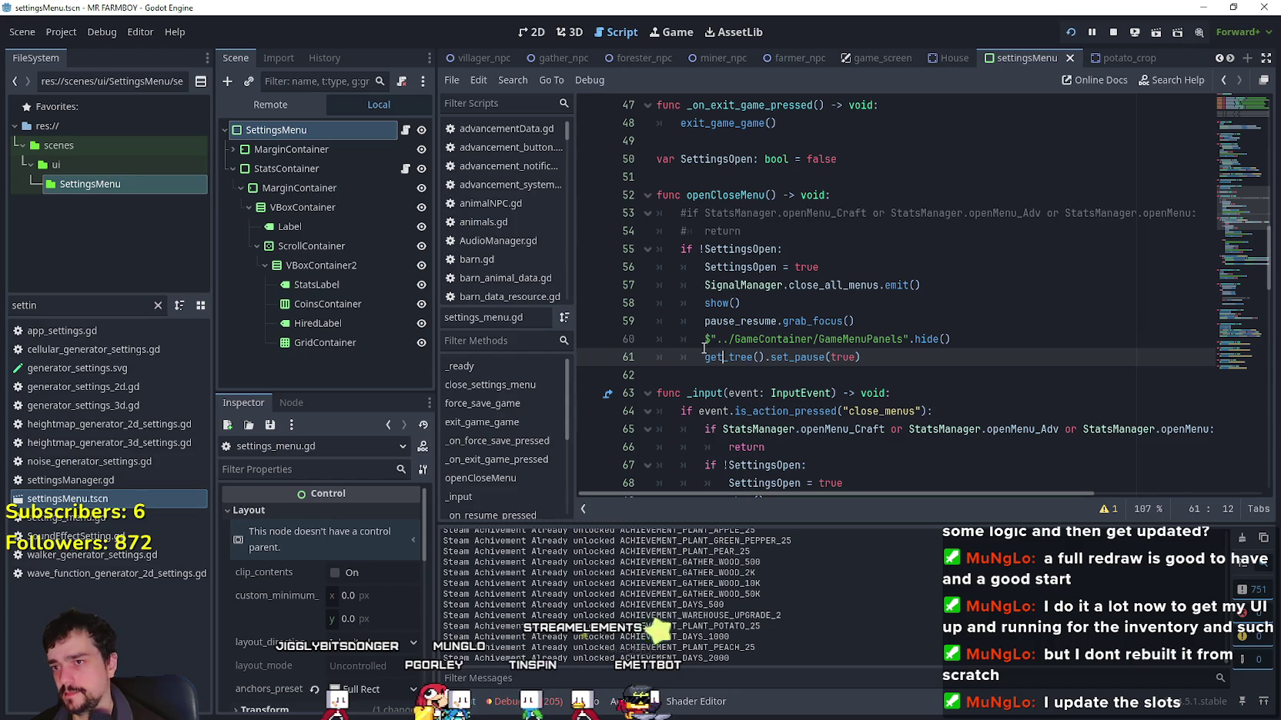
pyautogui.click(590, 357)
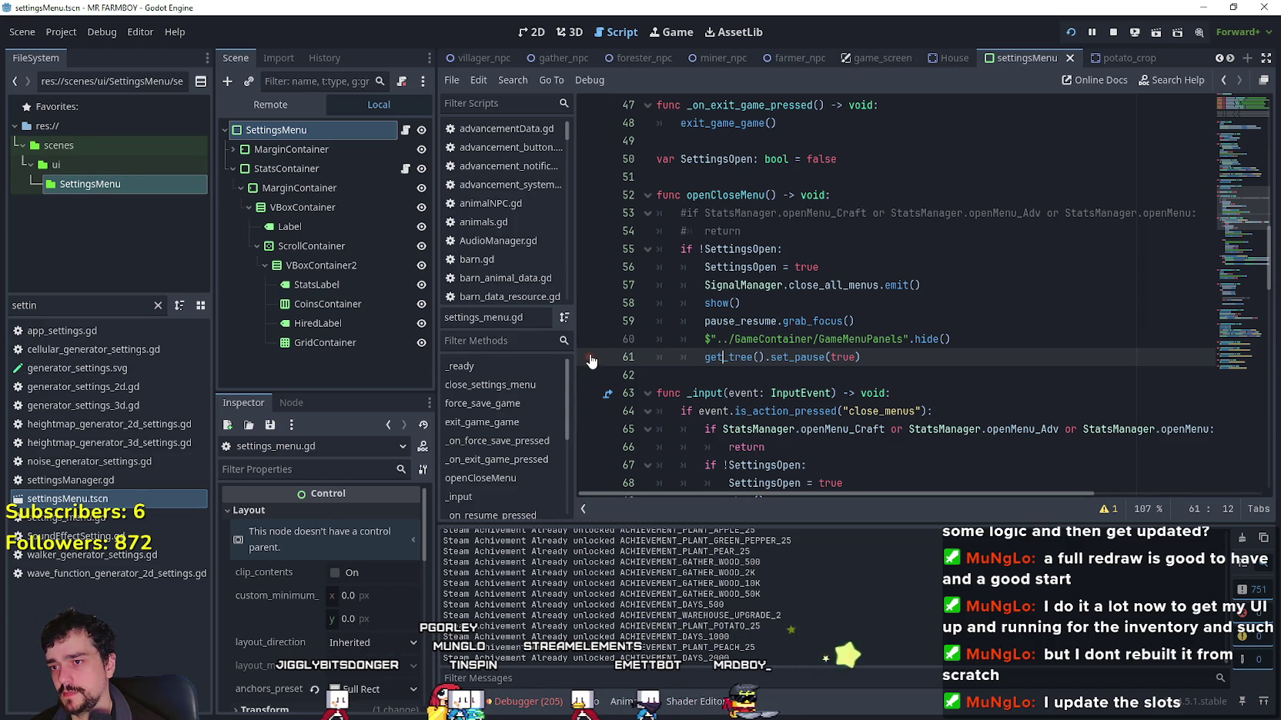
pyautogui.hotkey('alt', 'Tab')
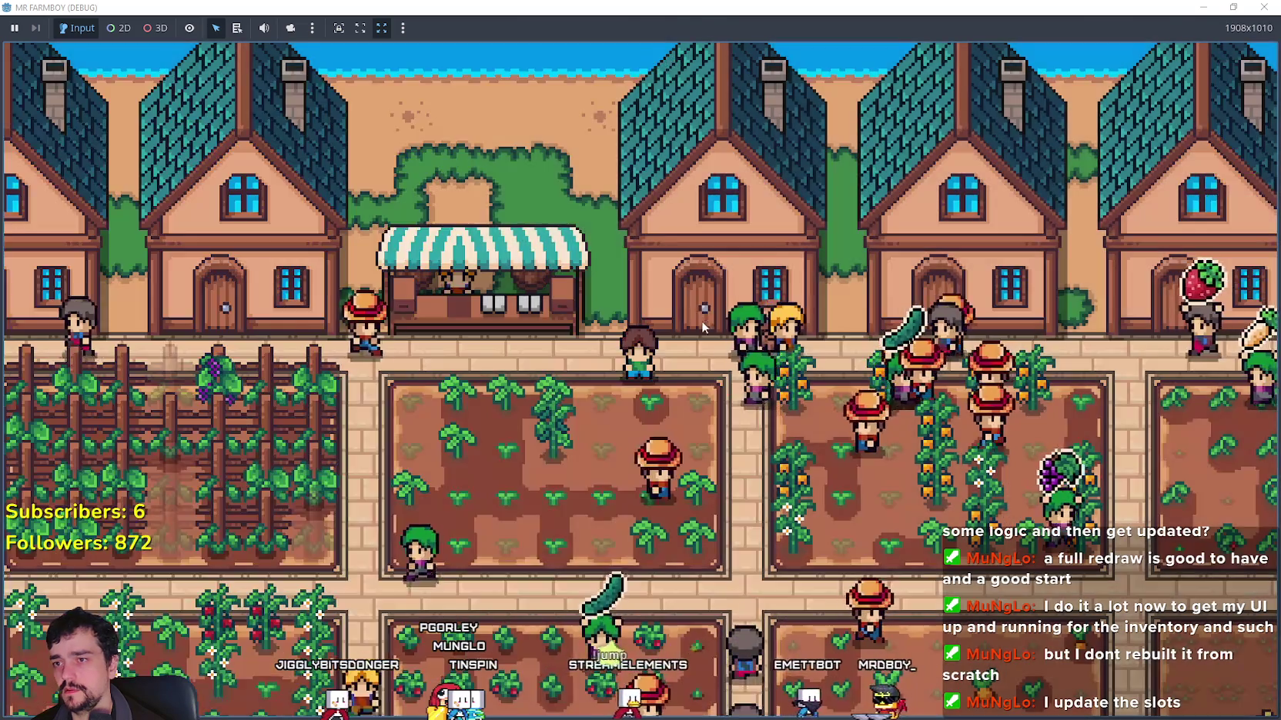
# Step: Hit the pause breakpoint from the game's menu, resume past it, and return to the editor
pyautogui.press('Escape')
pyautogui.scroll(-7, 656, 357)
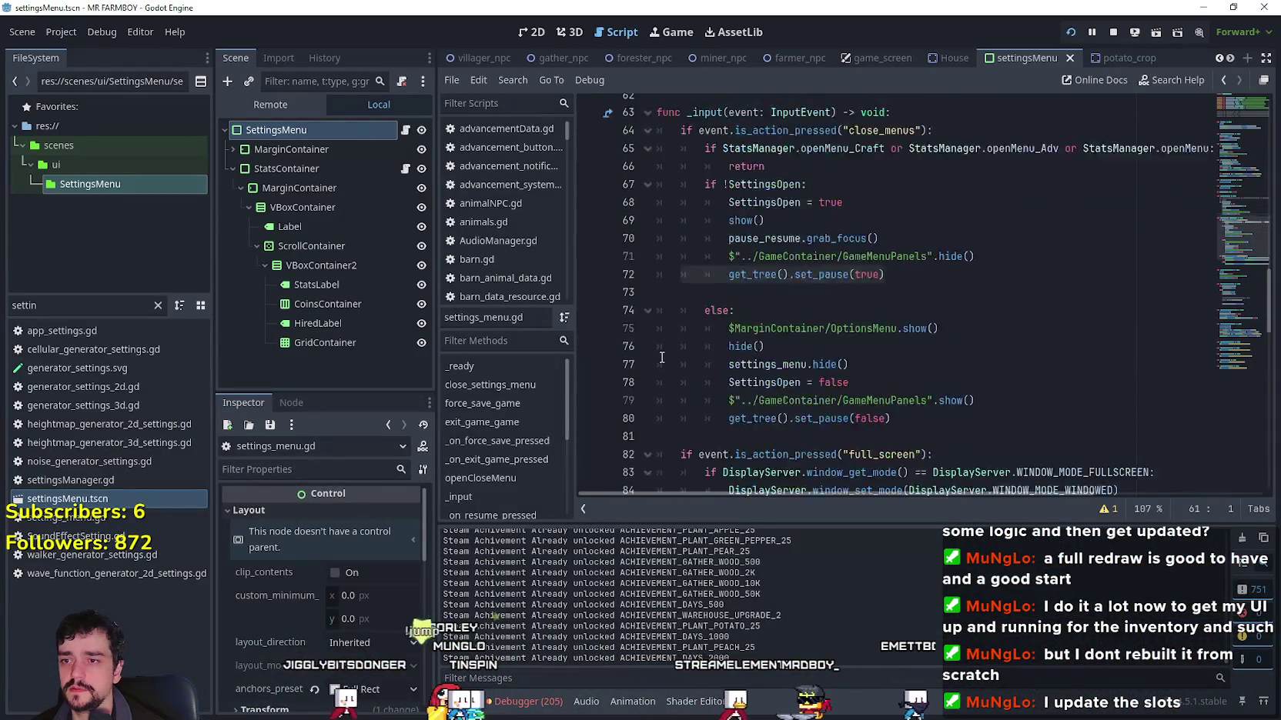
pyautogui.click(701, 303)
pyautogui.scroll(2, 654, 296)
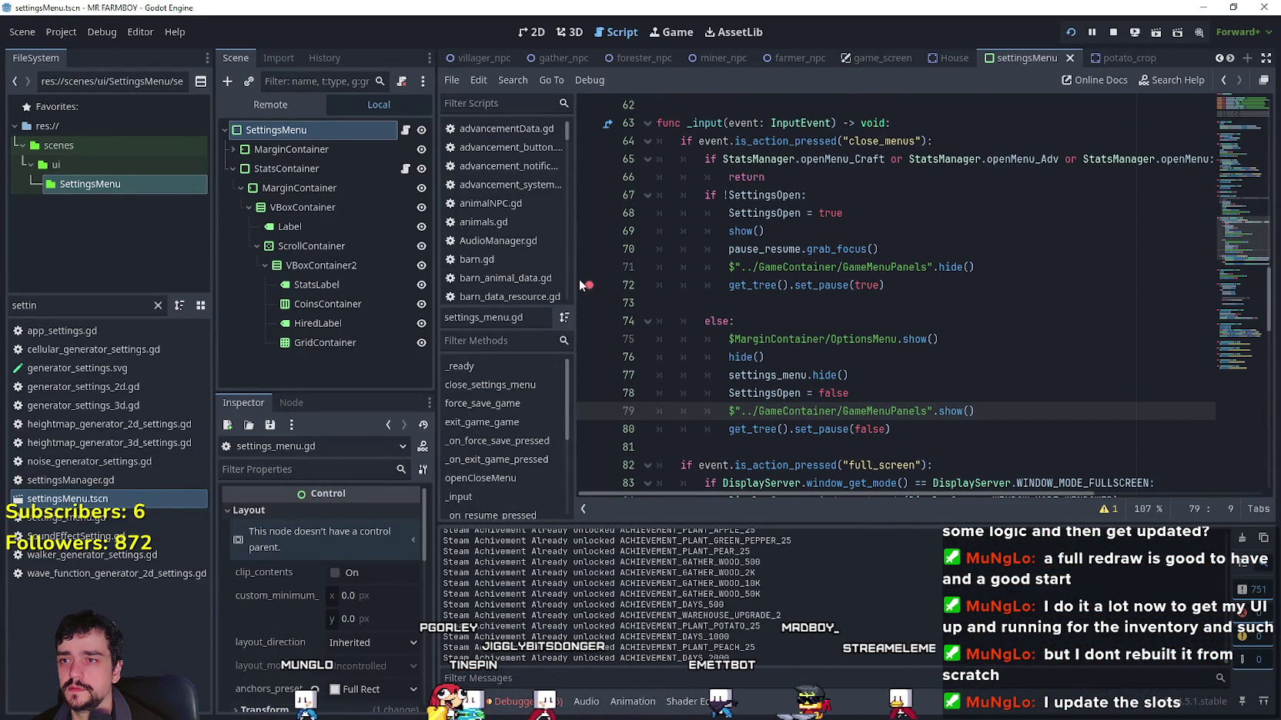
pyautogui.press('F12')
pyautogui.press('Escape')
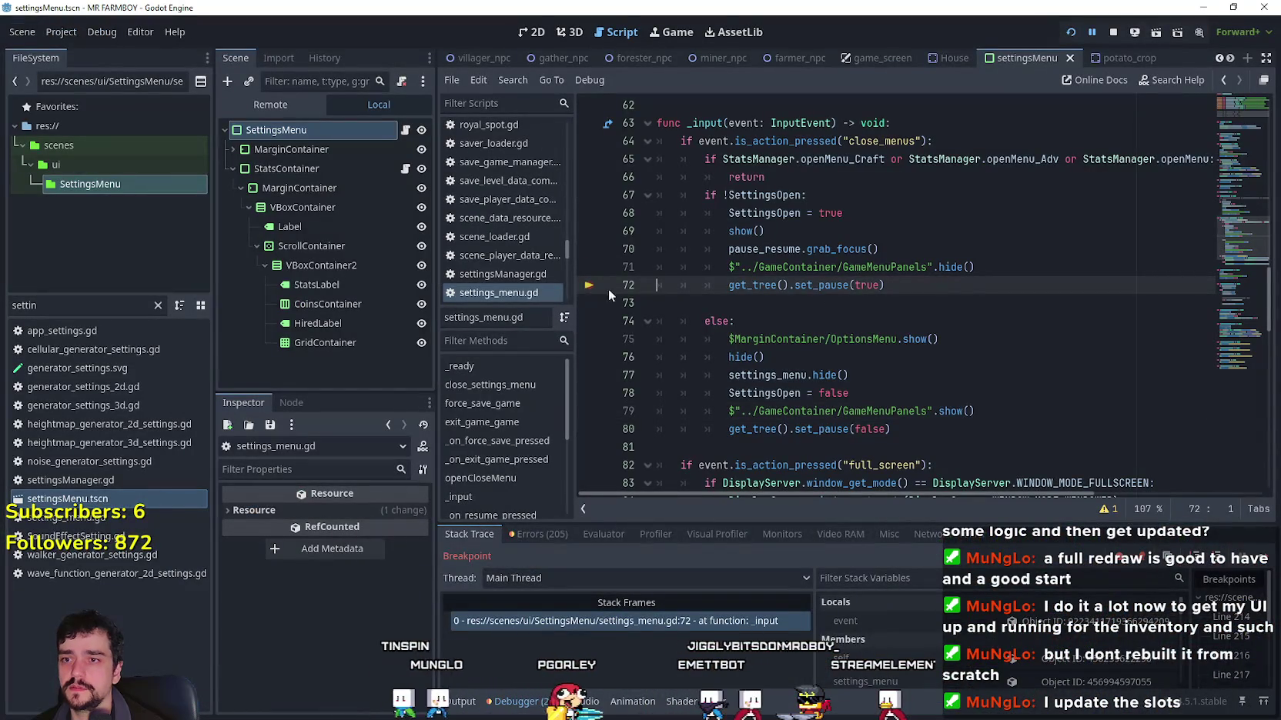
pyautogui.press('F12')
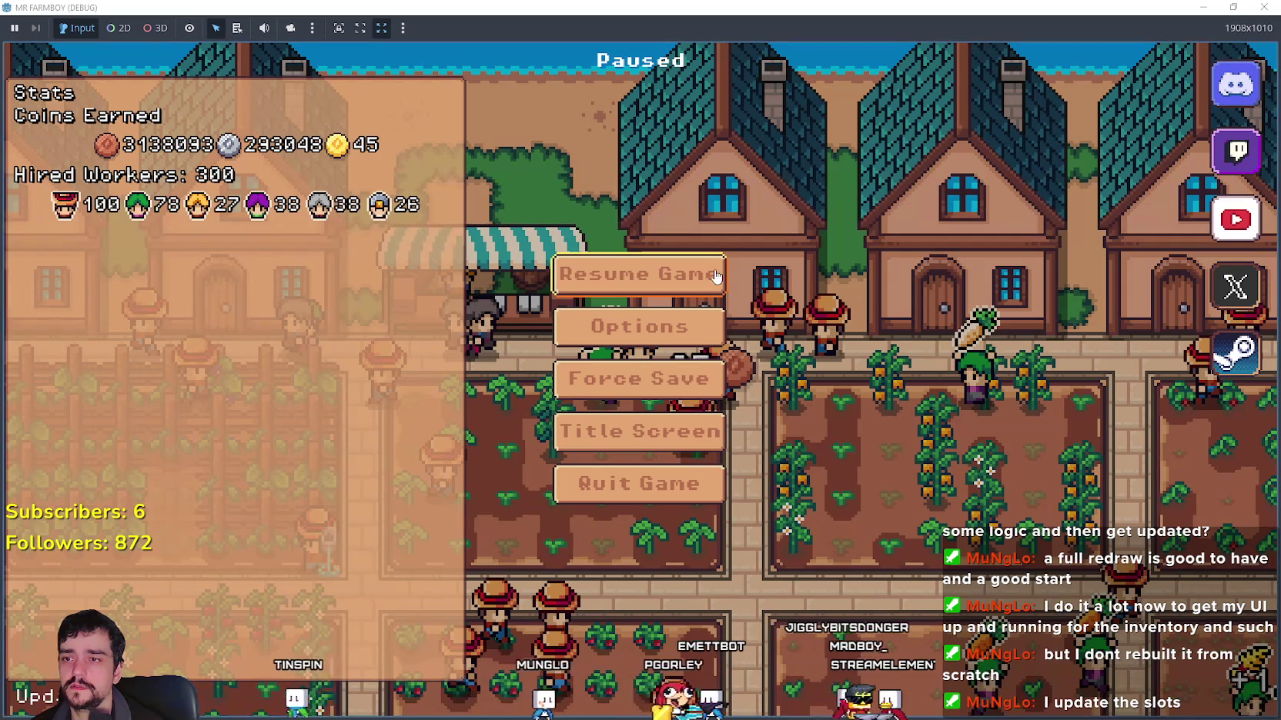
pyautogui.click(716, 276)
pyautogui.hotkey('alt', 'Tab')
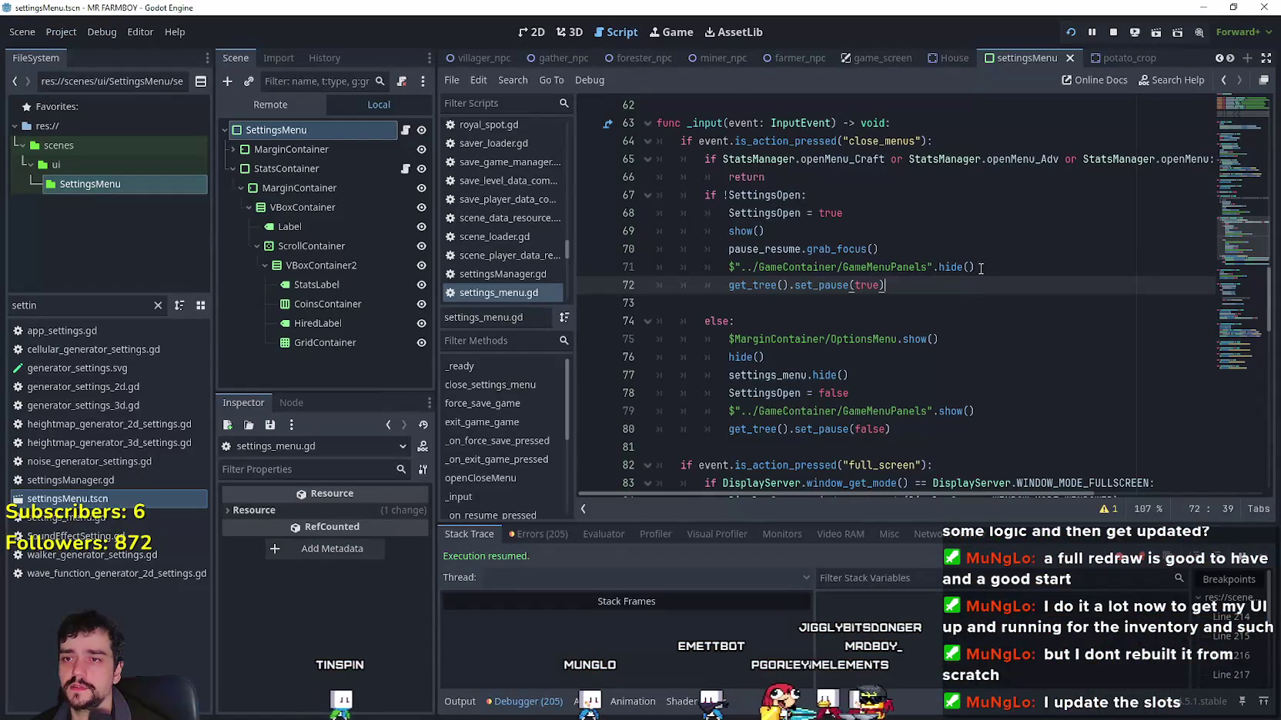
# Step: Add $StatsContainer.set_stats() after get_tree().set_pause(true), save, and run the game
pyautogui.press('Return')
pyautogui.write('set_stats()')
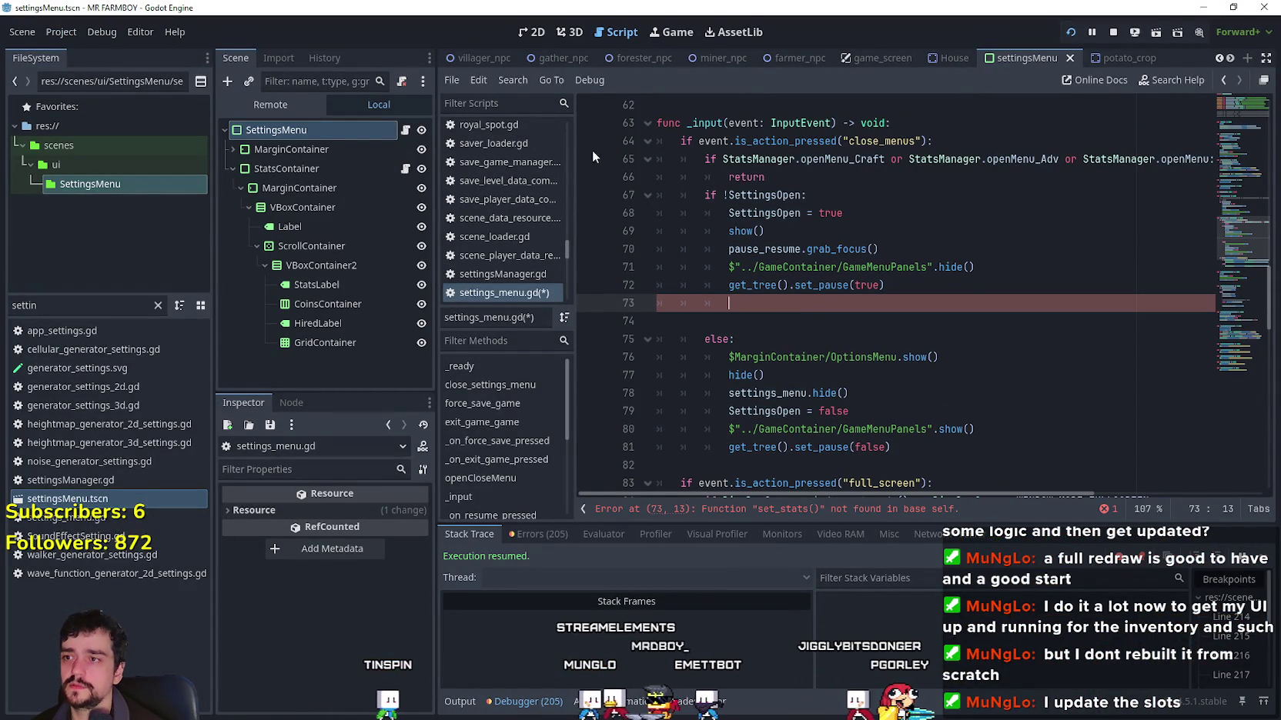
pyautogui.hotkey('ctrl', 'z')
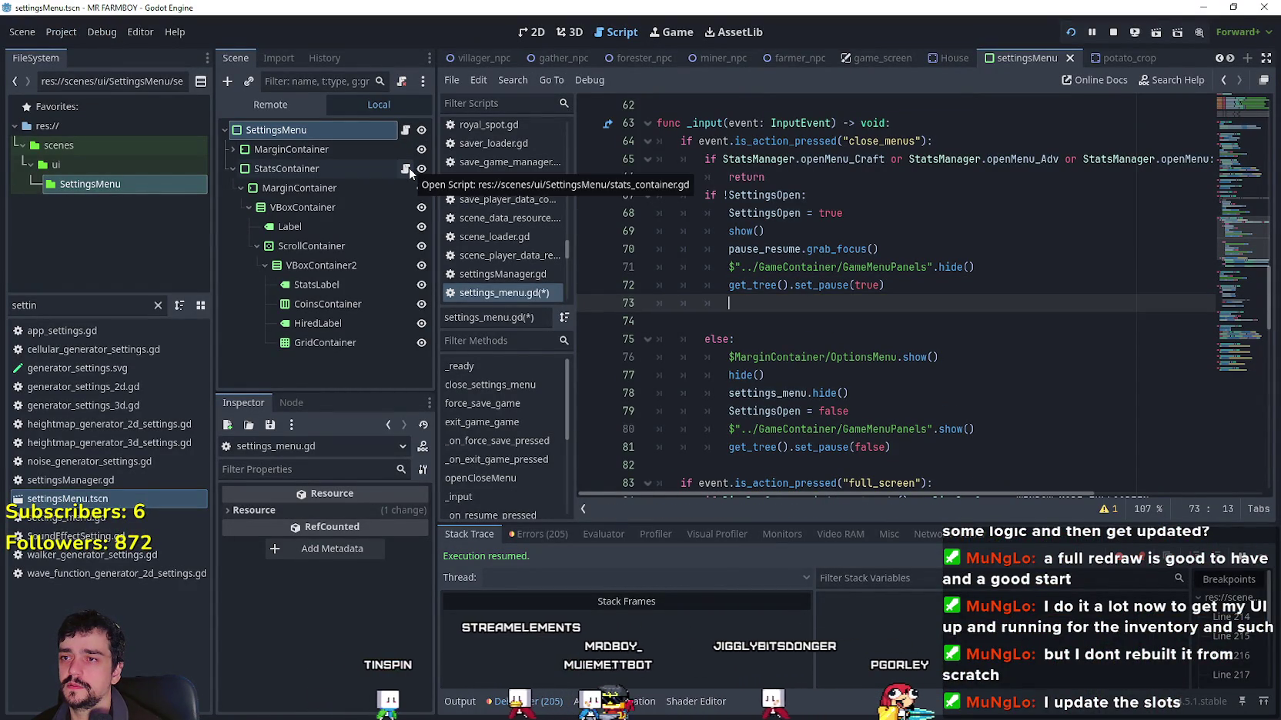
pyautogui.moveTo(272, 173)
pyautogui.mouseDown()
pyautogui.moveTo(847, 396)
pyautogui.moveTo(785, 302)
pyautogui.mouseUp()
pyautogui.write('se')
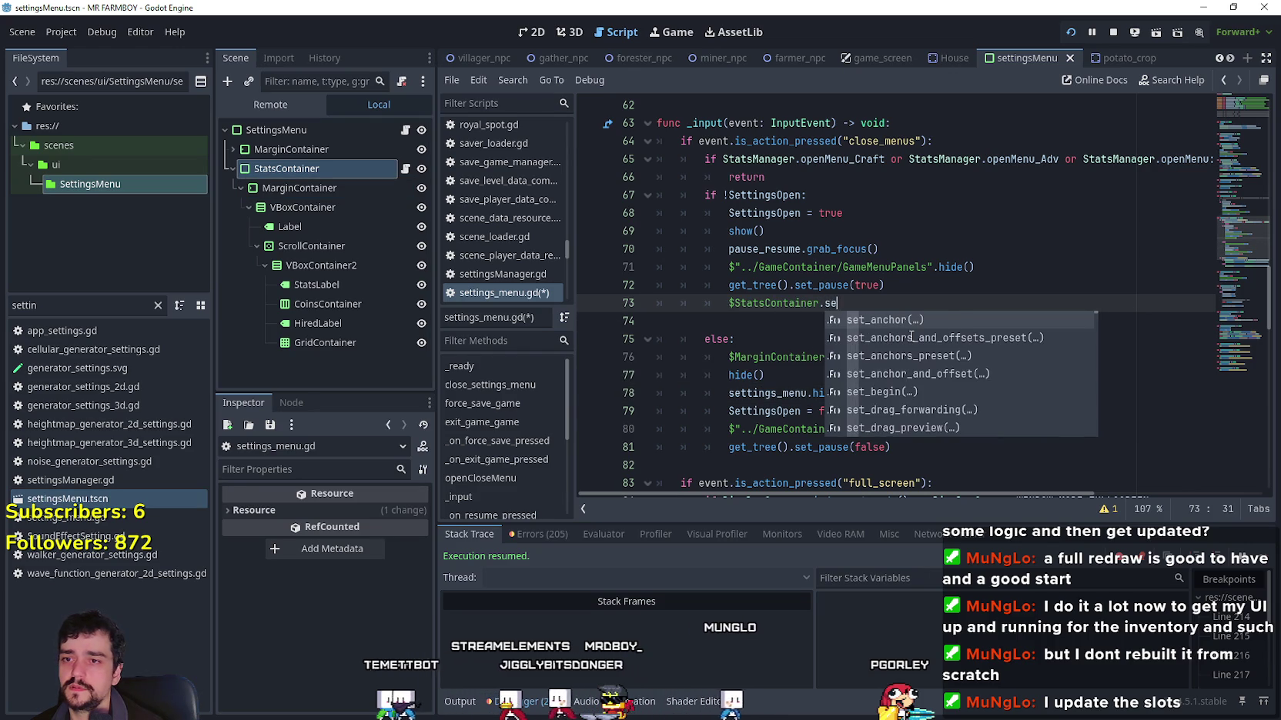
pyautogui.write('tt_stats()')
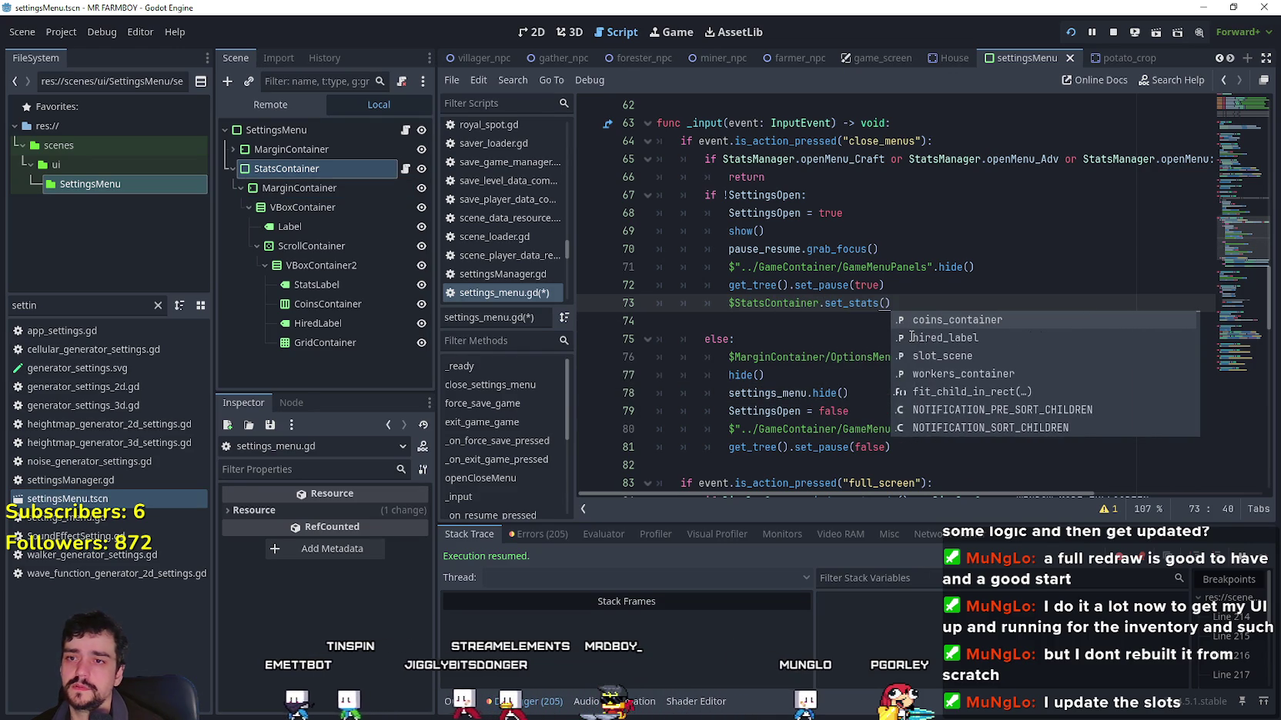
pyautogui.click(867, 317)
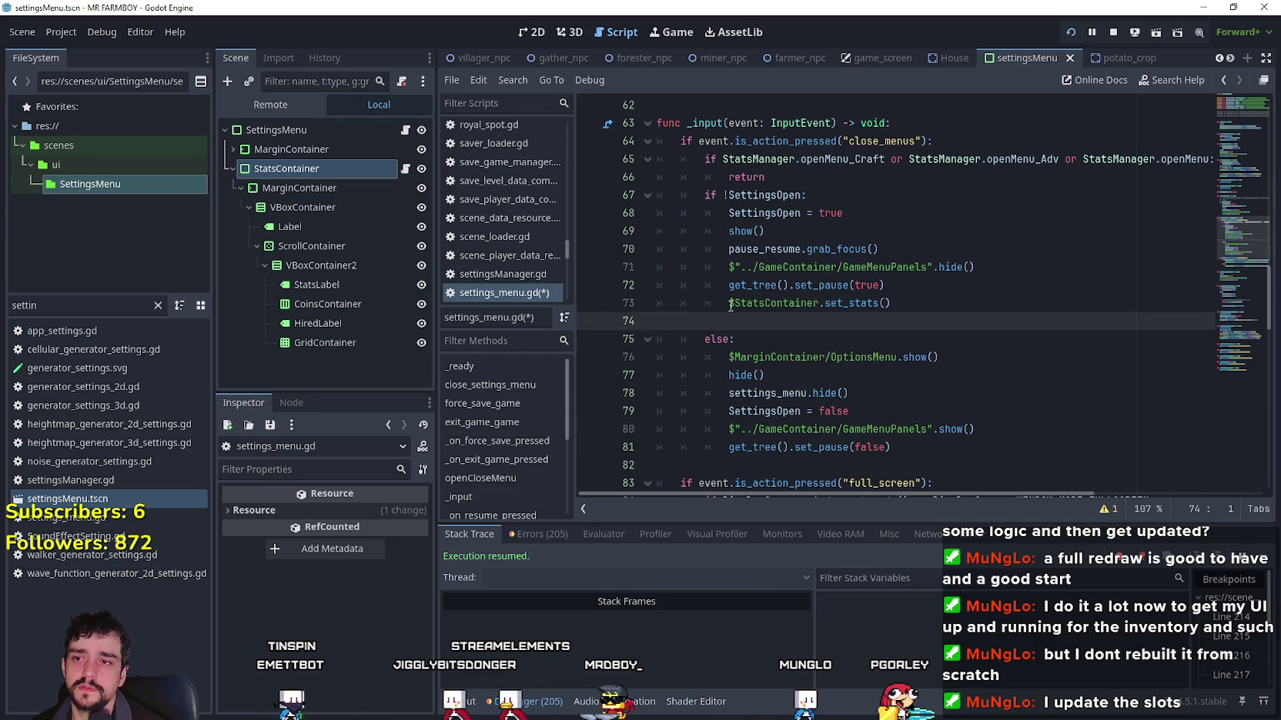
pyautogui.click(981, 296)
pyautogui.hotkey('ctrl', 's')
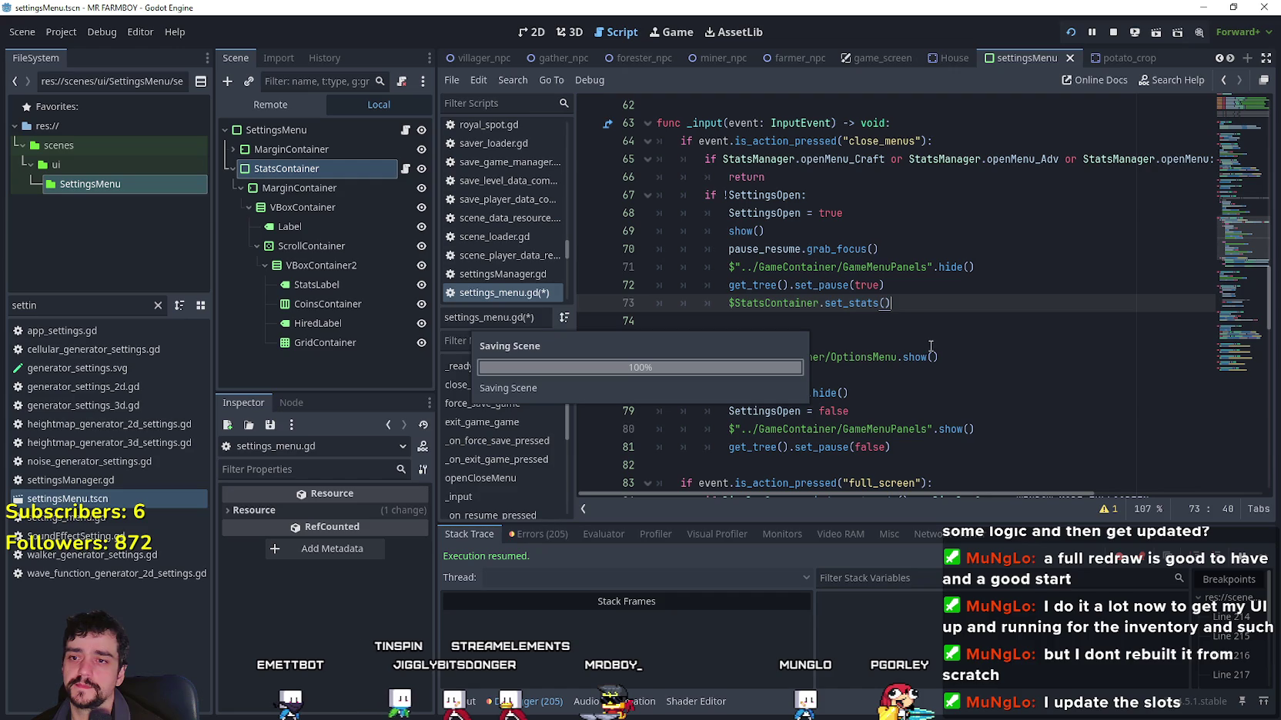
pyautogui.hotkey('alt', 'Tab')
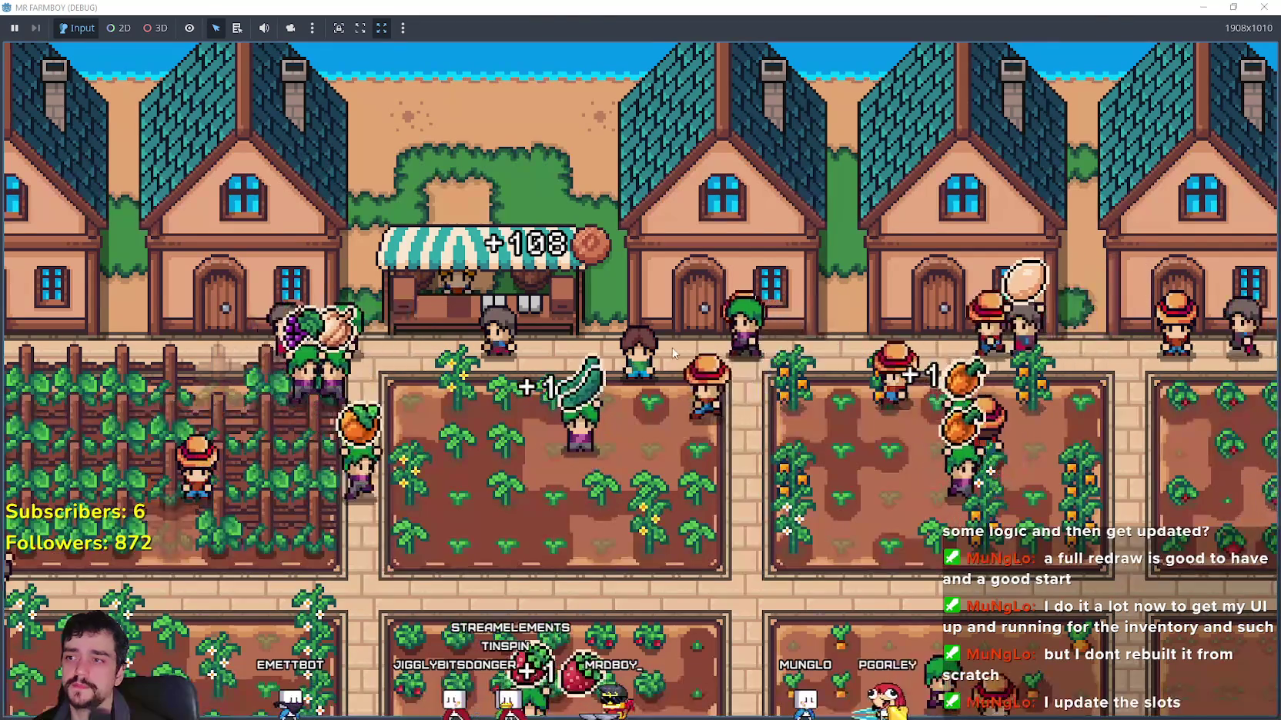
# Step: Comment out coins_container.clear() and workers_container.clear() and save the script
pyautogui.press('Escape')
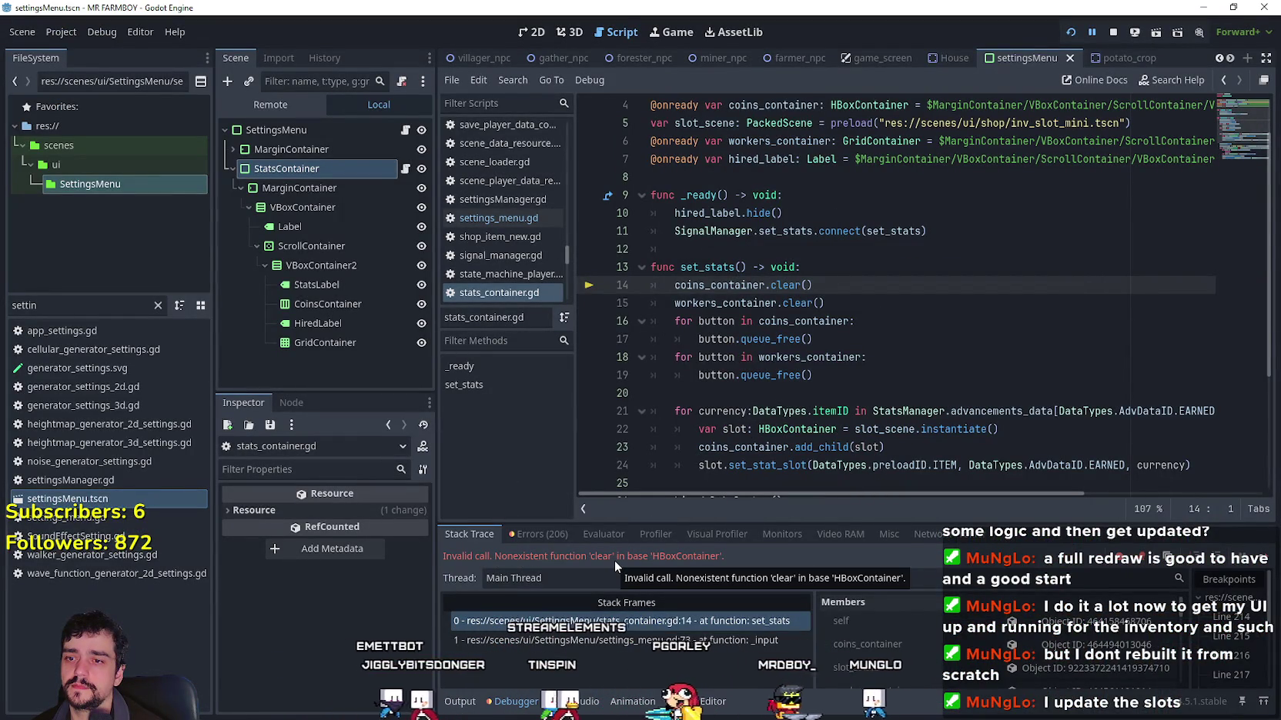
pyautogui.doubleClick(720, 286)
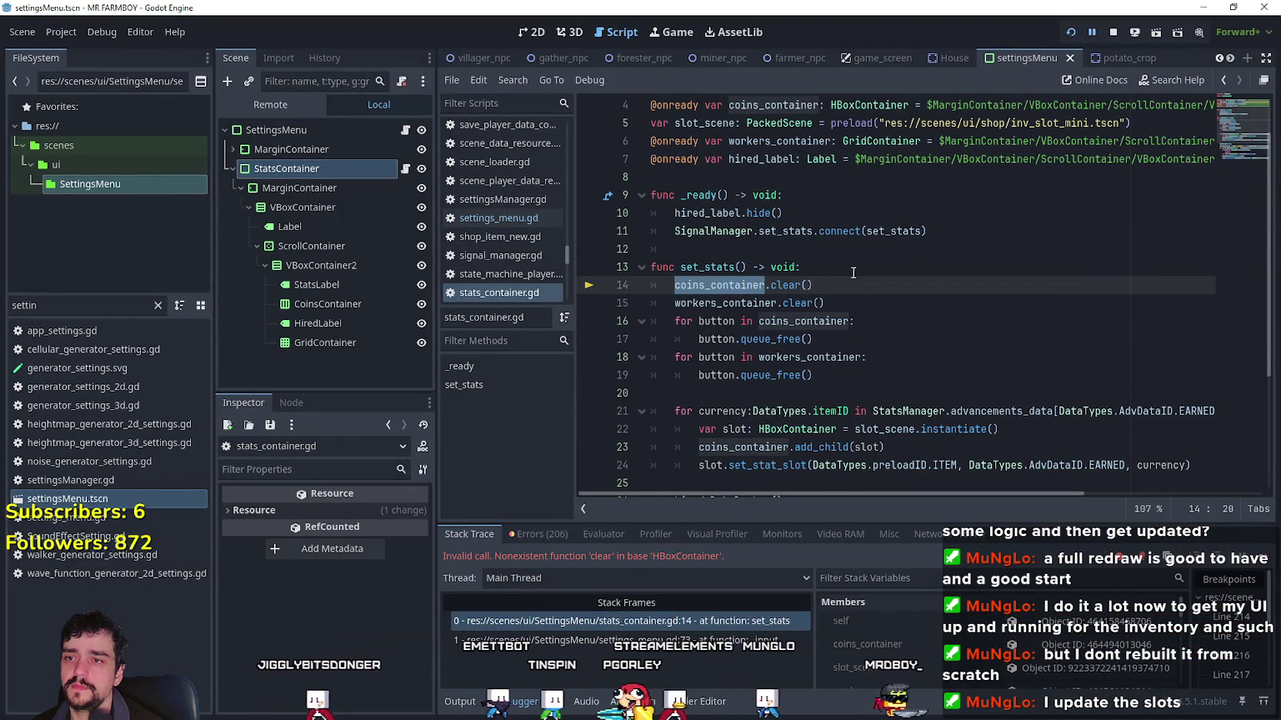
pyautogui.hotkey('ctrl', 'k')
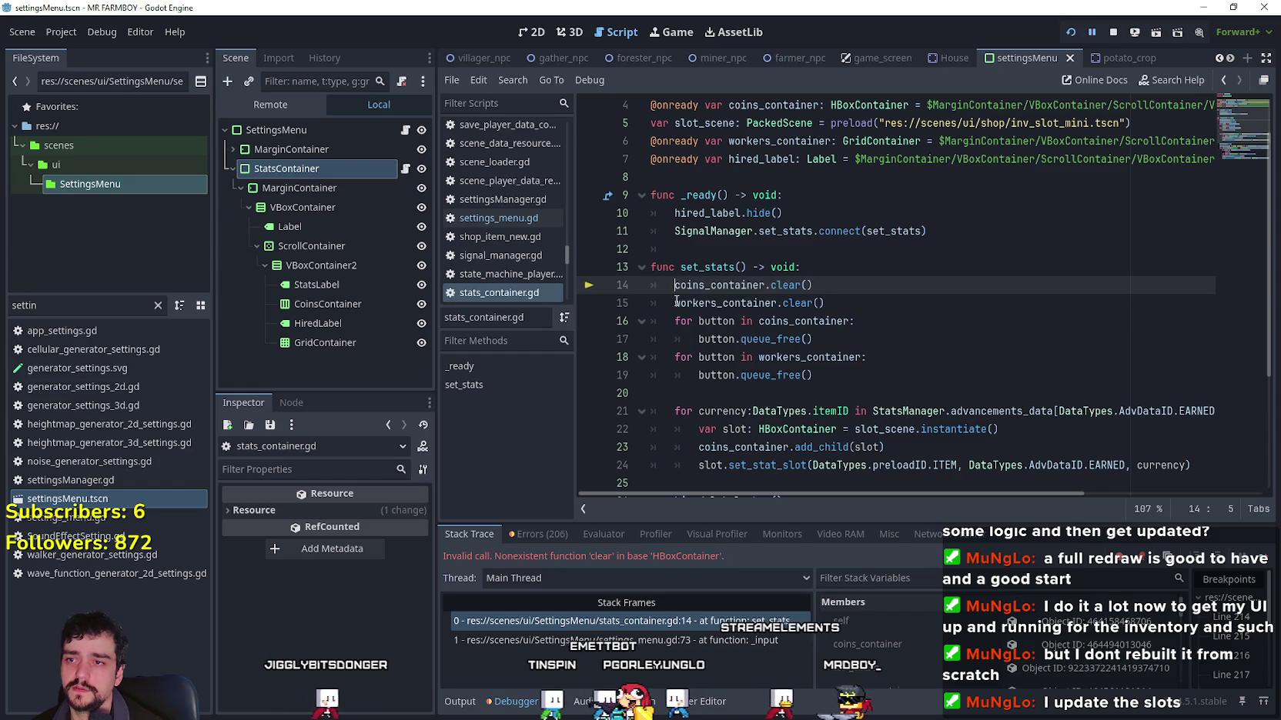
pyautogui.click(675, 303)
pyautogui.hotkey('ctrl', 'k')
pyautogui.press('End')
pyautogui.hotkey('ctrl', 's')
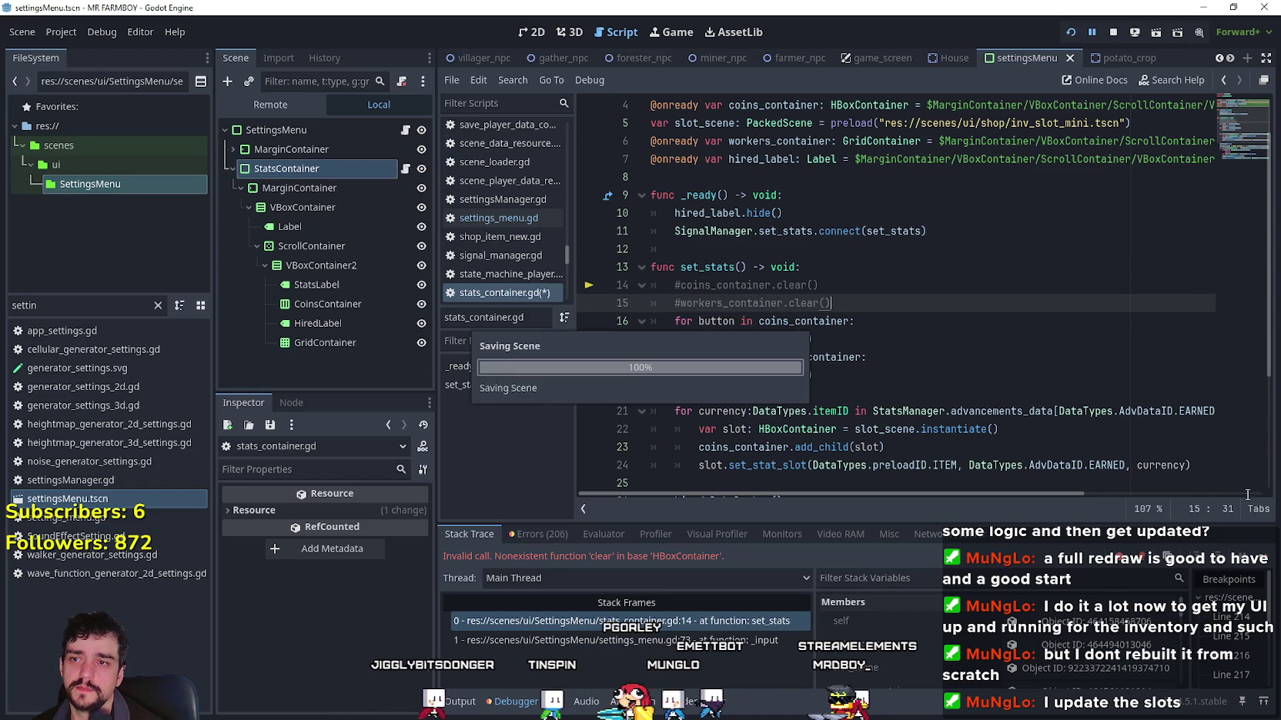
# Step: Open and resume the pause menu in the game, halting at line 16 with an _iter_next error
pyautogui.press('F12')
pyautogui.click(698, 282)
pyautogui.press('Escape')
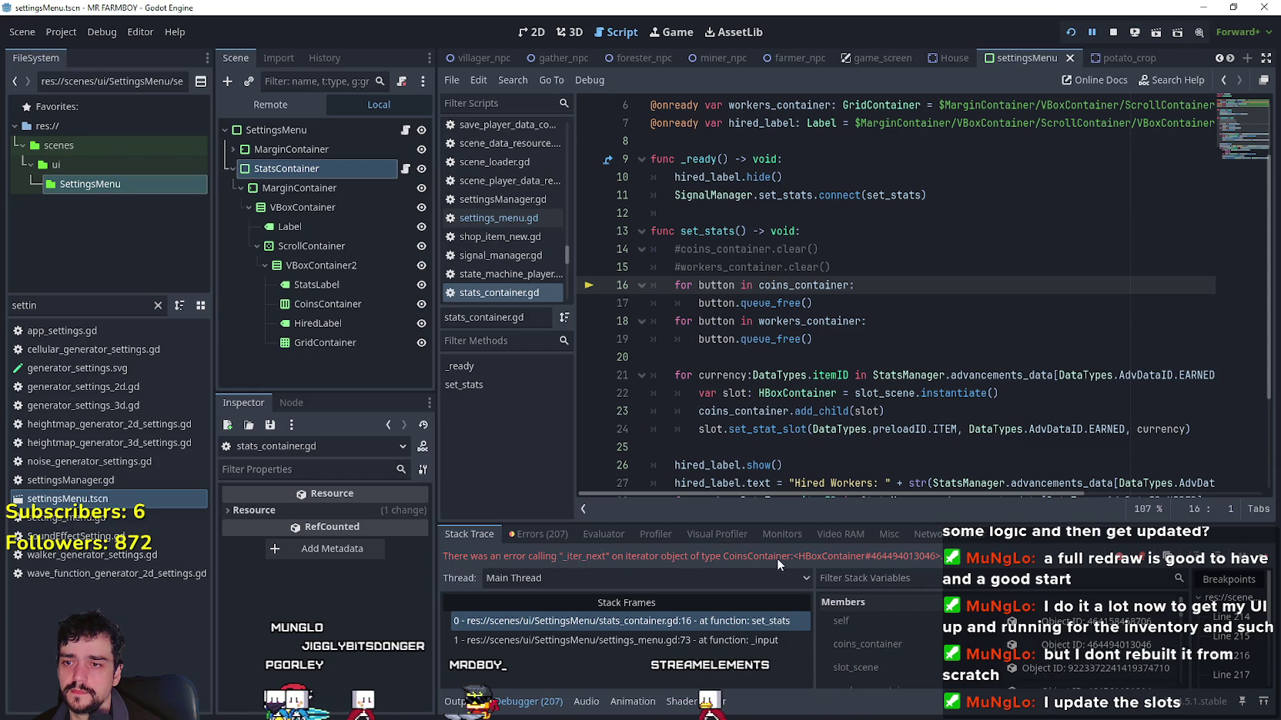
pyautogui.click(765, 303)
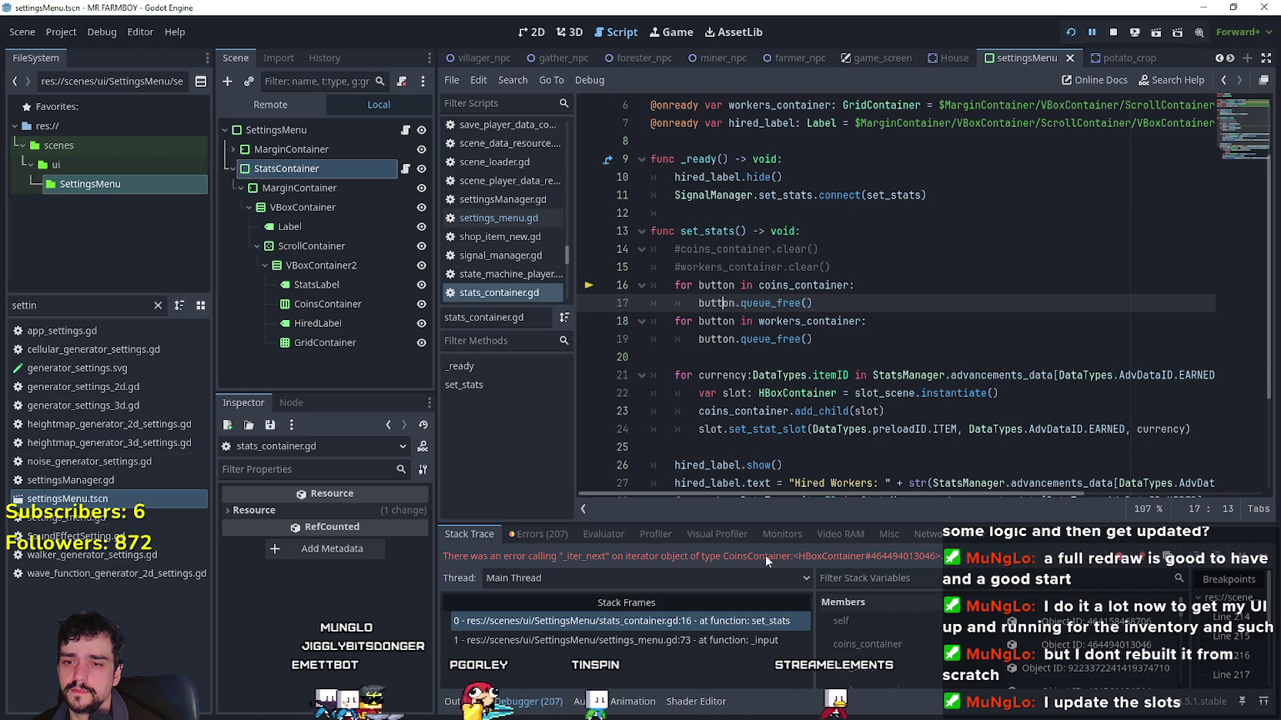
# Step: Inspect workers_container and coins_container in the debugger Members list, then clear the FileSystem filter
pyautogui.scroll(-3, 972, 662)
pyautogui.scroll(2, 1001, 654)
pyautogui.click(1131, 647)
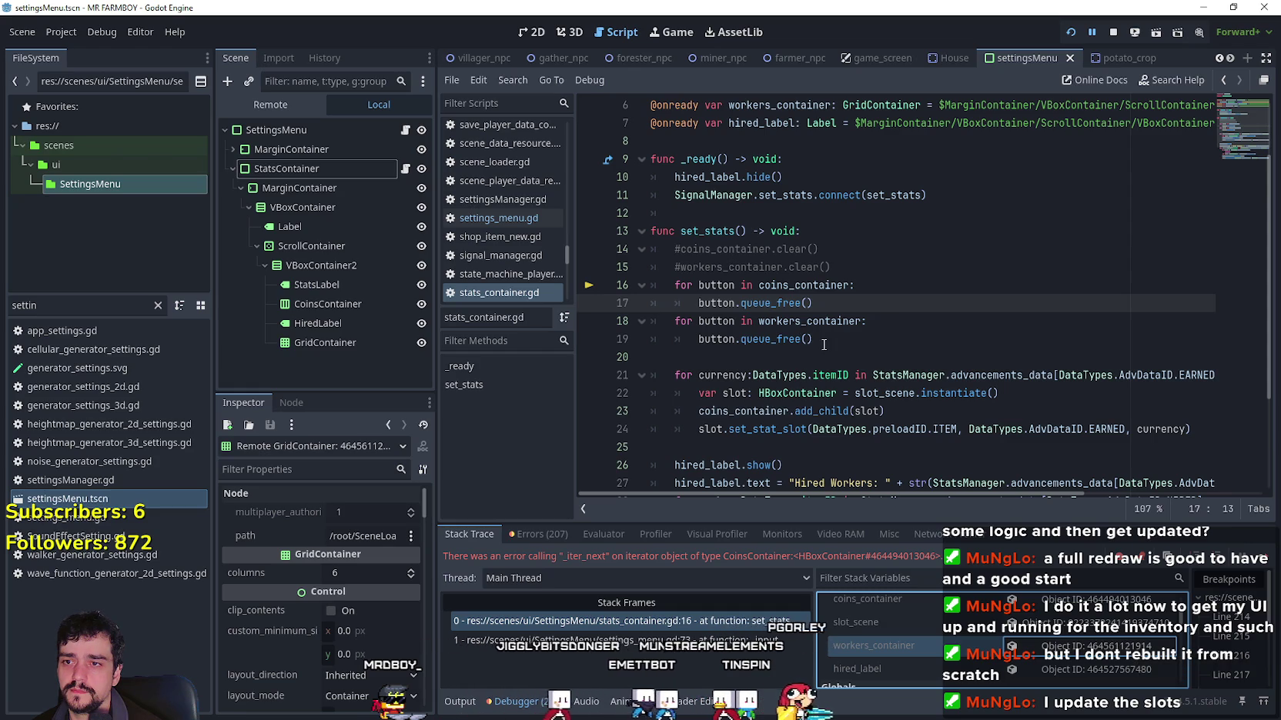
pyautogui.moveTo(800, 323)
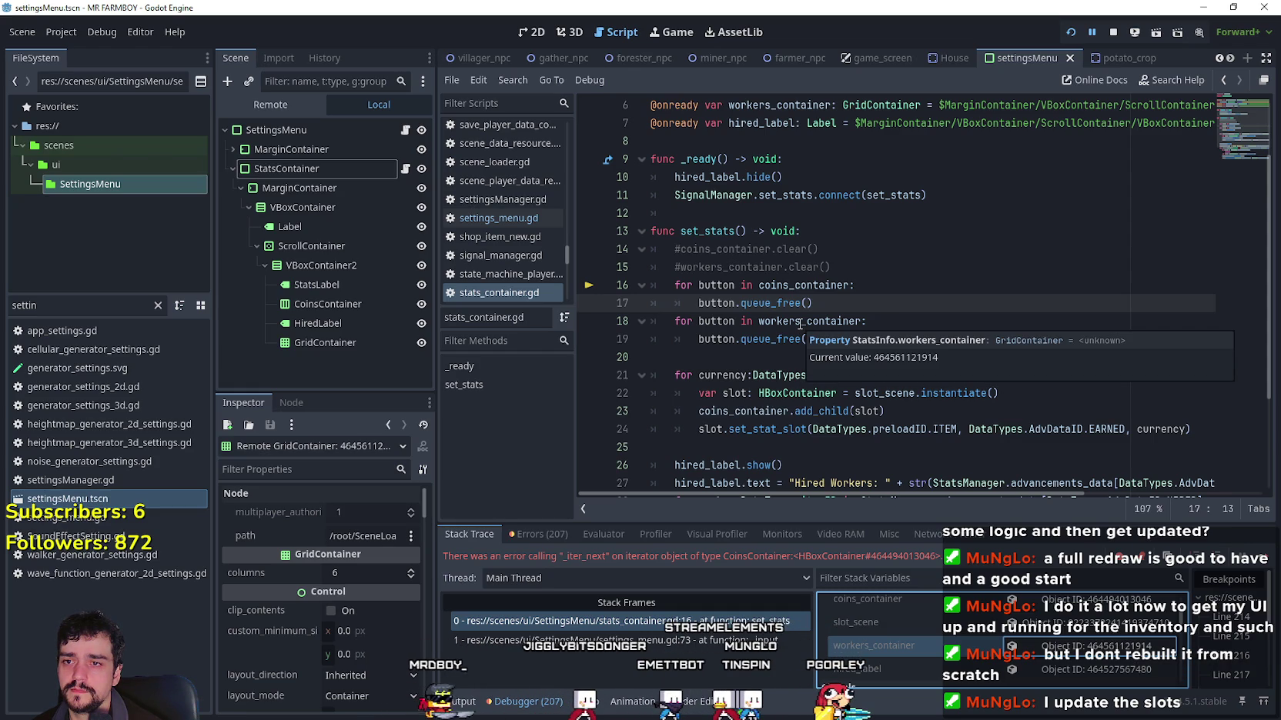
pyautogui.moveTo(798, 287)
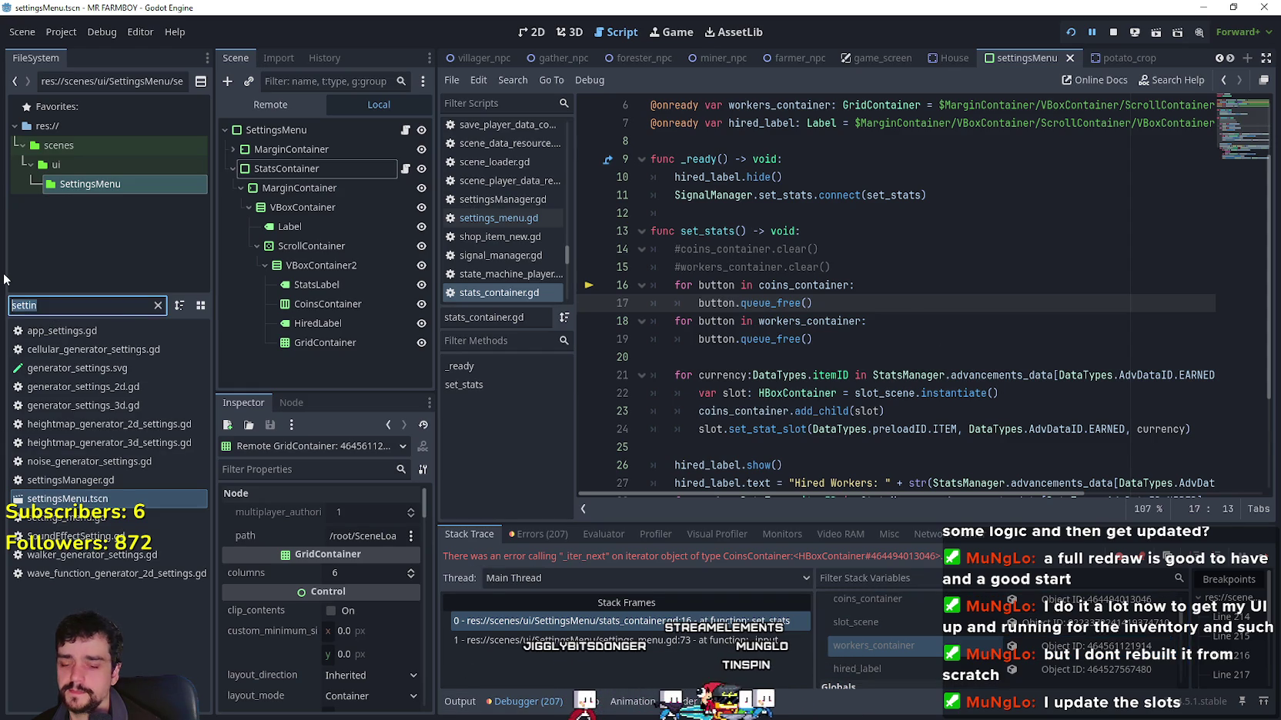
pyautogui.press('BackSpace')
pyautogui.press('BackSpace')
pyautogui.press('BackSpace')
# Step: Filter files by 'craft', open crafting_panel.tscn and view its script's slot-instantiating loops
pyautogui.write('craft')
pyautogui.doubleClick(70, 368)
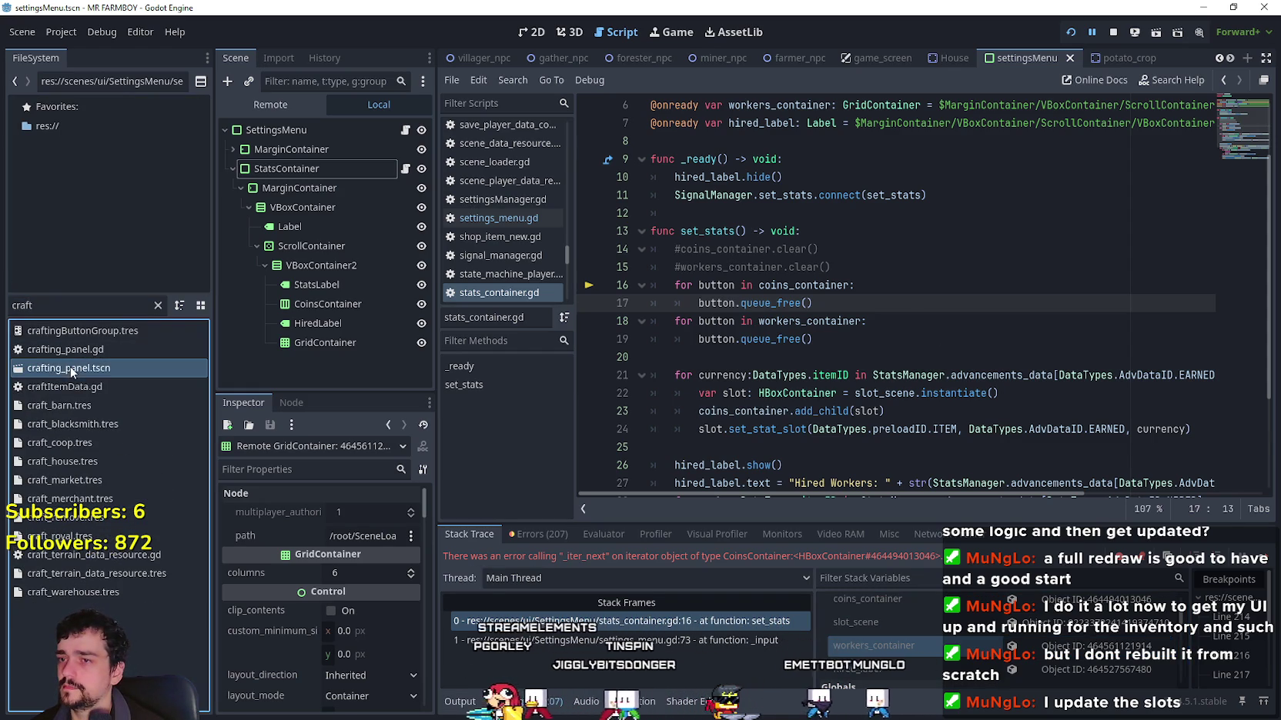
pyautogui.click(399, 134)
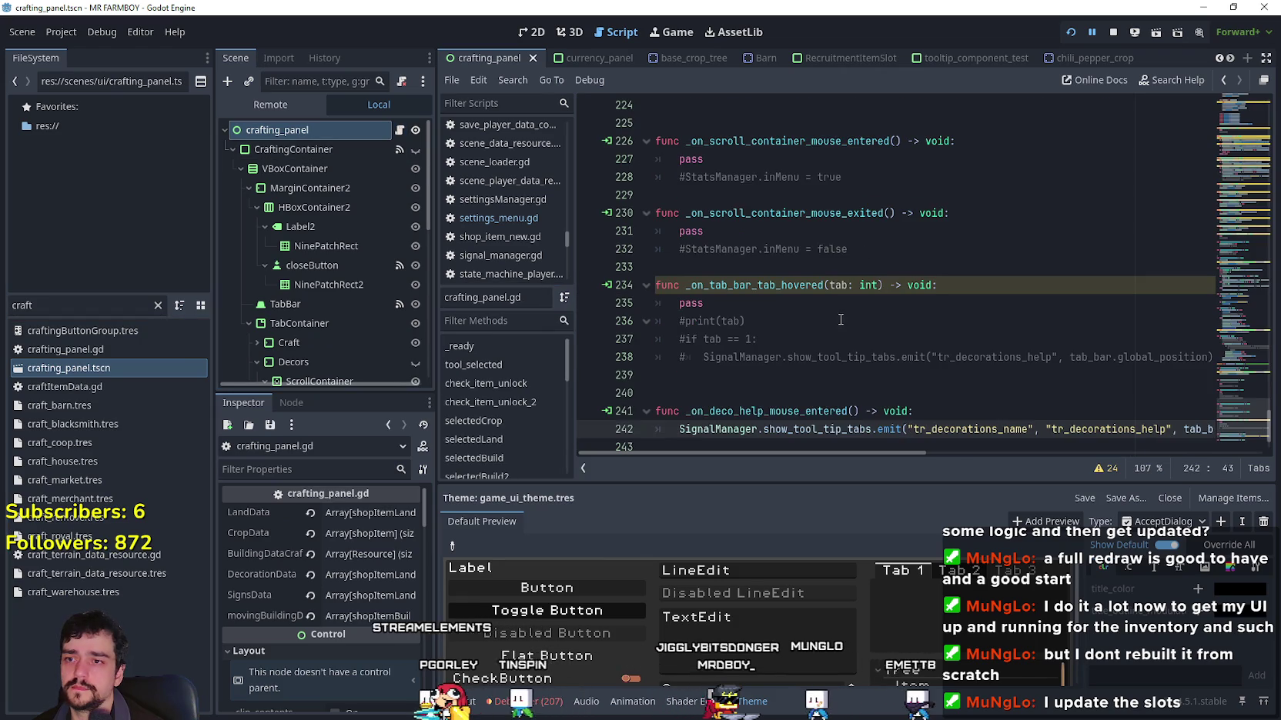
pyautogui.click(1246, 366)
pyautogui.moveTo(1246, 366)
pyautogui.mouseDown()
pyautogui.moveTo(1248, 345)
pyautogui.moveTo(1248, 388)
pyautogui.moveTo(1248, 181)
pyautogui.mouseUp()
# Step: Filter files by 'game_' and open game_screen.tscn
pyautogui.doubleClick(23, 305)
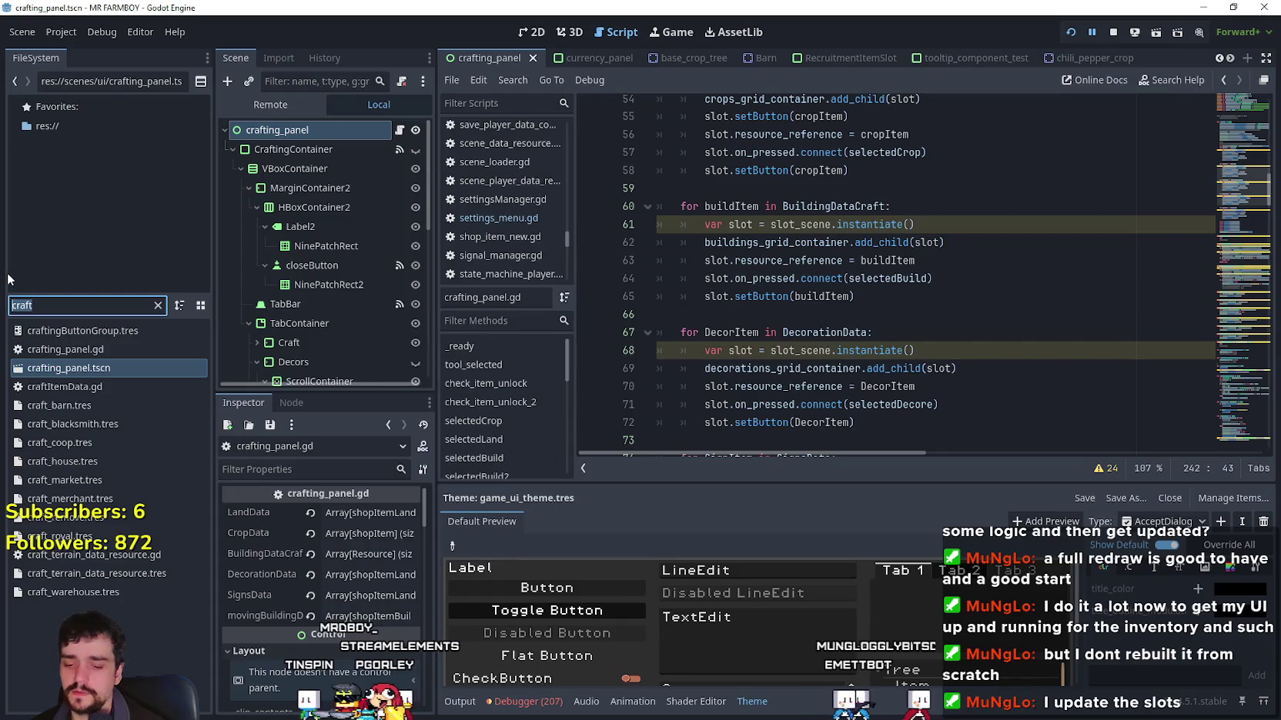
pyautogui.write('game_')
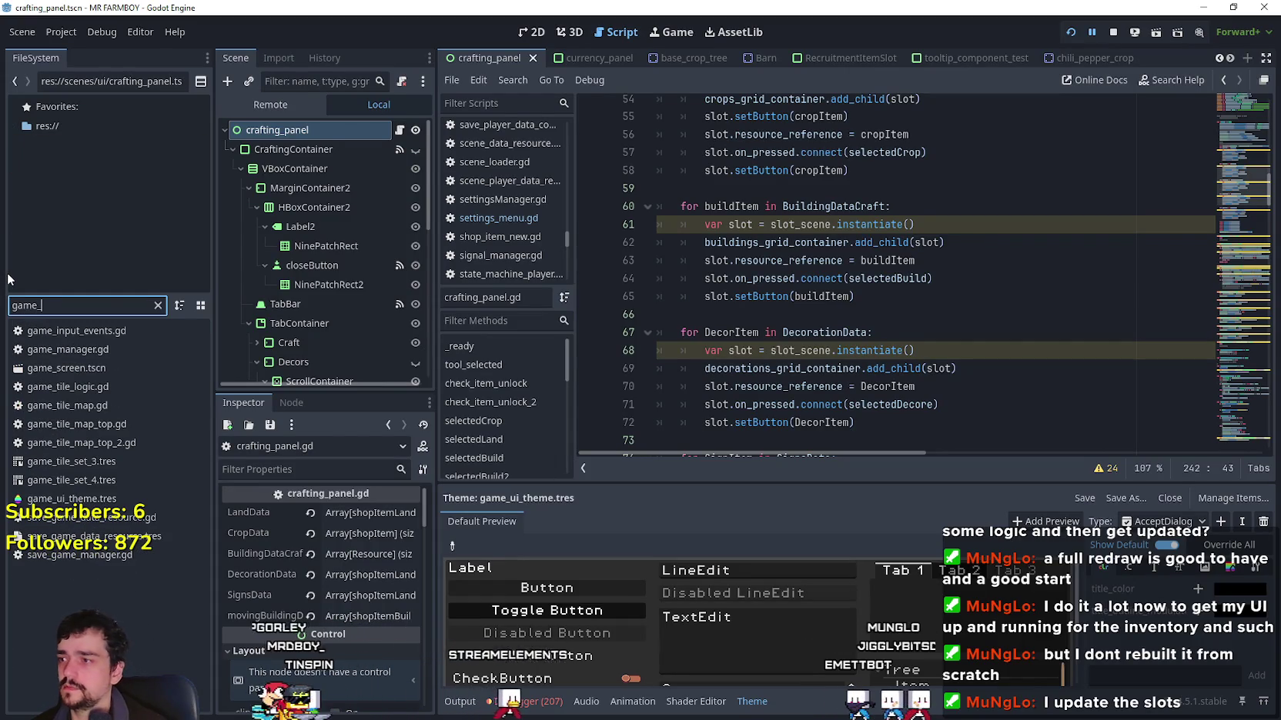
pyautogui.doubleClick(69, 367)
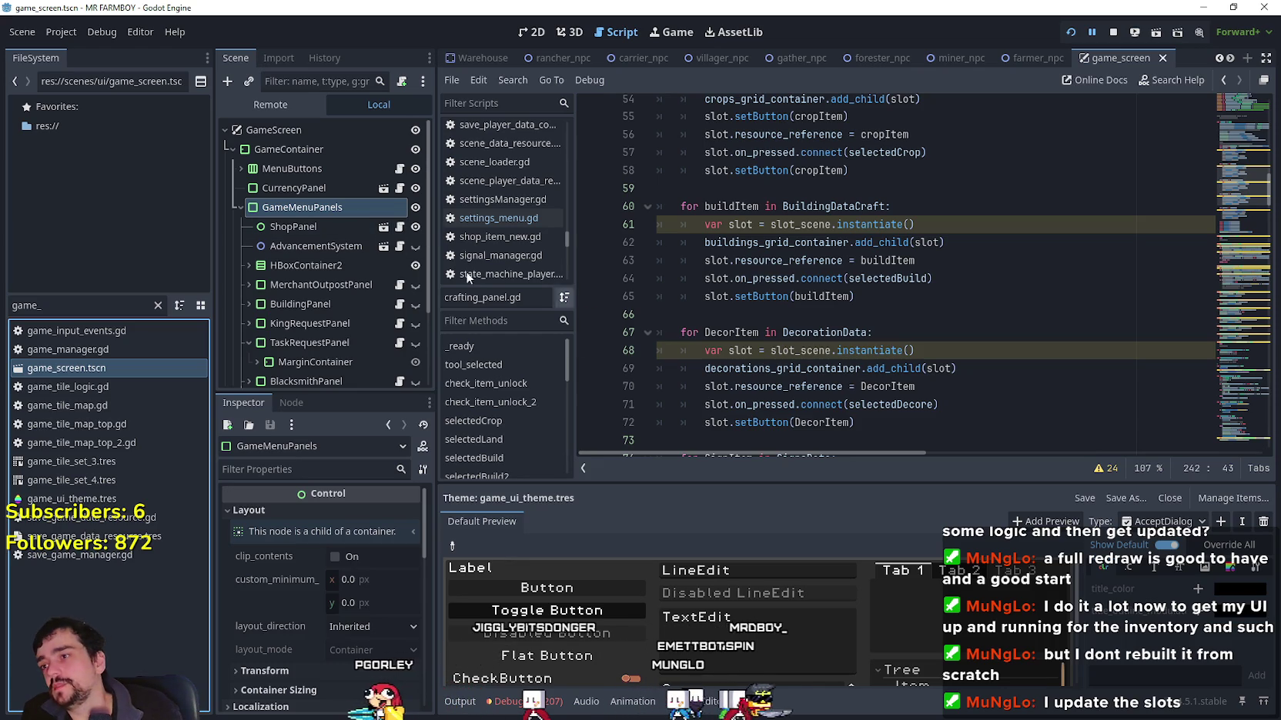
# Step: Open building_panel.gd and jump to the remove_slots() definition via Lookup Symbol
pyautogui.scroll(-1, 346, 185)
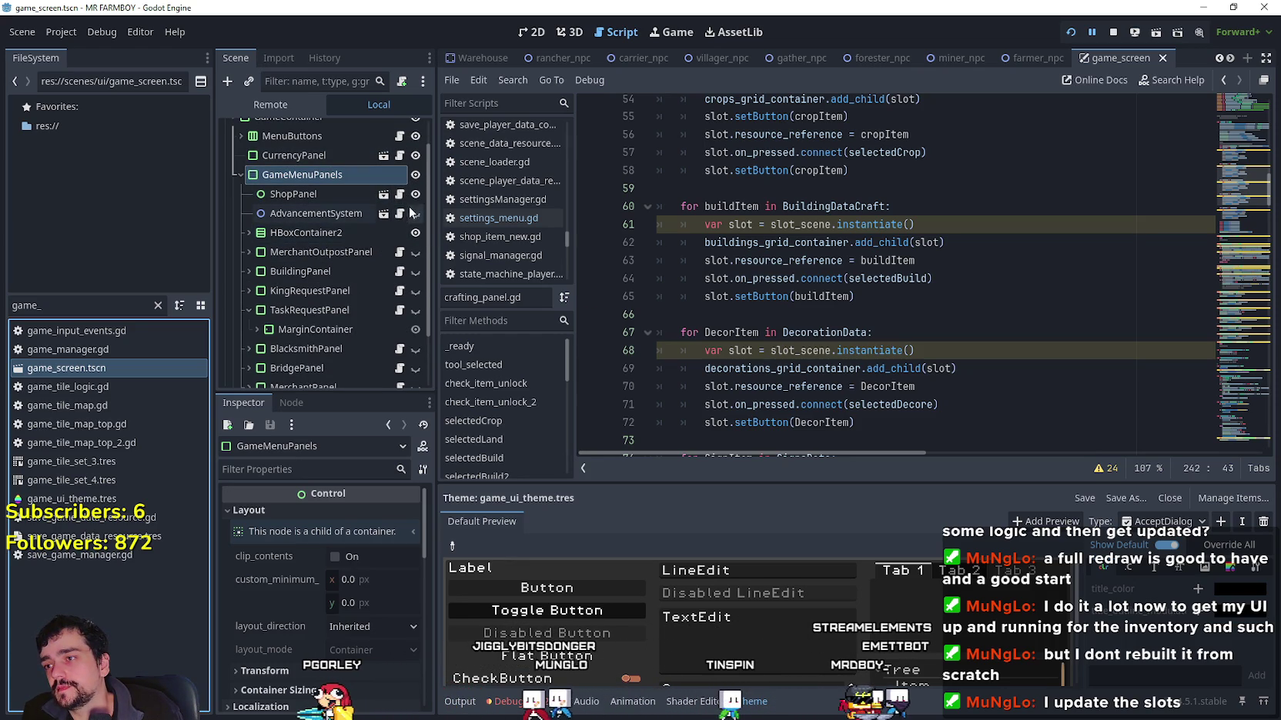
pyautogui.click(399, 271)
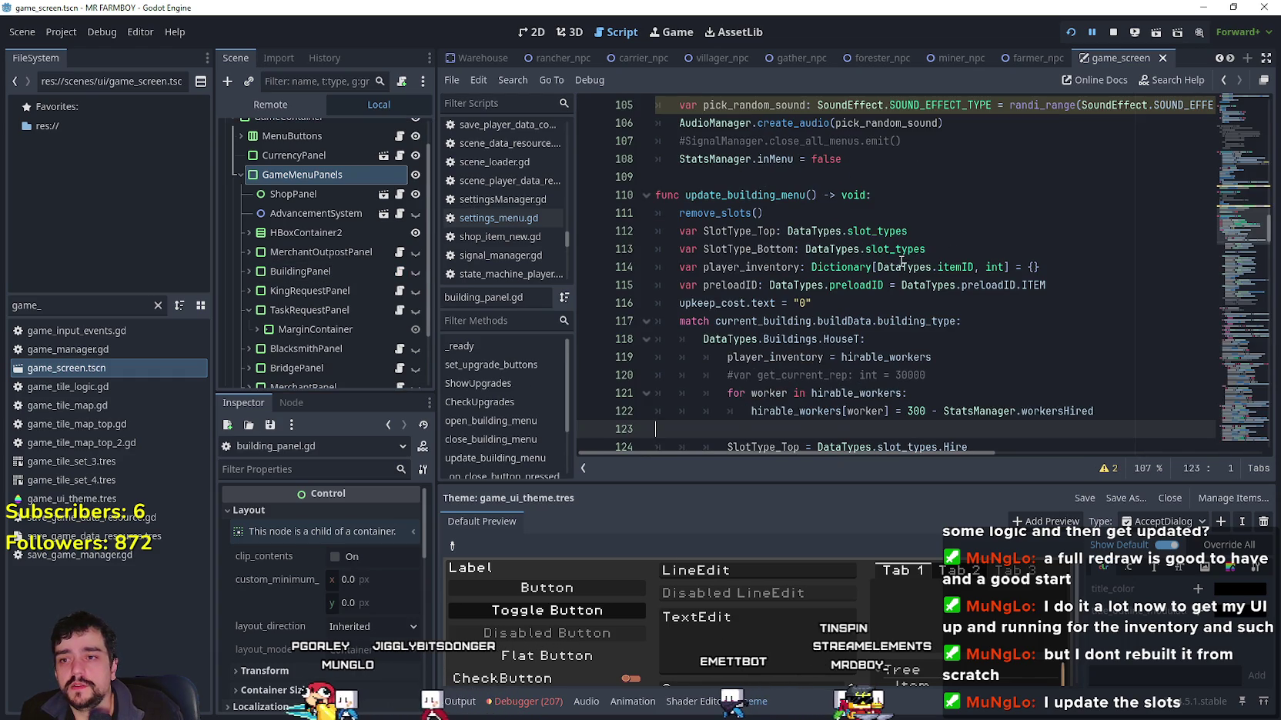
pyautogui.scroll(1, 763, 296)
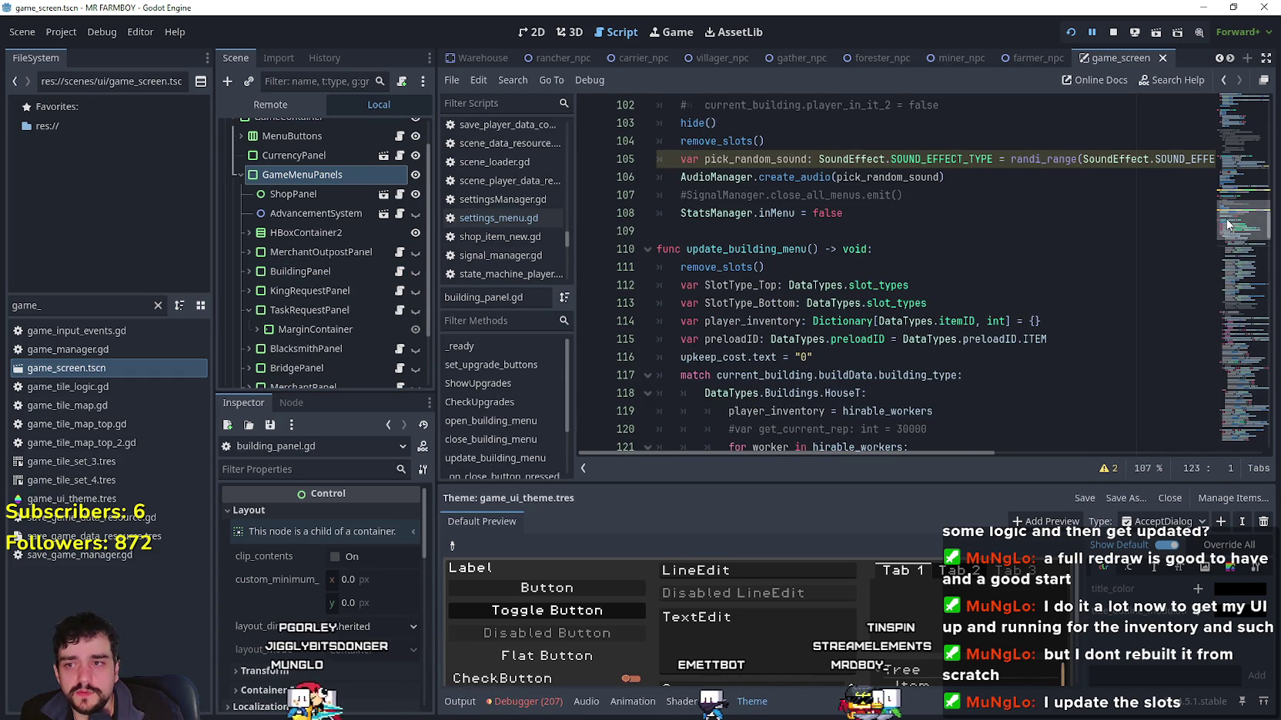
pyautogui.scroll(-2, 724, 164)
pyautogui.click(723, 161)
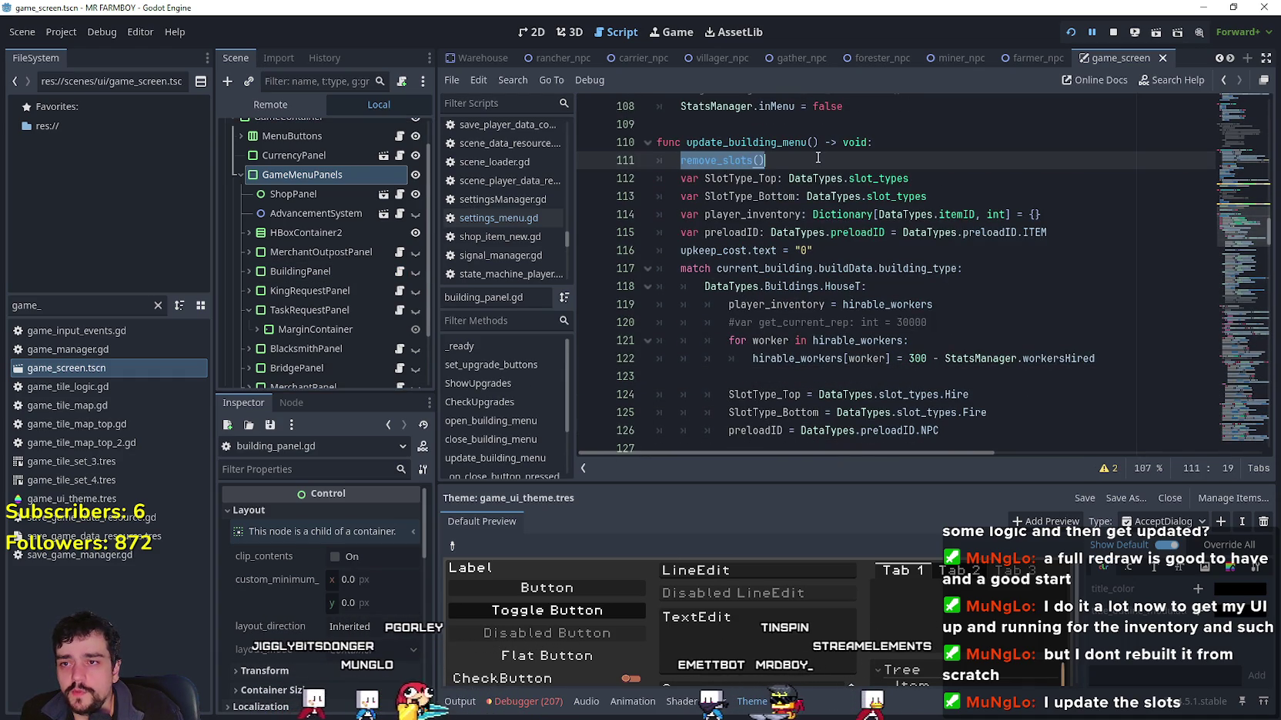
pyautogui.rightClick(707, 161)
pyautogui.click(783, 413)
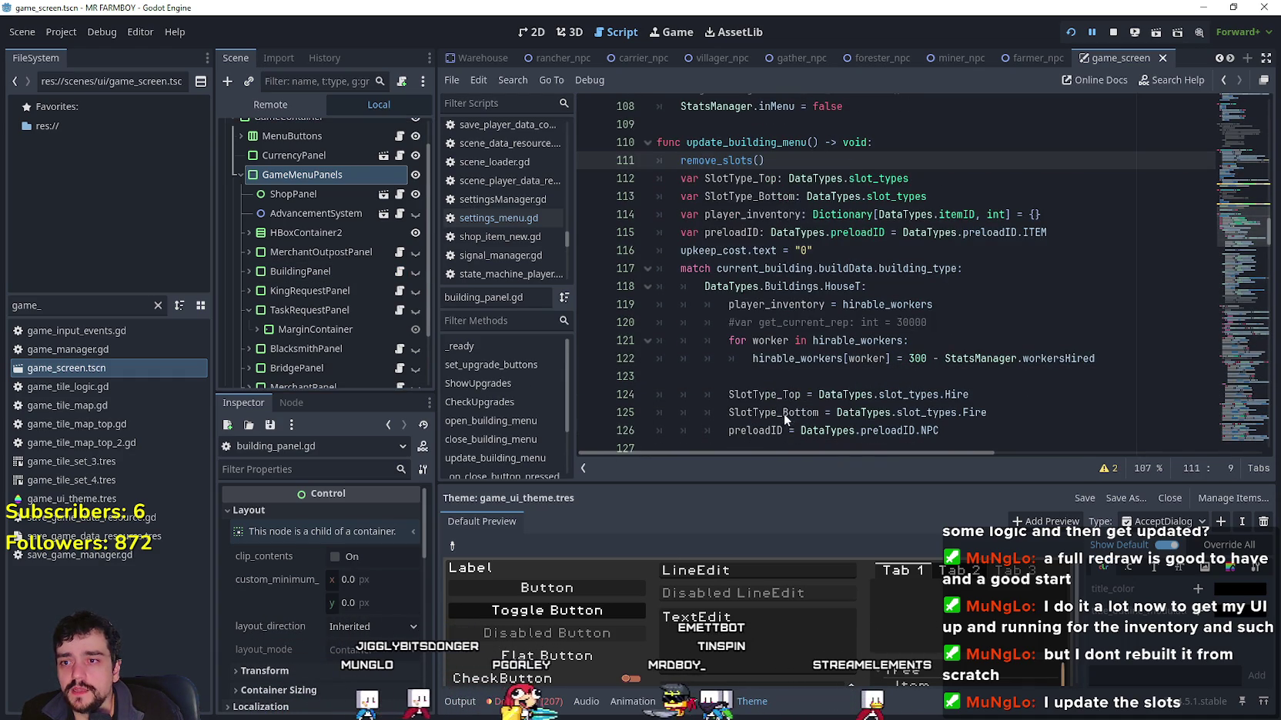
# Step: Copy the loop that removes and frees top_container's children
pyautogui.scroll(-2, 761, 387)
pyautogui.moveTo(814, 214)
pyautogui.mouseDown()
pyautogui.moveTo(661, 198)
pyautogui.moveTo(656, 178)
pyautogui.mouseUp()
pyautogui.hotkey('ctrl', 'c')
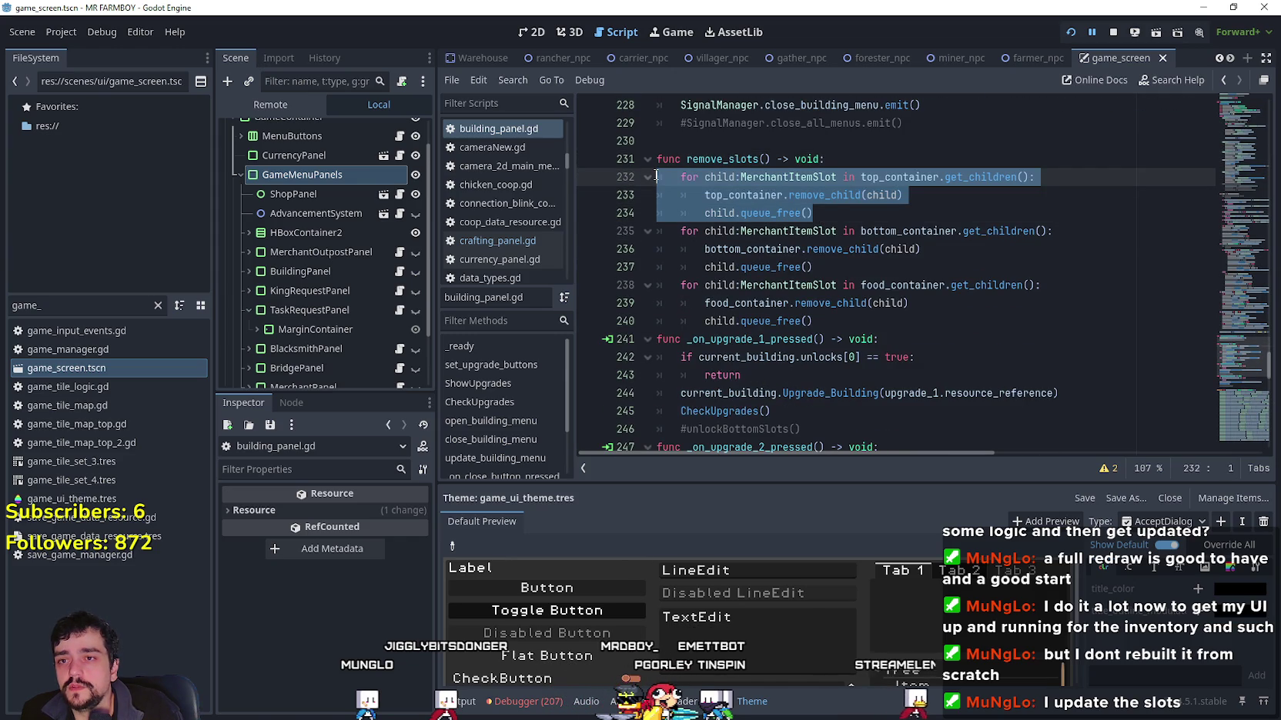
pyautogui.rightClick(683, 194)
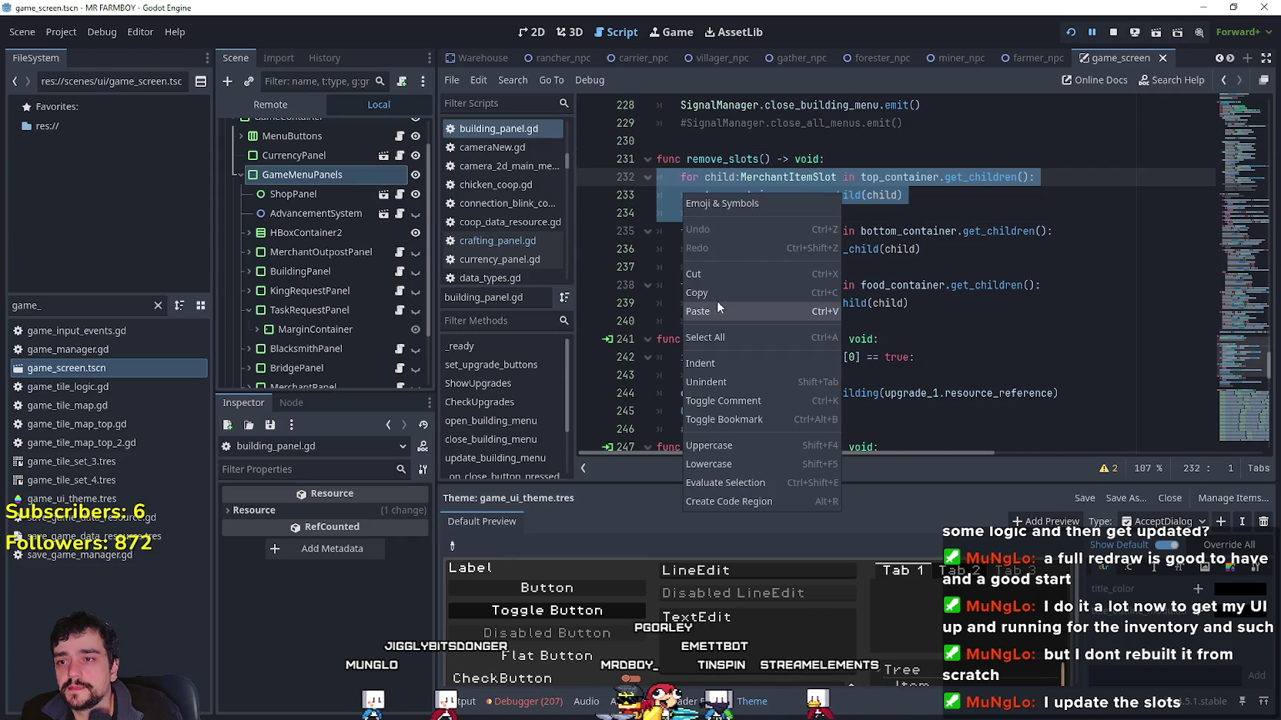
pyautogui.click(716, 295)
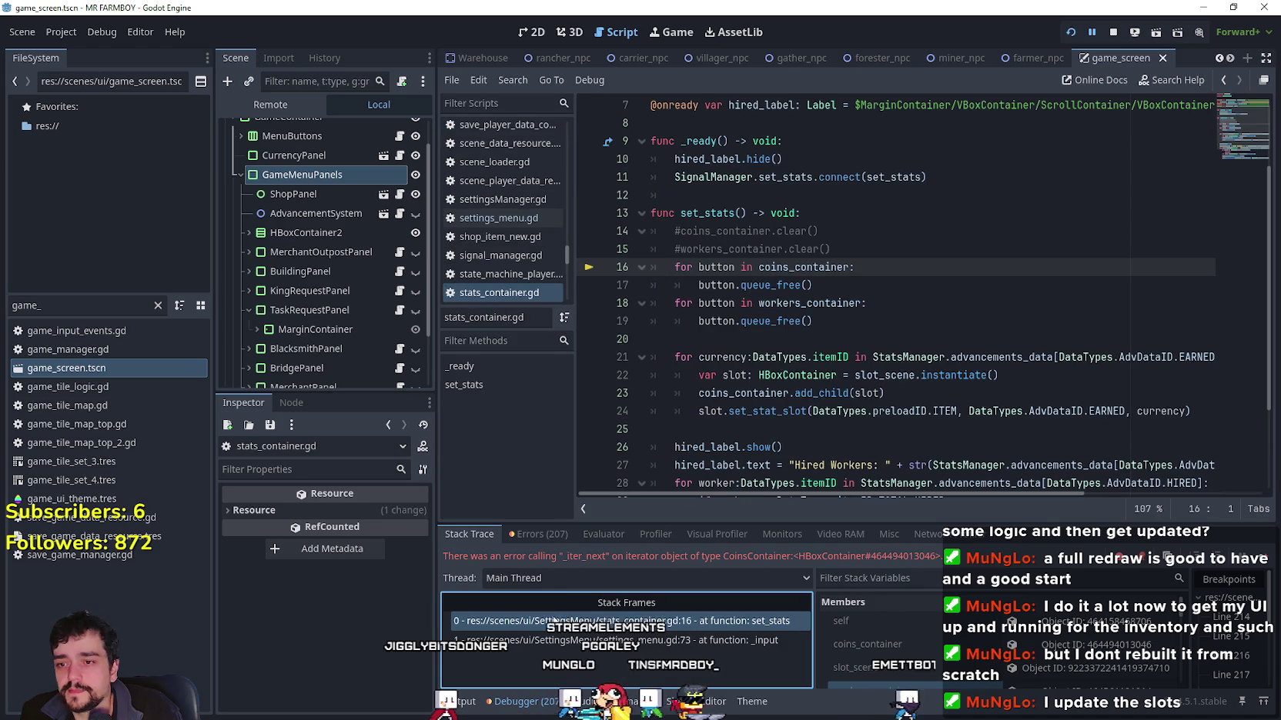
# Step: Paste the removal loop over the old coins_container loop and type its variable as HBoxContainer
pyautogui.moveTo(814, 285); pyautogui.dragTo(651, 267)
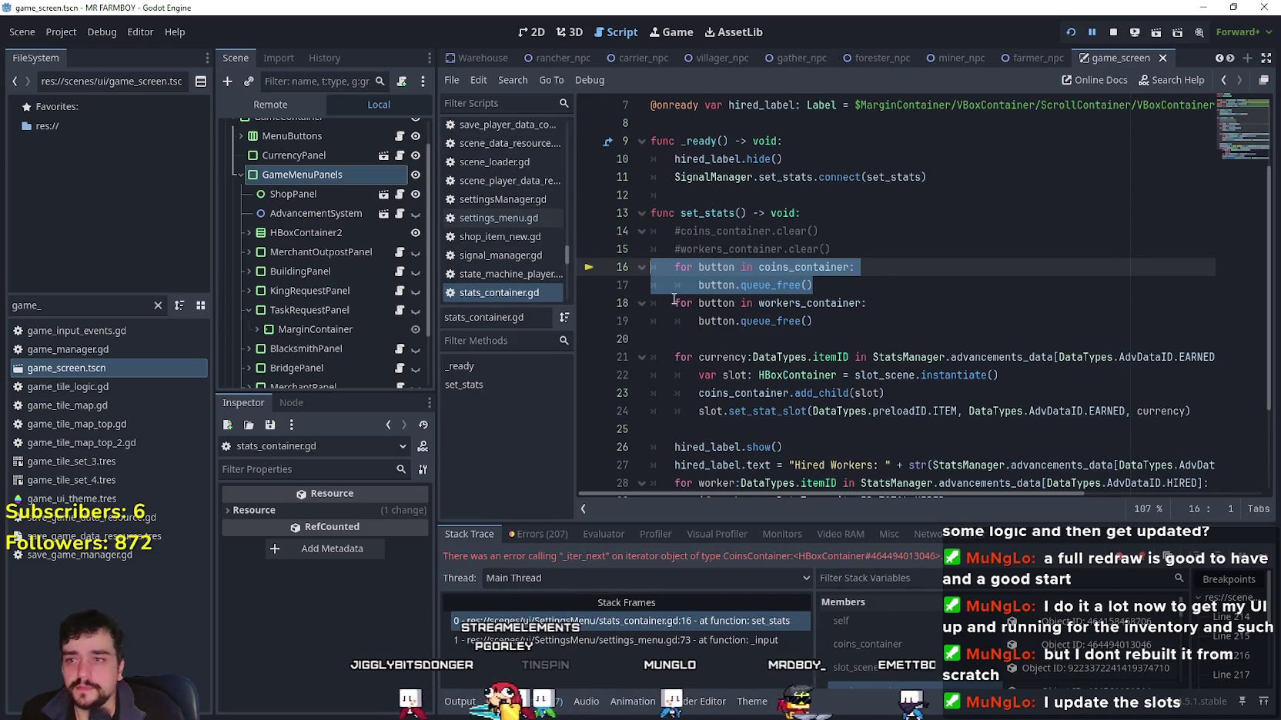
pyautogui.hotkey('ctrl', 'v')
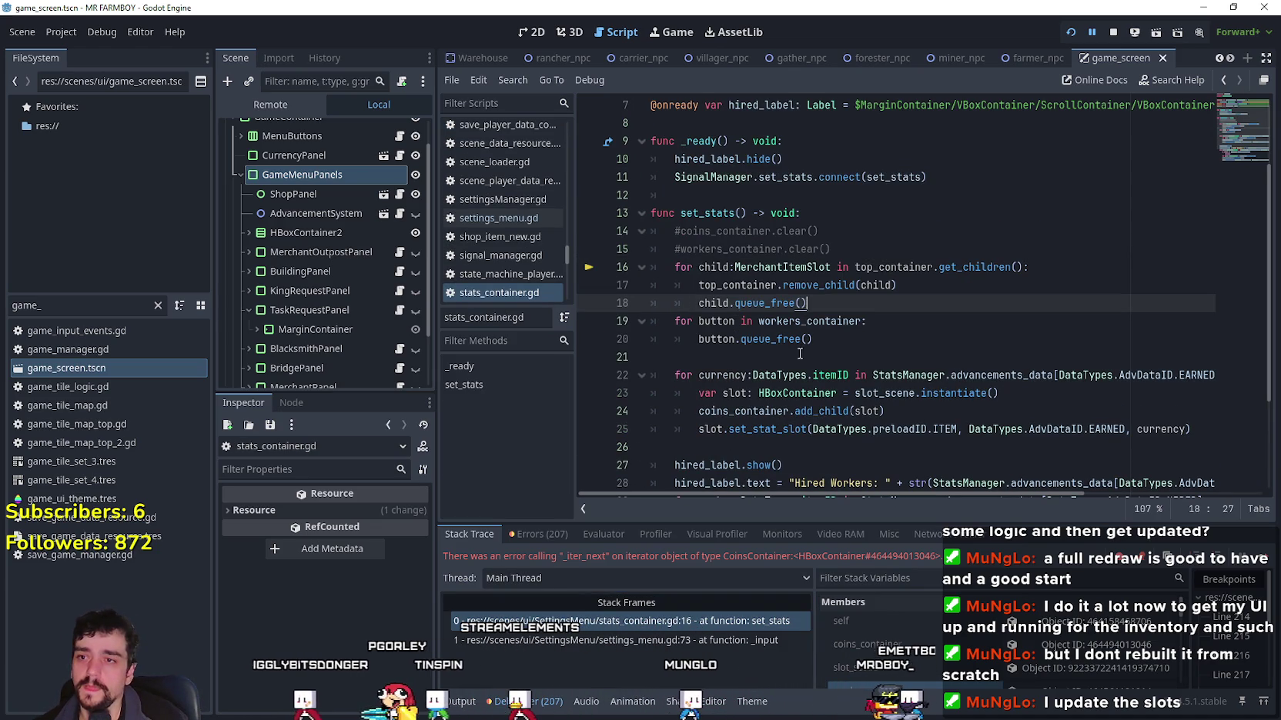
pyautogui.click(763, 268)
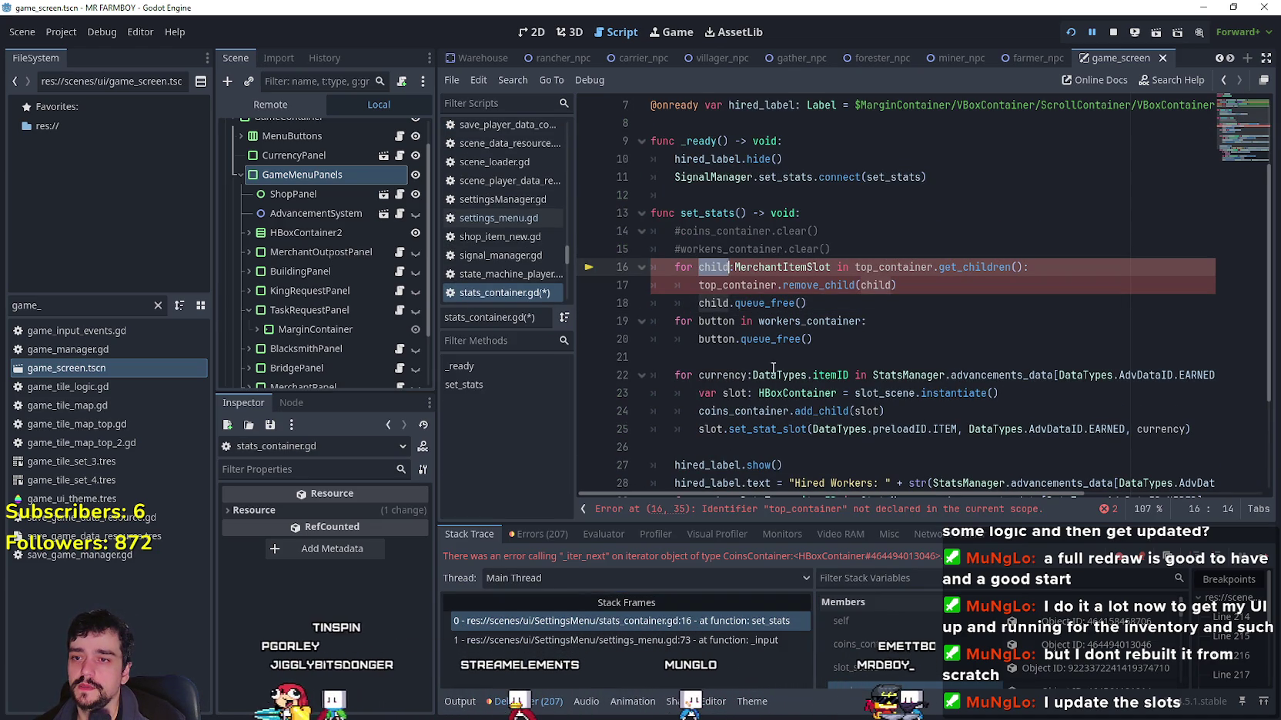
pyautogui.doubleClick(763, 267)
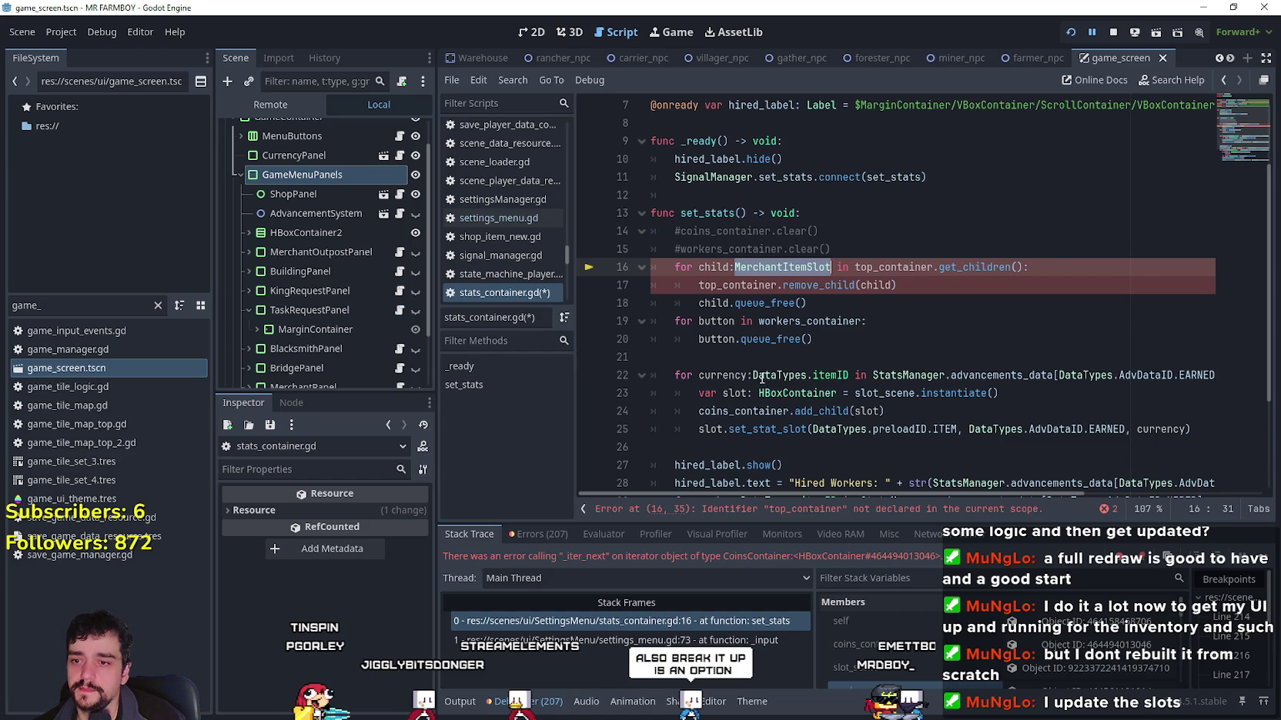
pyautogui.write('HB')
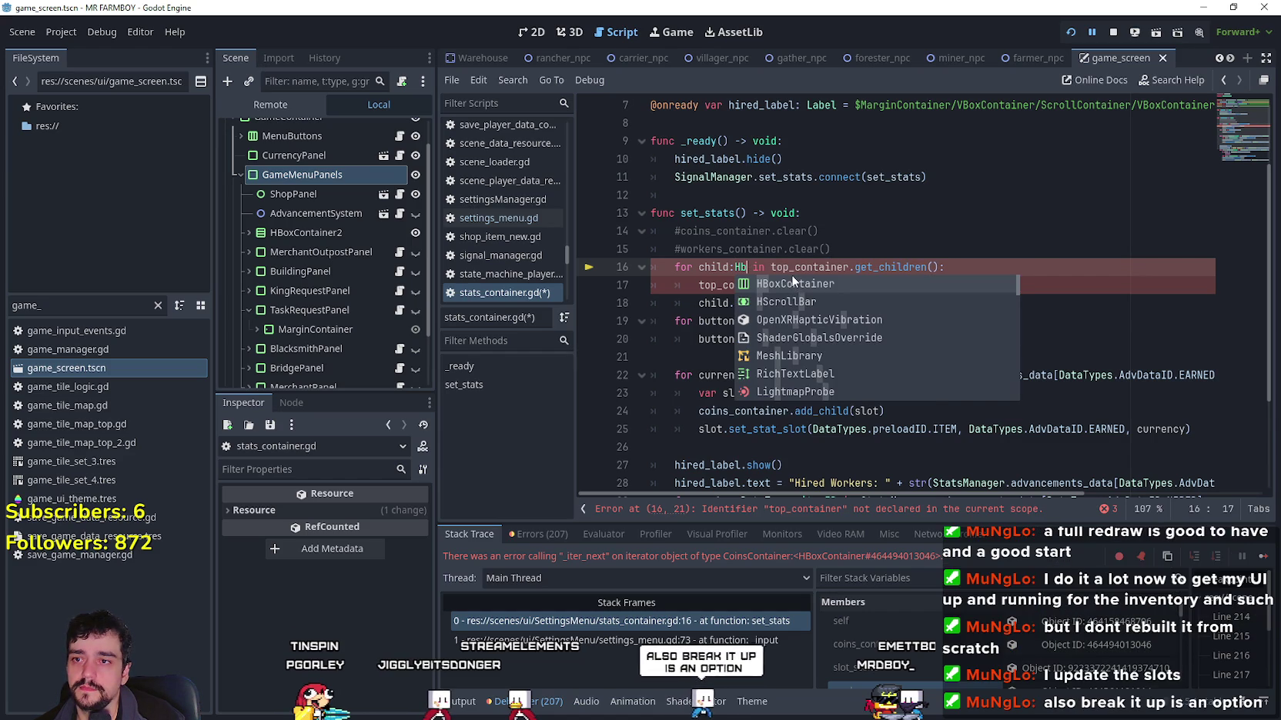
pyautogui.press('Return')
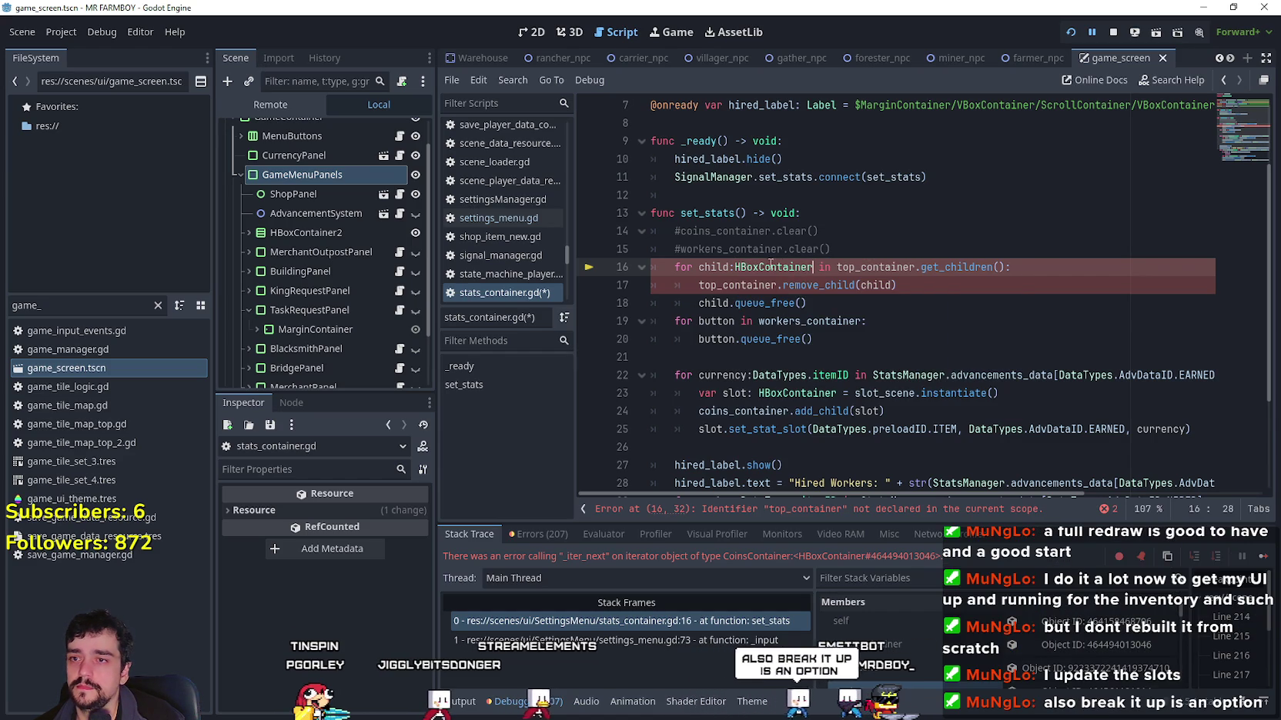
# Step: Replace top_container with coins_container on lines 16–17 of the removal loop
pyautogui.doubleClick(731, 233)
pyautogui.hotkey('ctrl', 'c')
pyautogui.doubleClick(877, 268)
pyautogui.hotkey('ctrl', 'v')
pyautogui.click(731, 286)
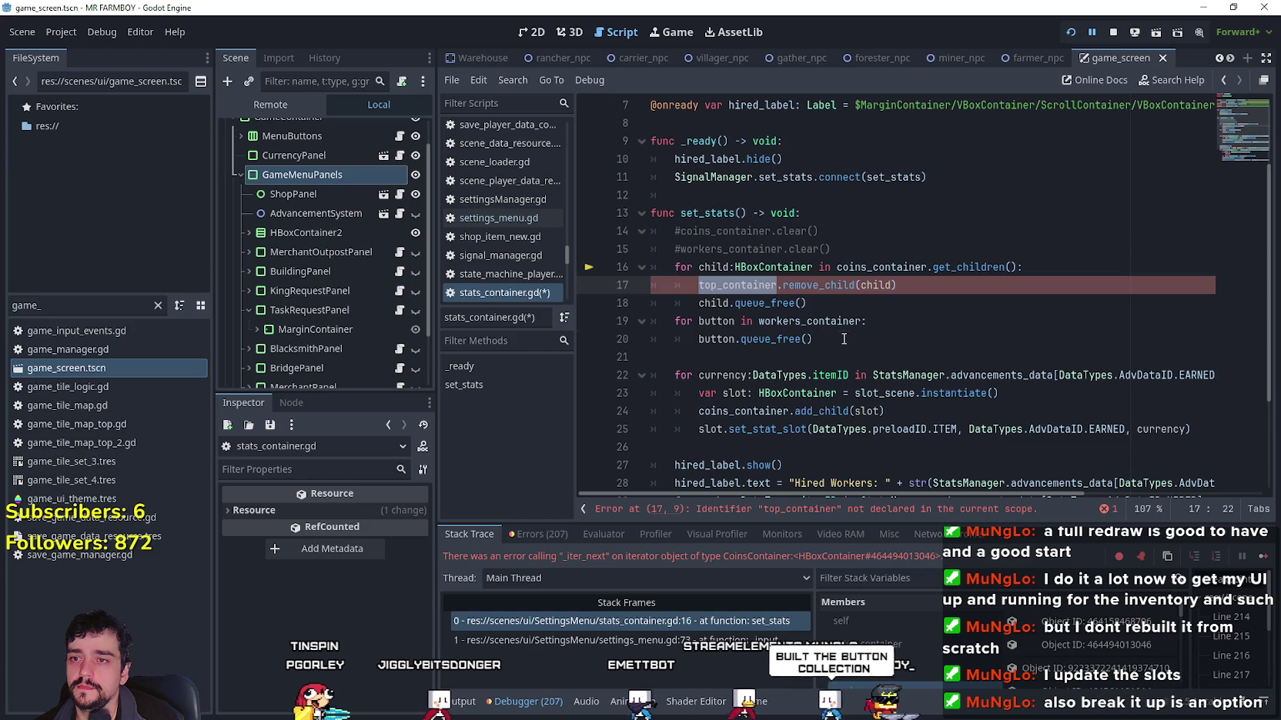
pyautogui.click(737, 286)
pyautogui.hotkey('ctrl', 'v')
pyautogui.moveTo(805, 304); pyautogui.dragTo(675, 304)
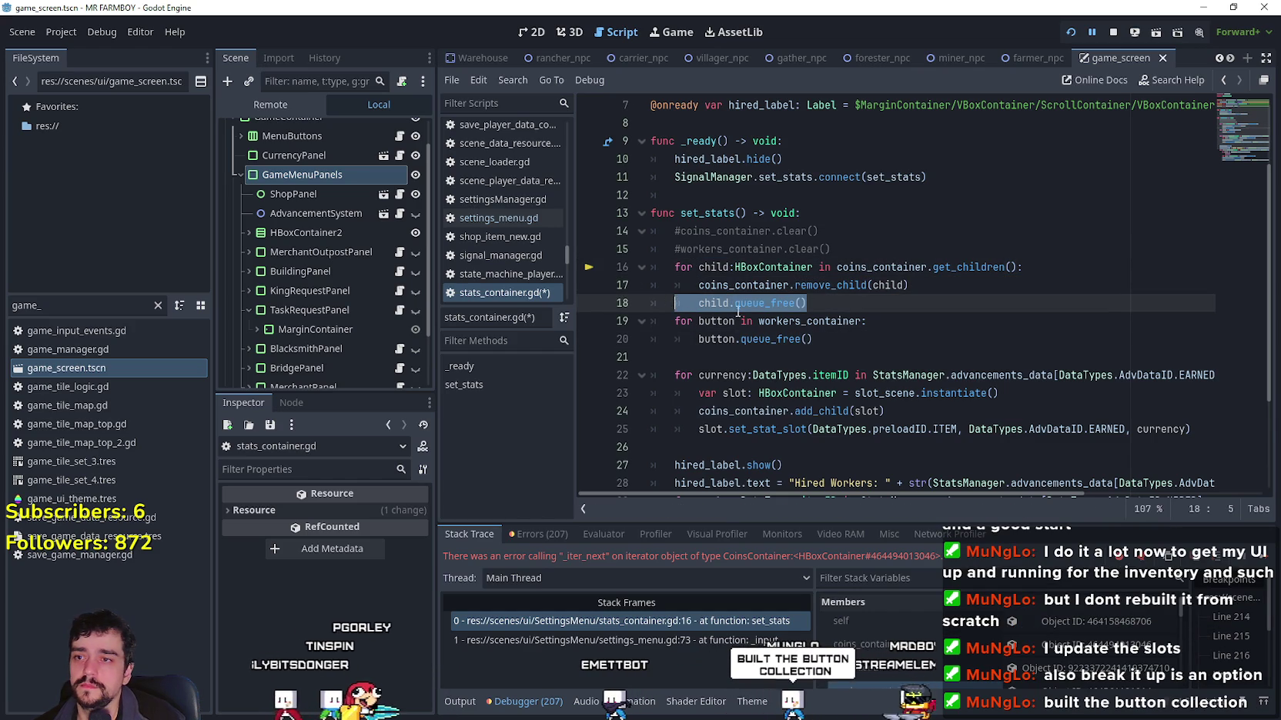
pyautogui.click(832, 308)
pyautogui.moveTo(832, 309); pyautogui.dragTo(651, 267)
# Step: Paste the loop over the workers loop using workers_container, save the script, and unpause the game
pyautogui.moveTo(812, 339); pyautogui.dragTo(651, 321)
pyautogui.hotkey('ctrl', 'v')
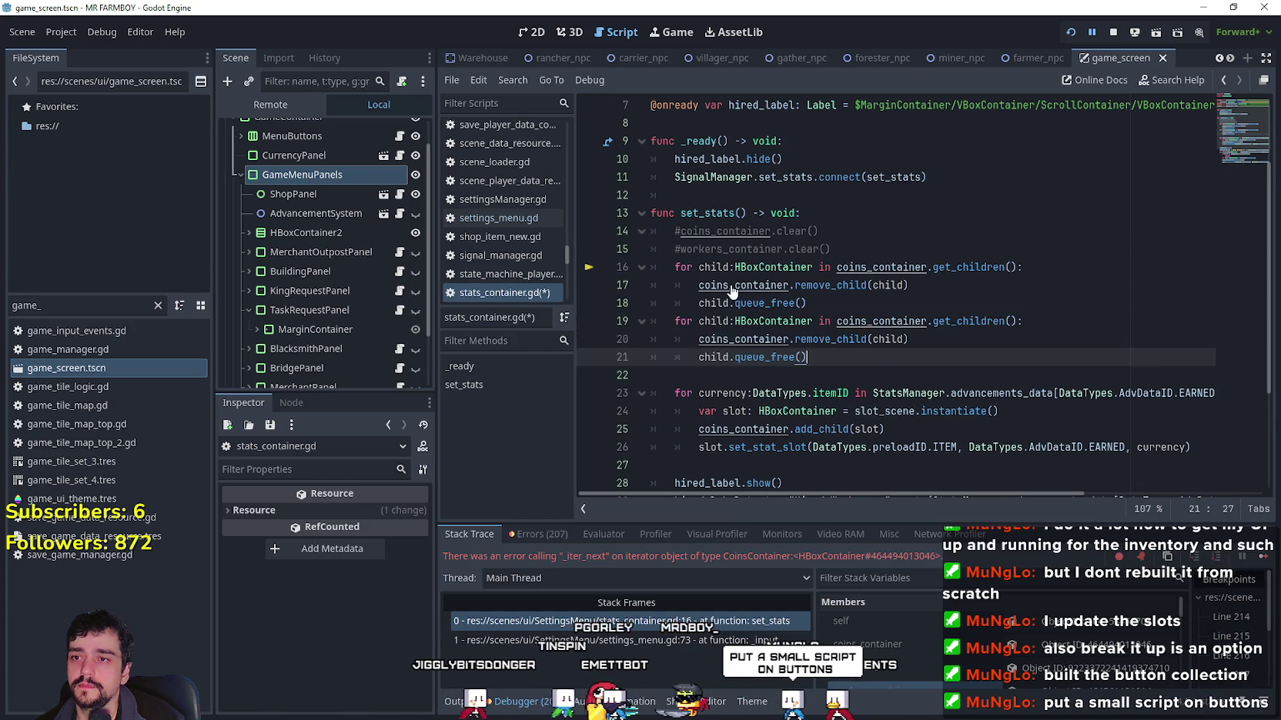
pyautogui.doubleClick(731, 249)
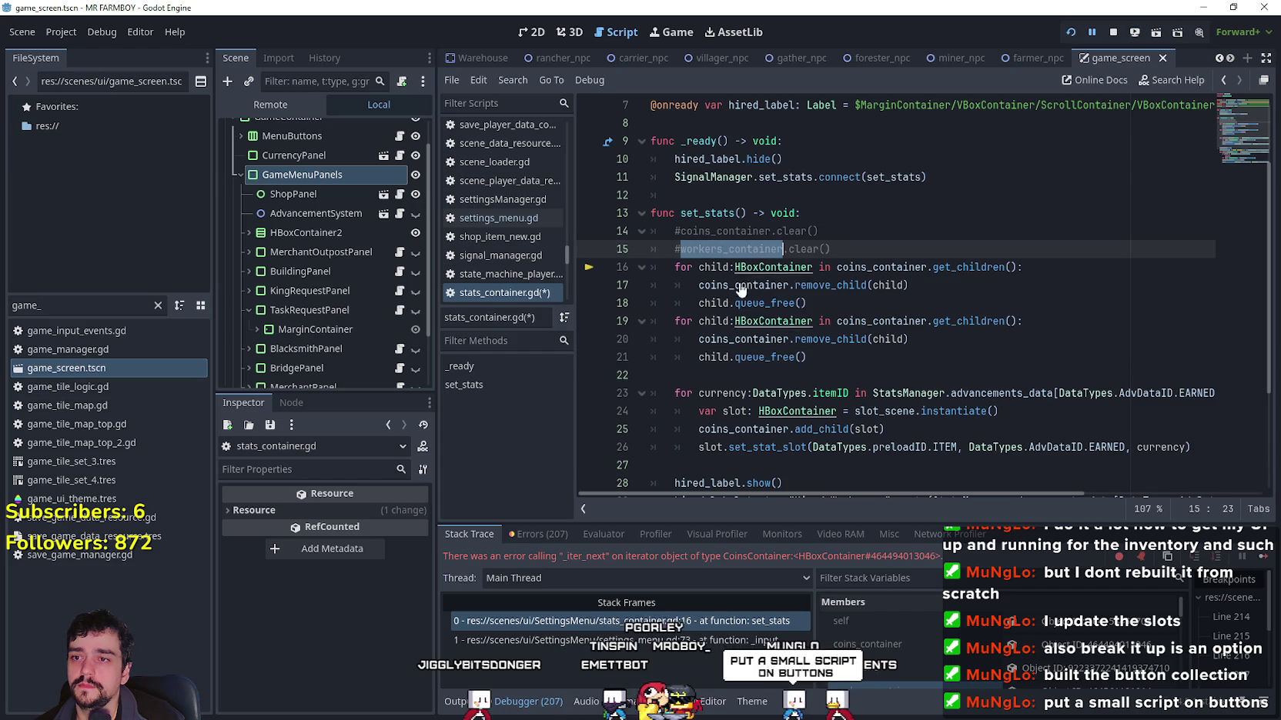
pyautogui.hotkey('ctrl', 'c')
pyautogui.doubleClick(868, 321)
pyautogui.hotkey('ctrl', 'v')
pyautogui.click(735, 339)
pyautogui.click(737, 360)
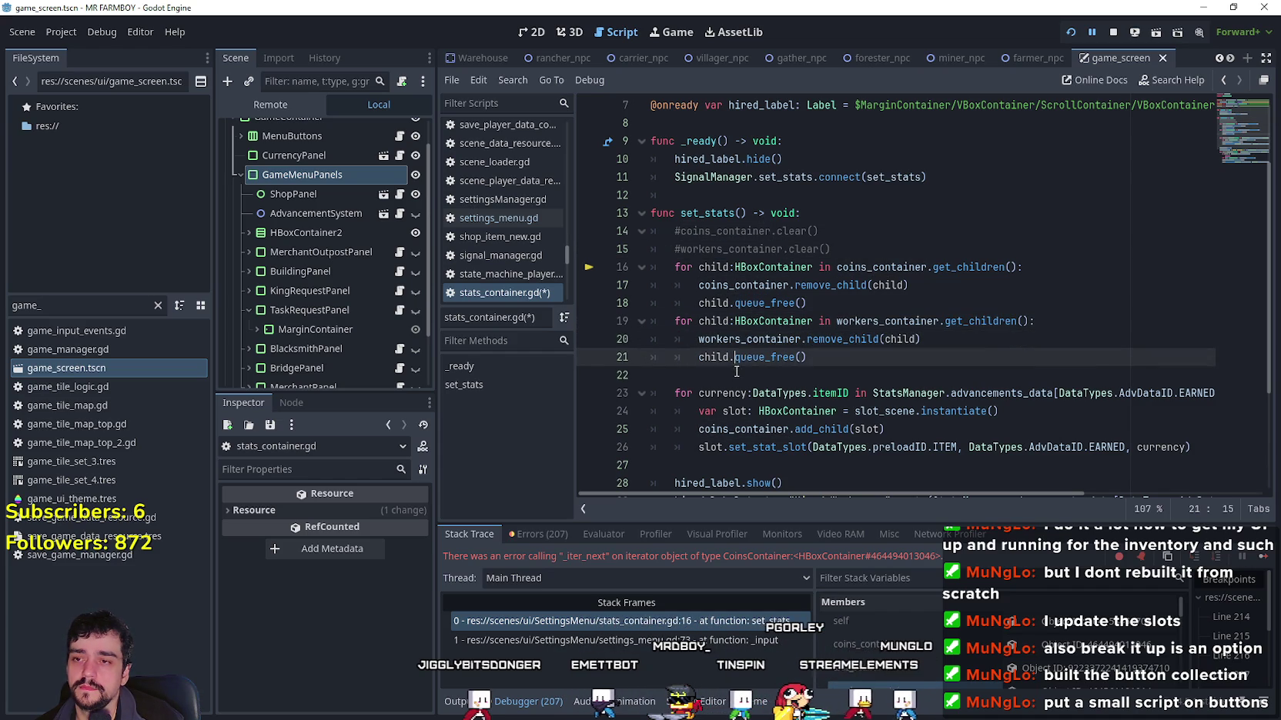
pyautogui.click(737, 375)
pyautogui.hotkey('ctrl', 's')
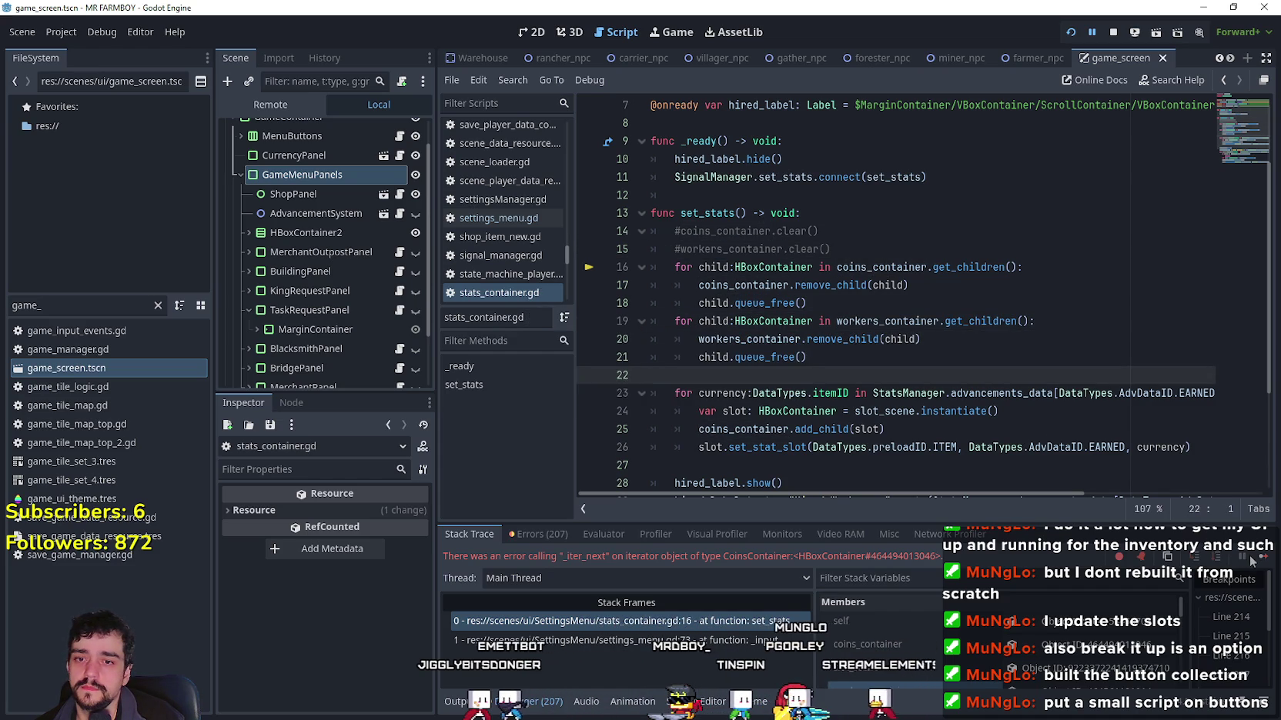
pyautogui.hotkey('alt', 'Tab')
pyautogui.press('Escape')
pyautogui.press('Escape')
pyautogui.press('Escape')
pyautogui.press('Escape')
# Step: Resume, then pause the game to show Stats, and restore the 1280x720 window
pyautogui.press('Escape')
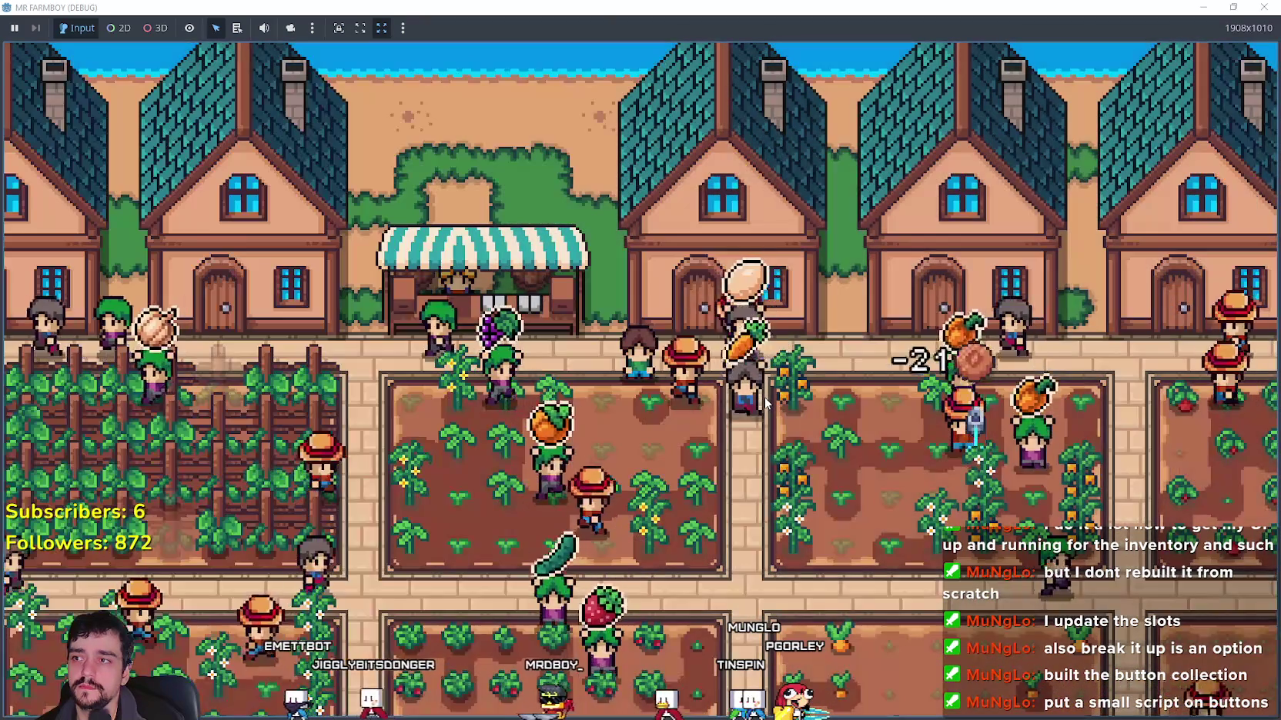
pyautogui.press('Escape')
pyautogui.press('Escape')
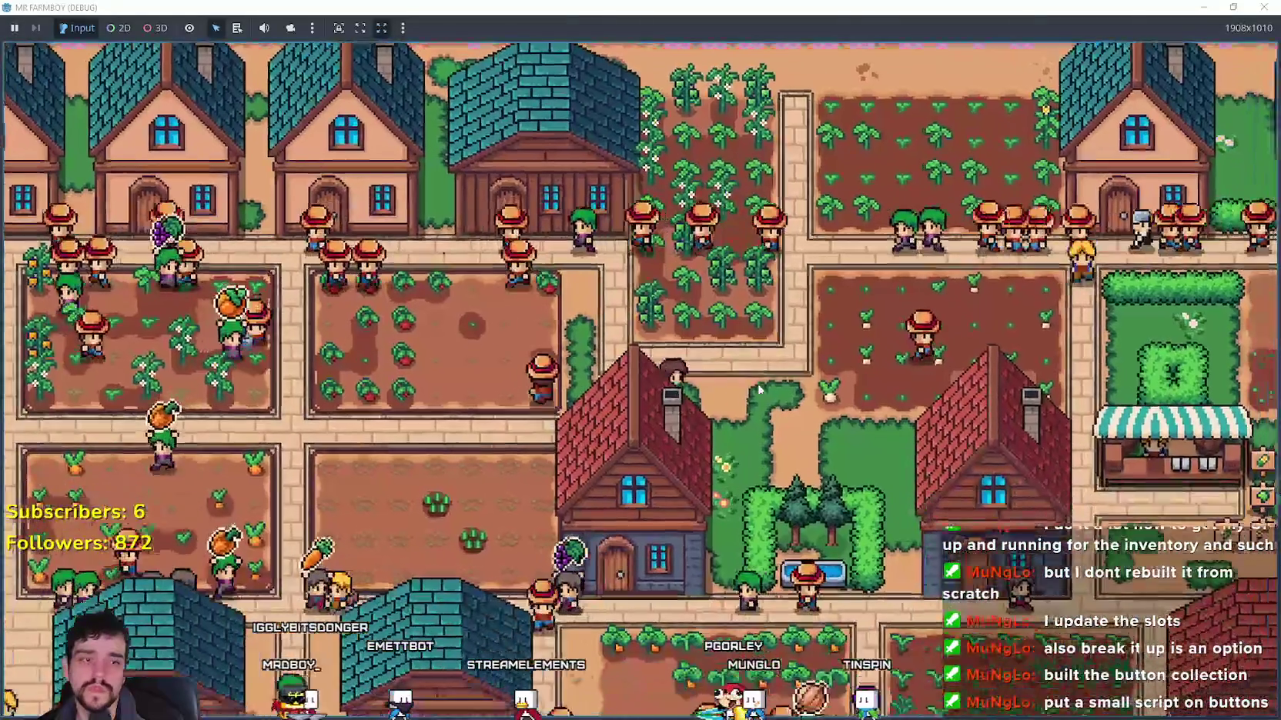
pyautogui.press('Escape')
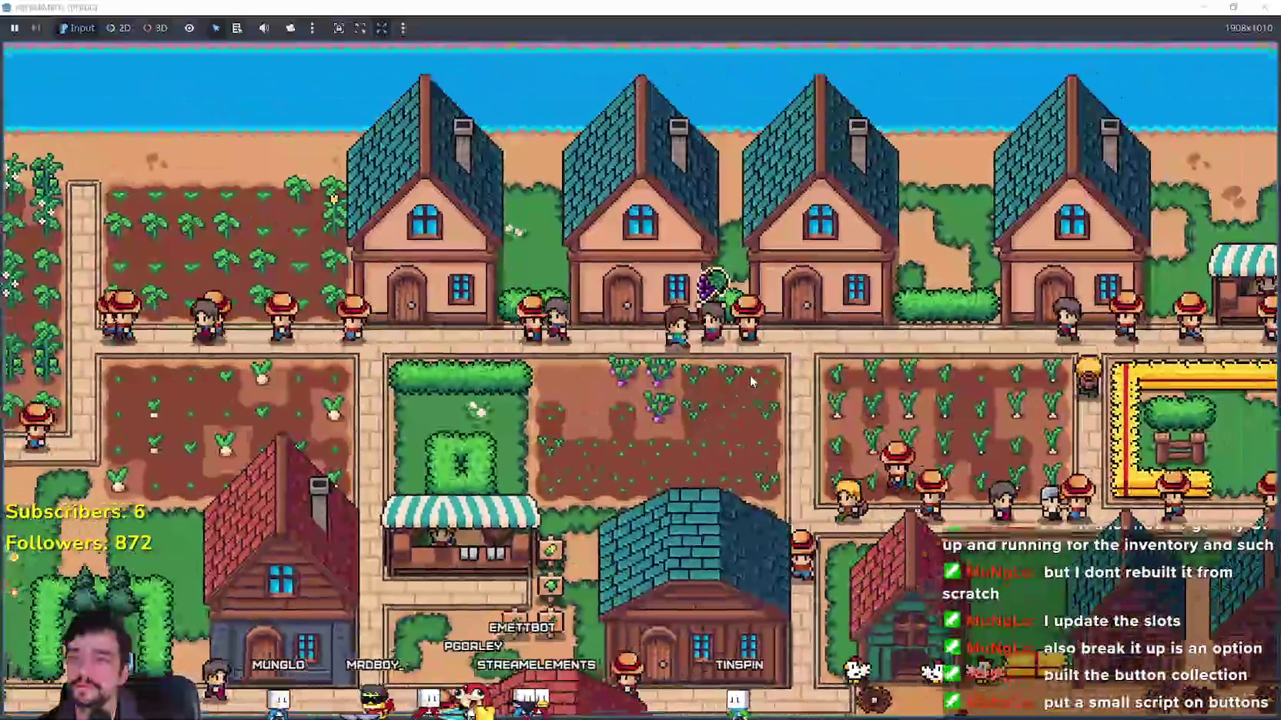
pyautogui.press('super+Down')
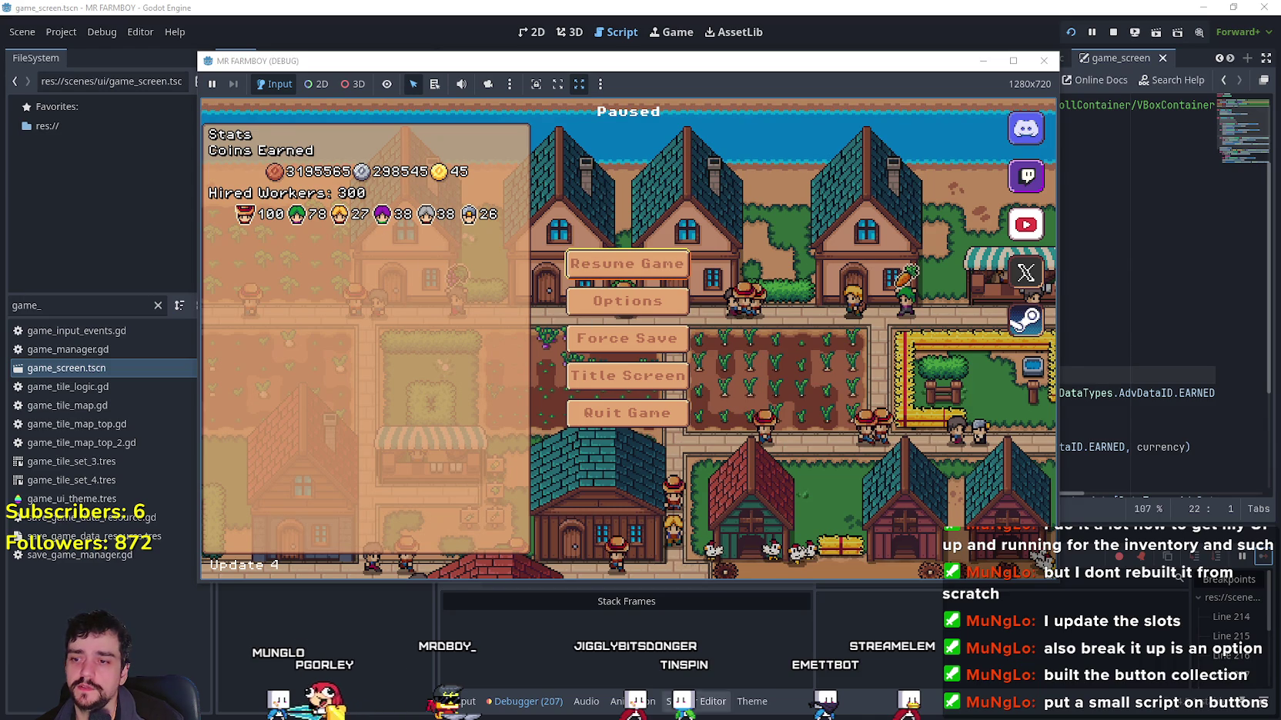
# Step: Graph the Orphan Nodes count (reading 0) in the debugger's Monitors, then return to the game
pyautogui.click(613, 677)
pyautogui.click(773, 537)
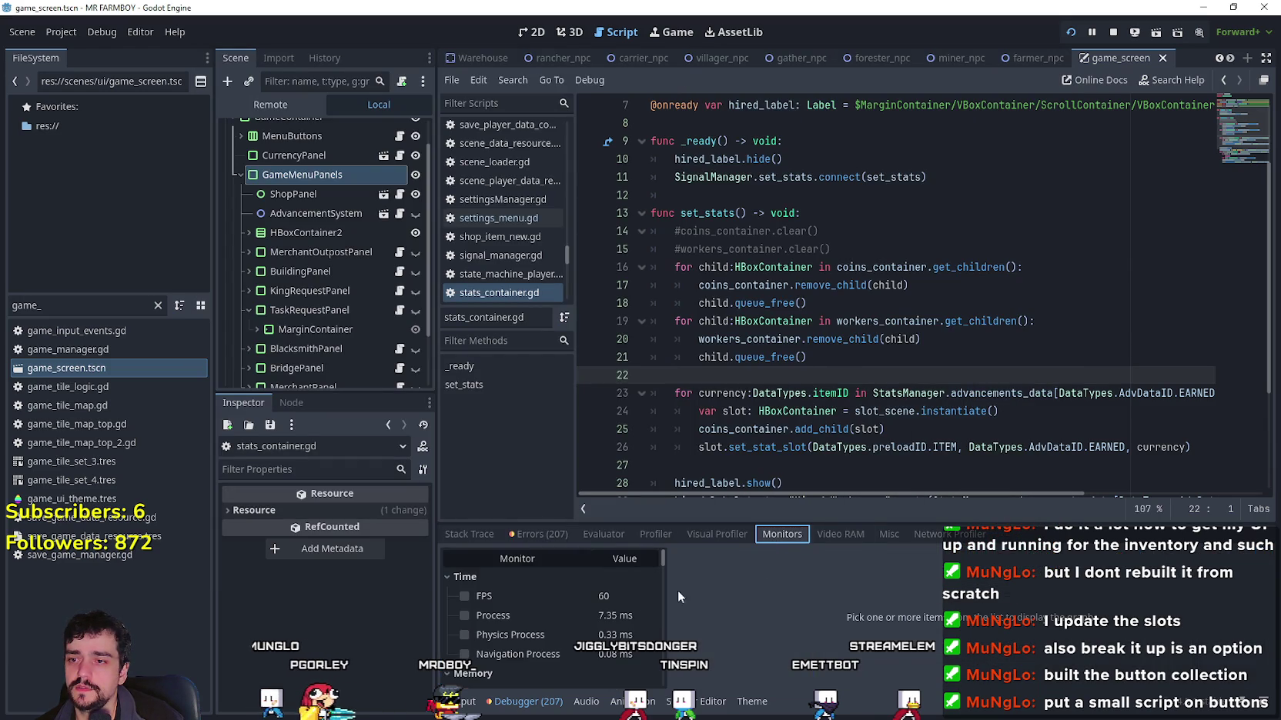
pyautogui.scroll(-5, 532, 608)
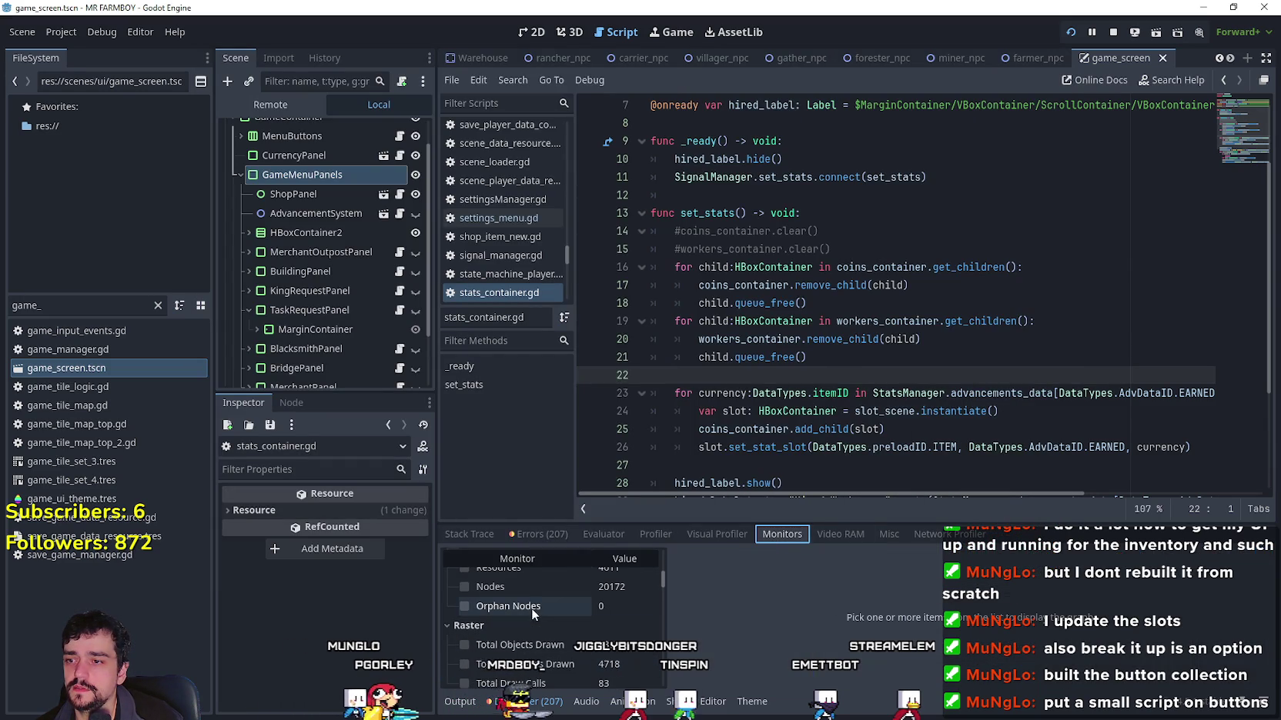
pyautogui.click(533, 607)
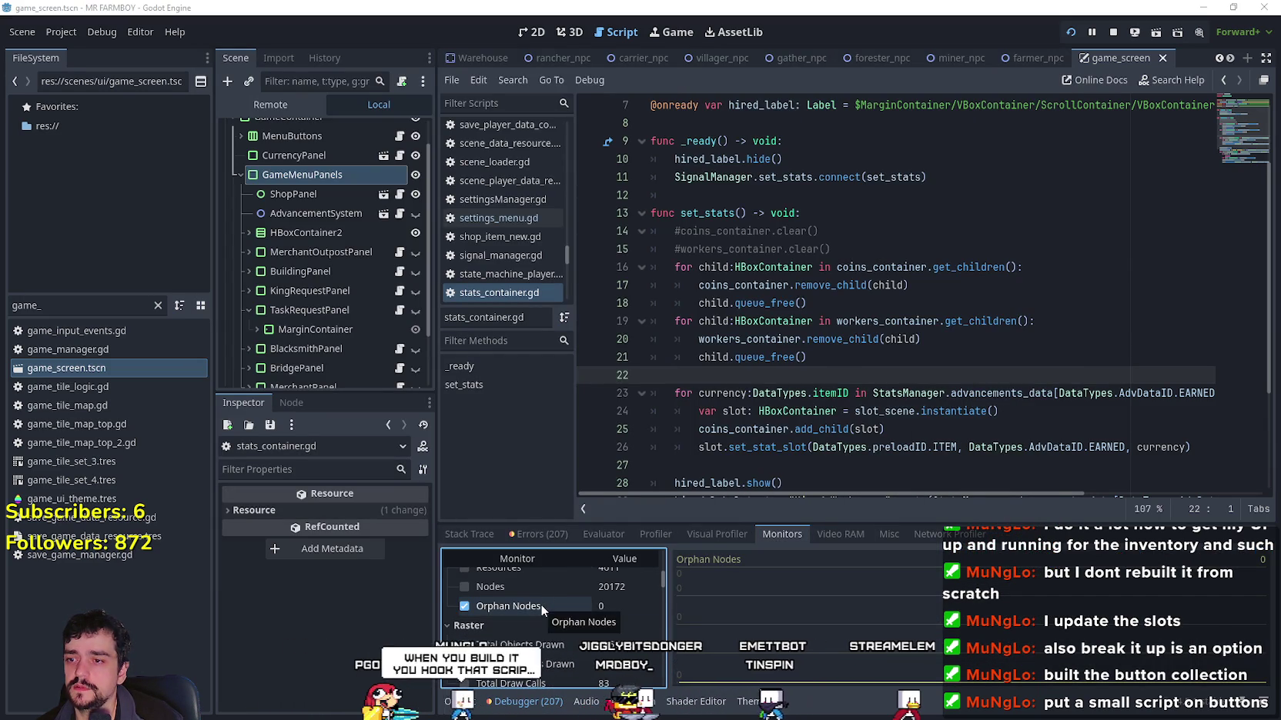
pyautogui.hotkey('alt', 'Tab')
pyautogui.press('Escape')
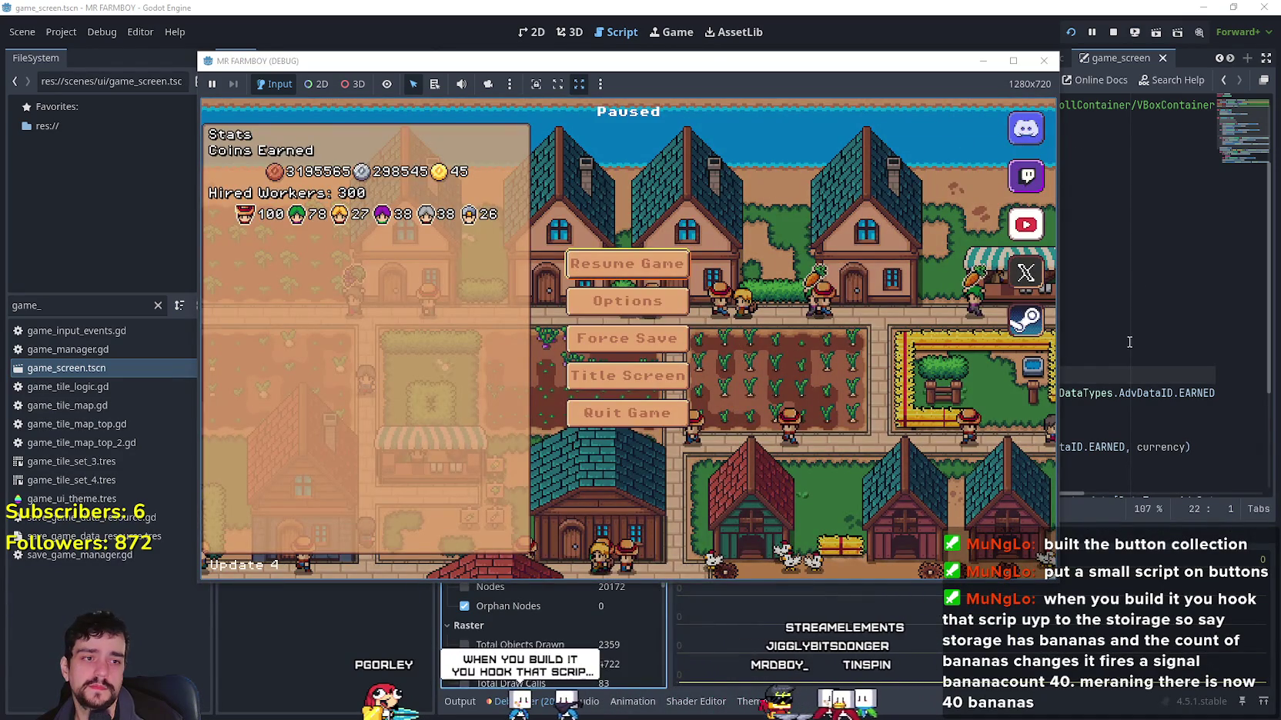
pyautogui.click(1129, 342)
pyautogui.click(813, 388)
pyautogui.moveTo(814, 375)
pyautogui.mouseDown()
pyautogui.moveTo(769, 371)
pyautogui.moveTo(658, 285)
pyautogui.moveTo(653, 266)
pyautogui.mouseUp()
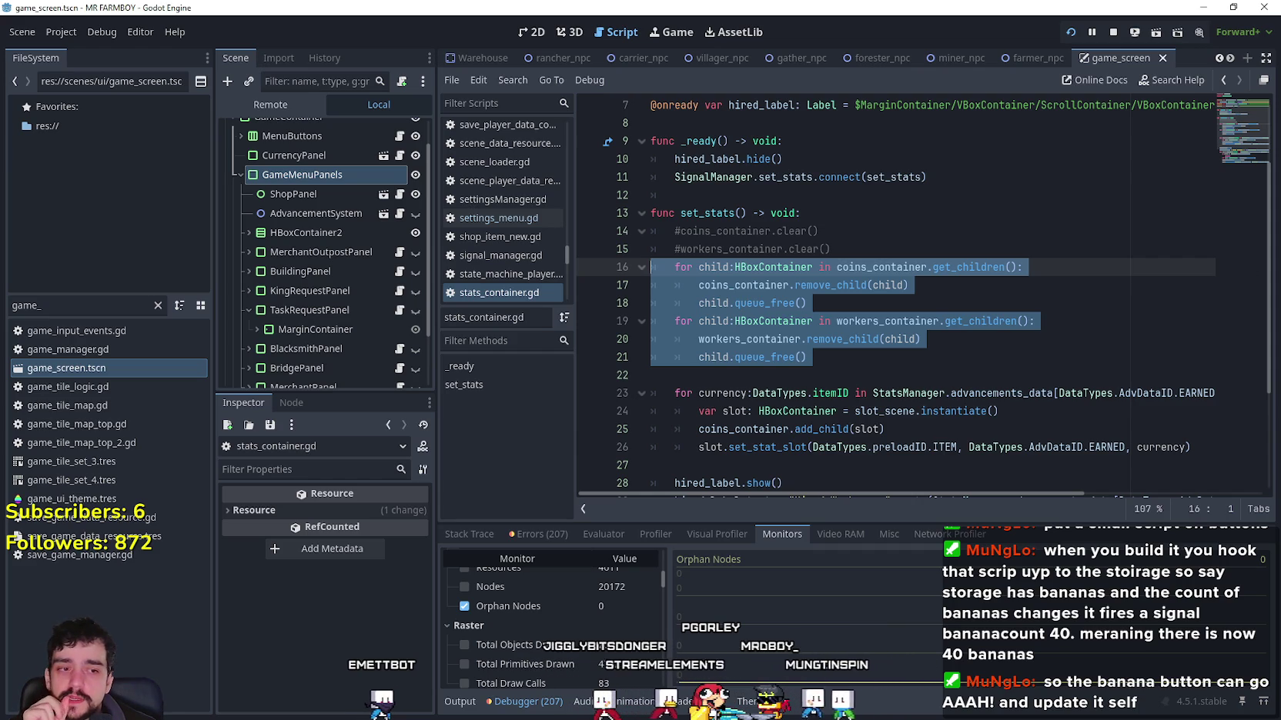
pyautogui.hotkey('alt', 'Tab')
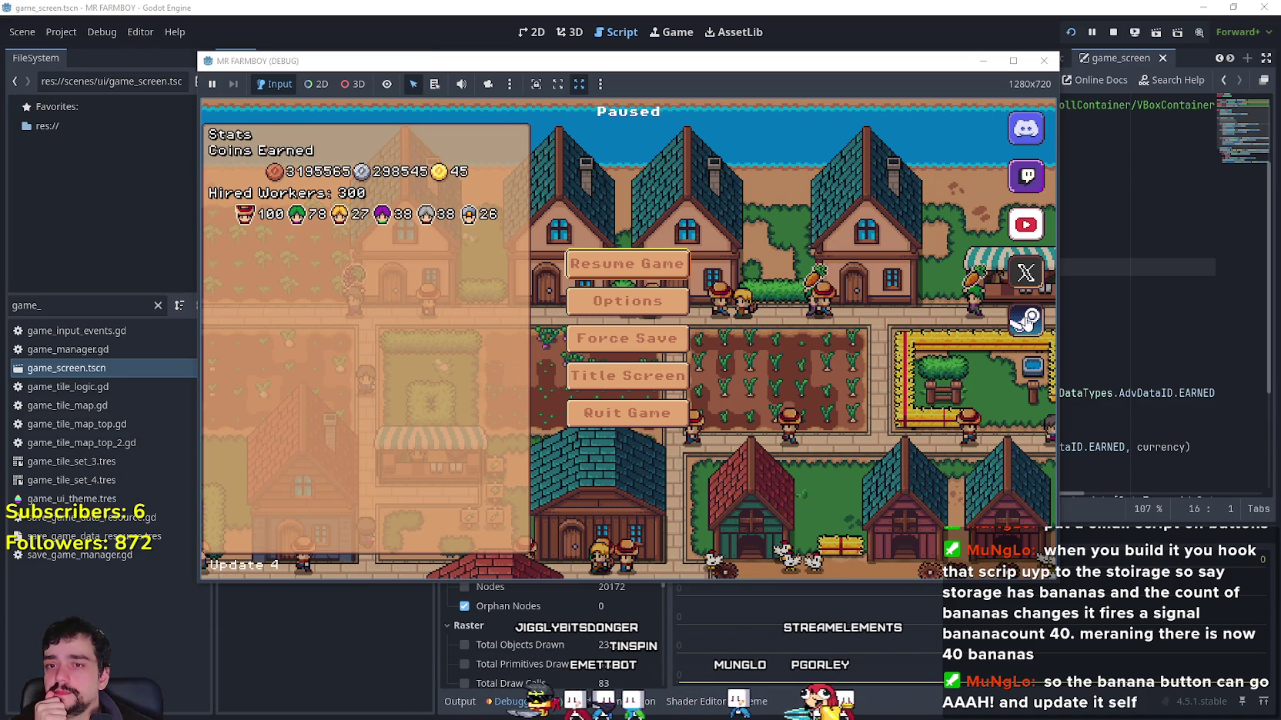
pyautogui.press('F8')
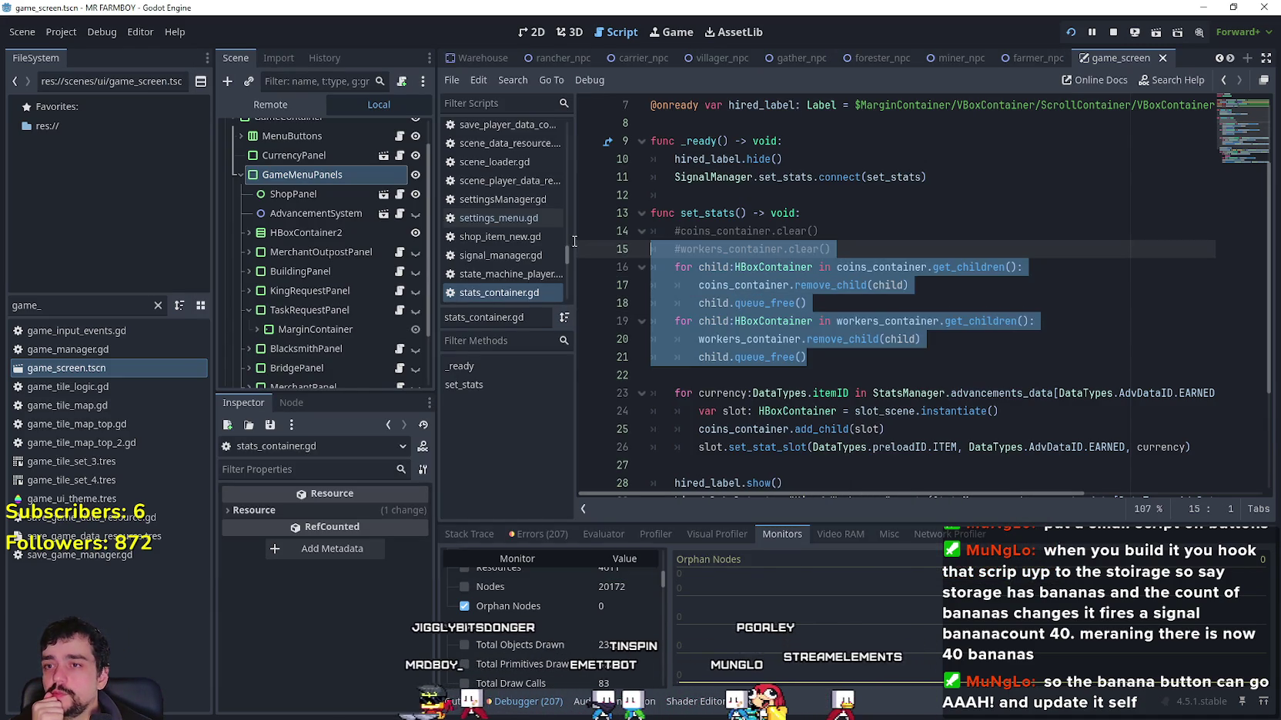
pyautogui.scroll(-3, 690, 234)
pyautogui.moveTo(676, 231)
pyautogui.mouseDown()
pyautogui.moveTo(1016, 360)
pyautogui.moveTo(1039, 431)
pyautogui.moveTo(1154, 466)
pyautogui.mouseUp()
pyautogui.click(1136, 445)
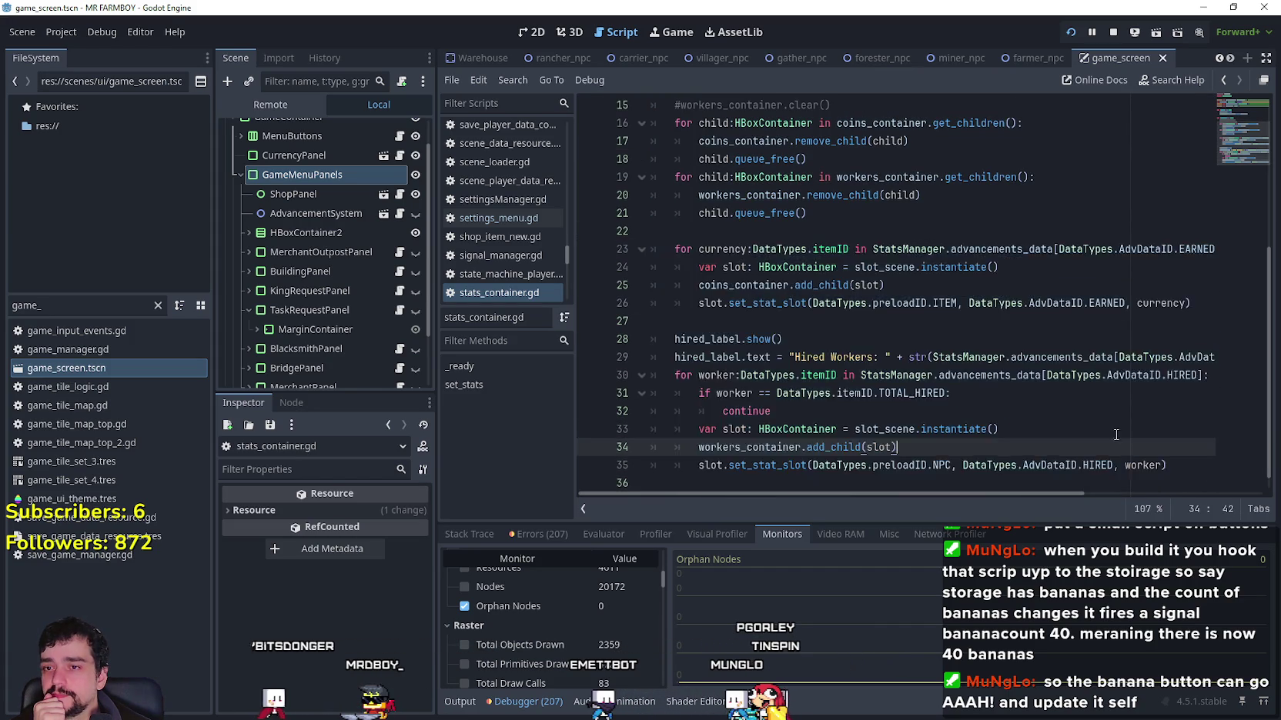
pyautogui.scroll(3, 1136, 445)
pyautogui.moveTo(869, 267); pyautogui.dragTo(598, 249)
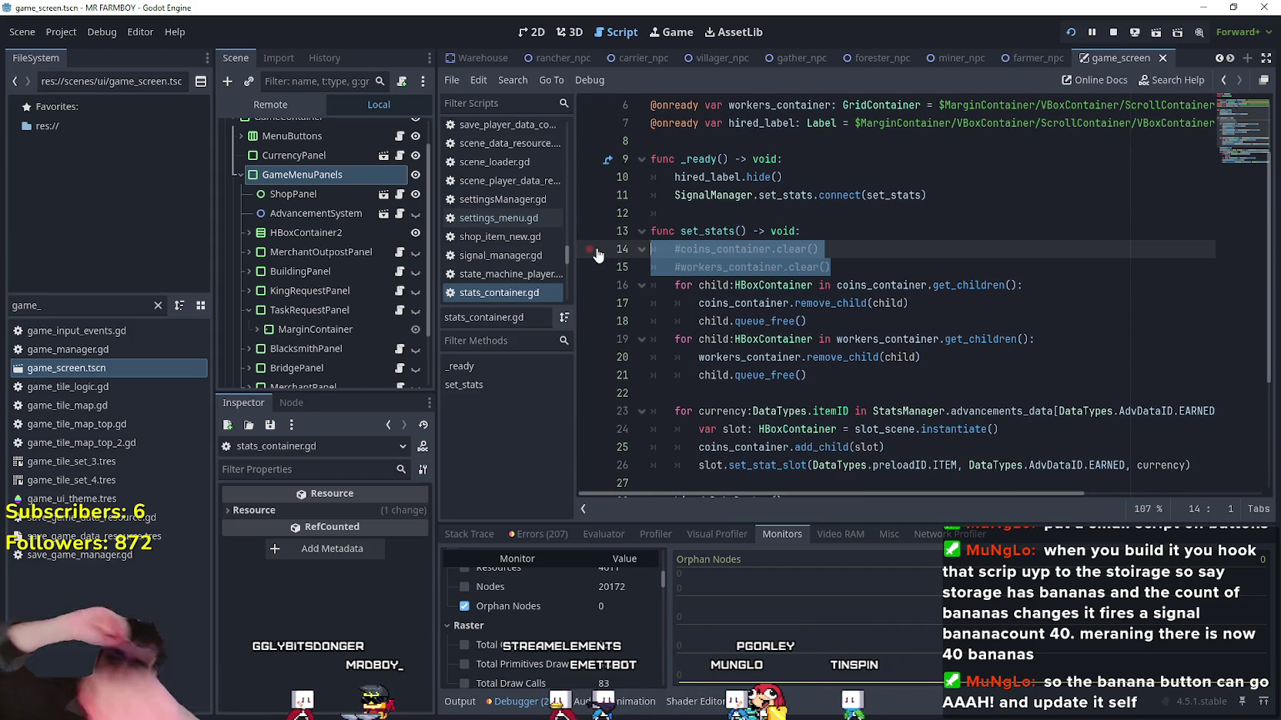
pyautogui.scroll(-1, 1122, 300)
pyautogui.moveTo(662, 285)
pyautogui.mouseDown()
pyautogui.moveTo(1024, 484)
pyautogui.moveTo(1000, 448)
pyautogui.mouseUp()
pyautogui.click(849, 357)
pyautogui.scroll(-1, 831, 344)
pyautogui.scroll(1, 831, 344)
pyautogui.click(800, 394)
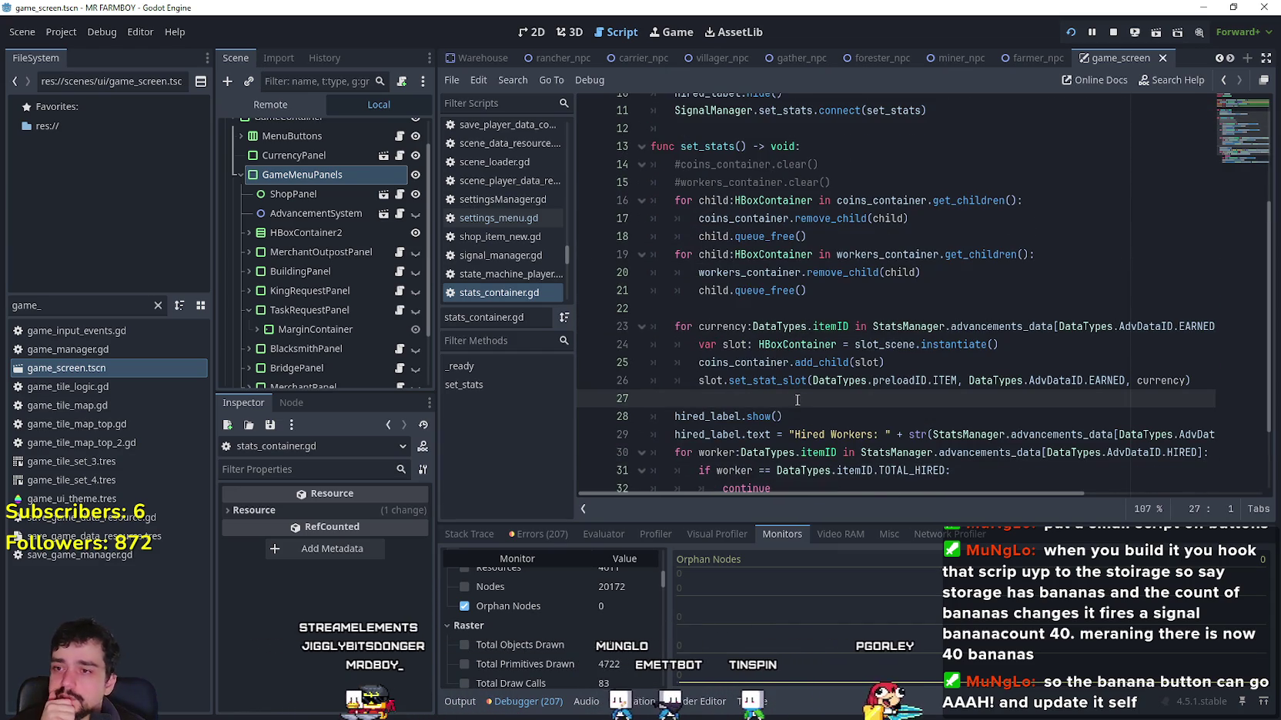
pyautogui.scroll(-1, 801, 397)
pyautogui.scroll(3, 800, 397)
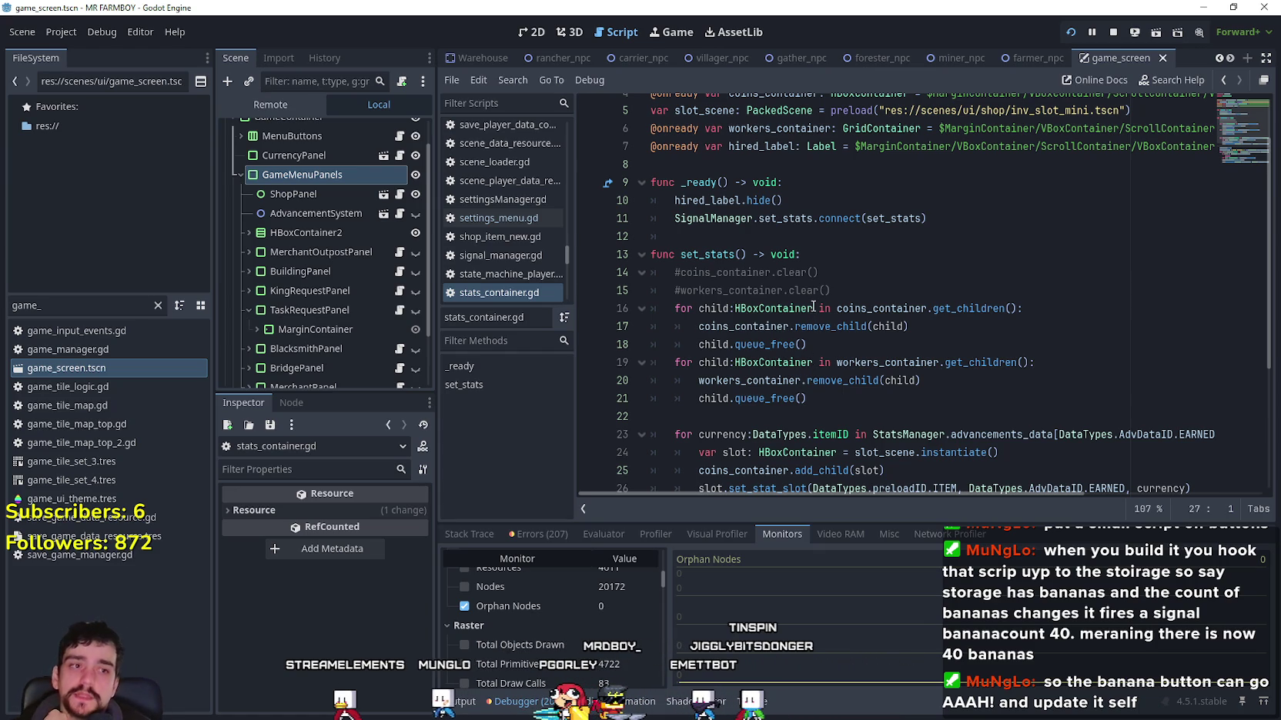
# Step: Read the remove_child documentation tooltip in the script editor
pyautogui.moveTo(842, 332)
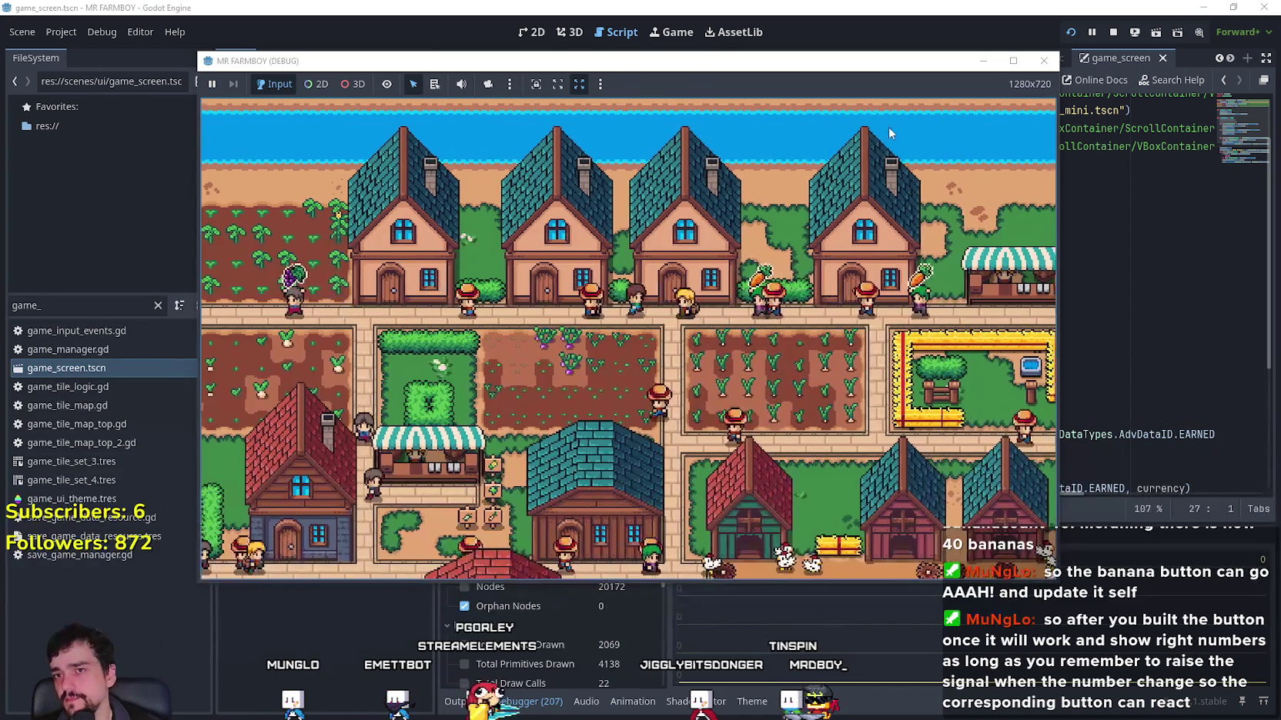
# Step: Walk the farmer to the market stall, open the Market, and maximize the game window
pyautogui.rightClick(765, 404)
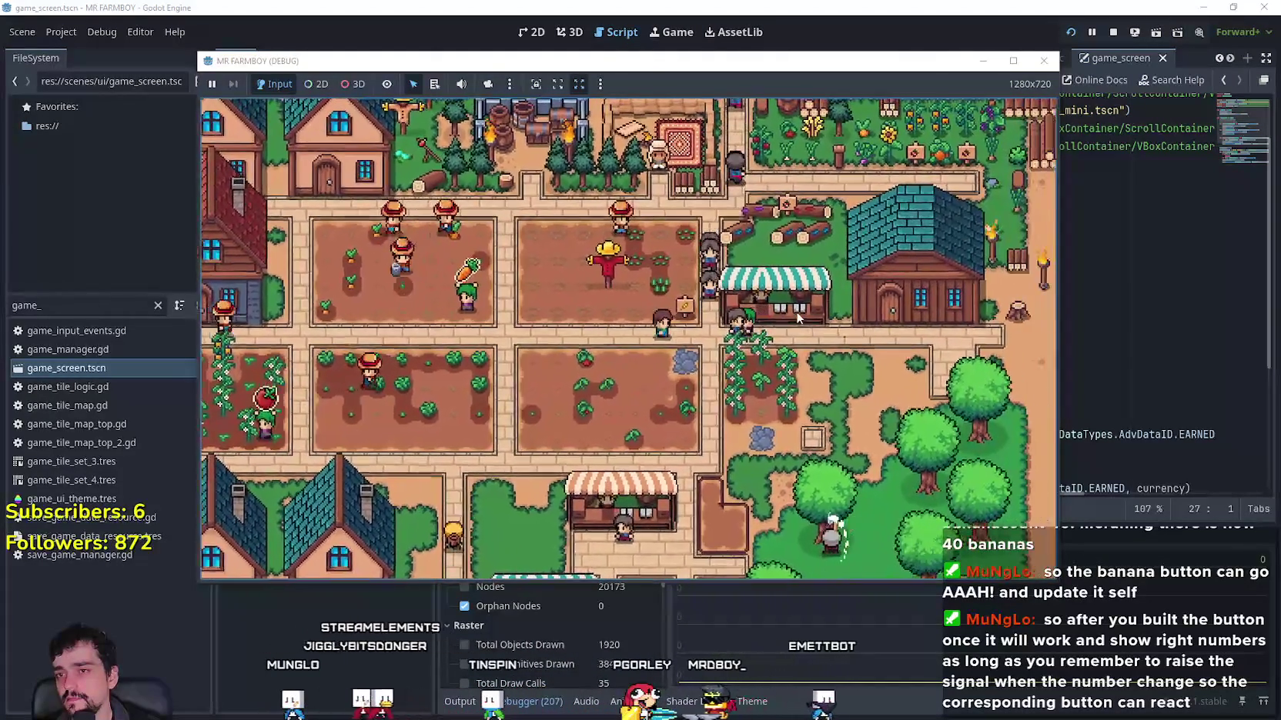
pyautogui.click(798, 318)
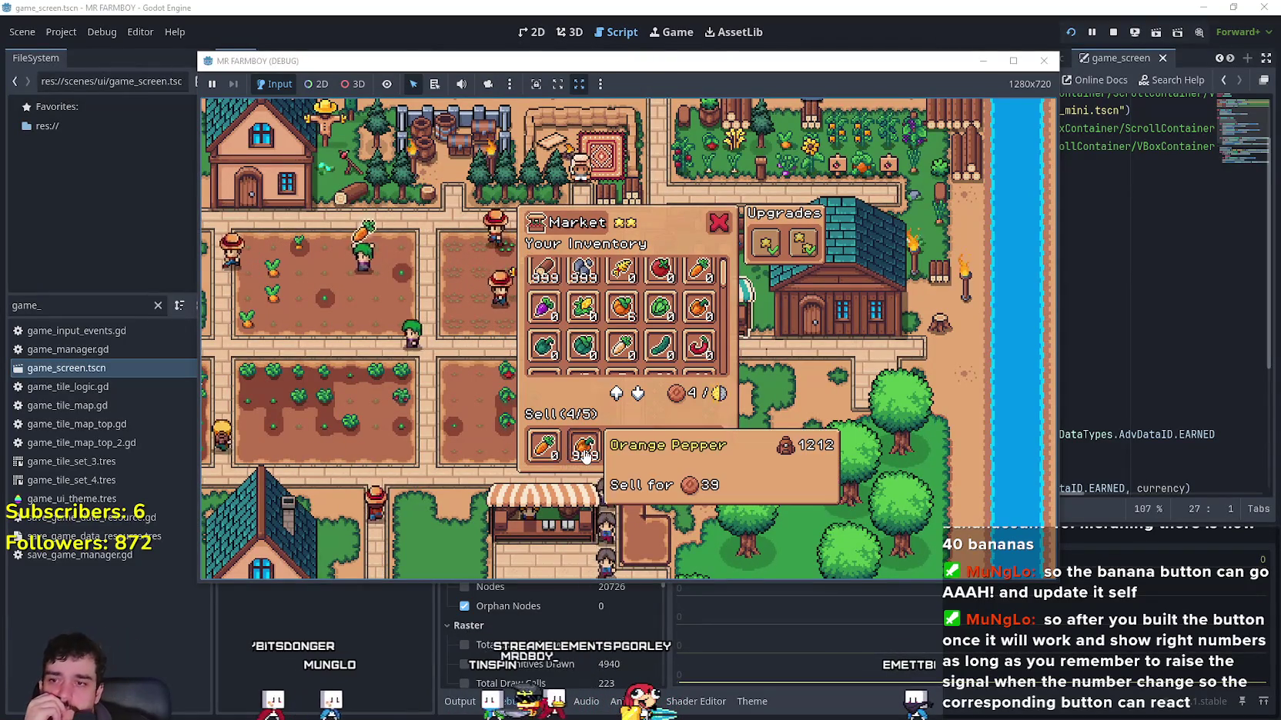
pyautogui.click(1011, 63)
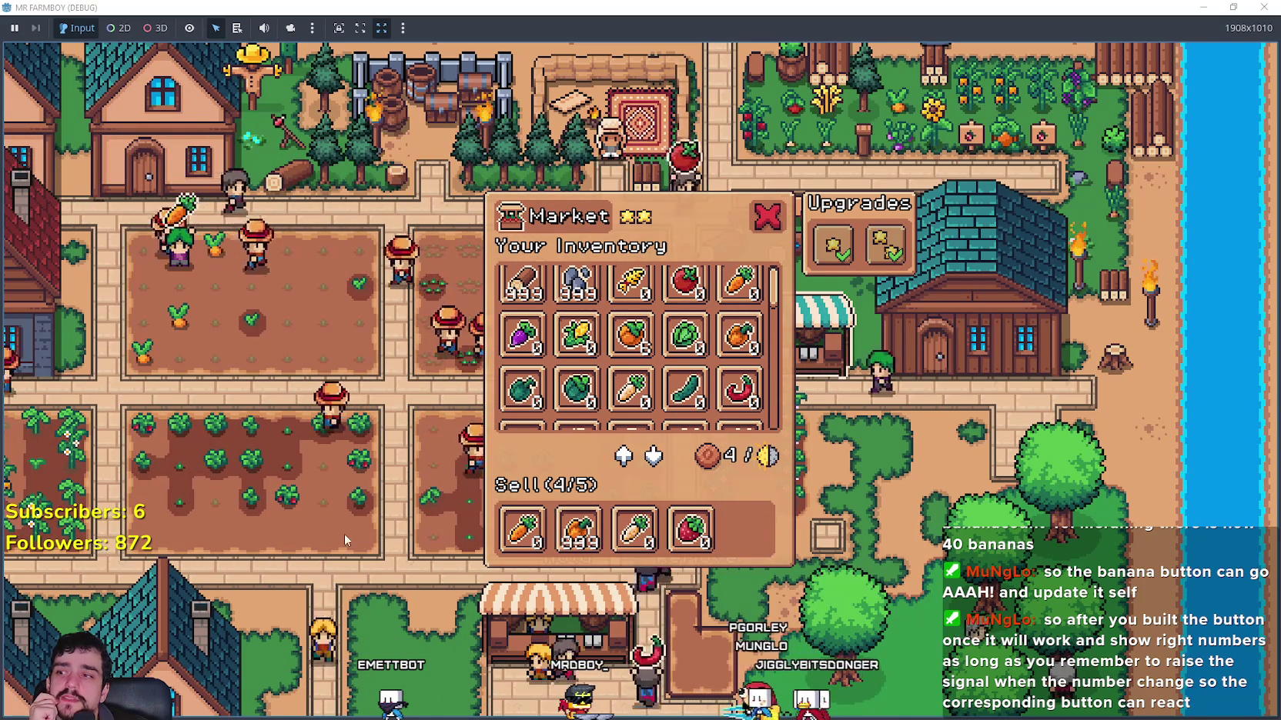
# Step: Inspect the Market panel, close it, and zoom around the farm map
pyautogui.scroll(-6, 554, 539)
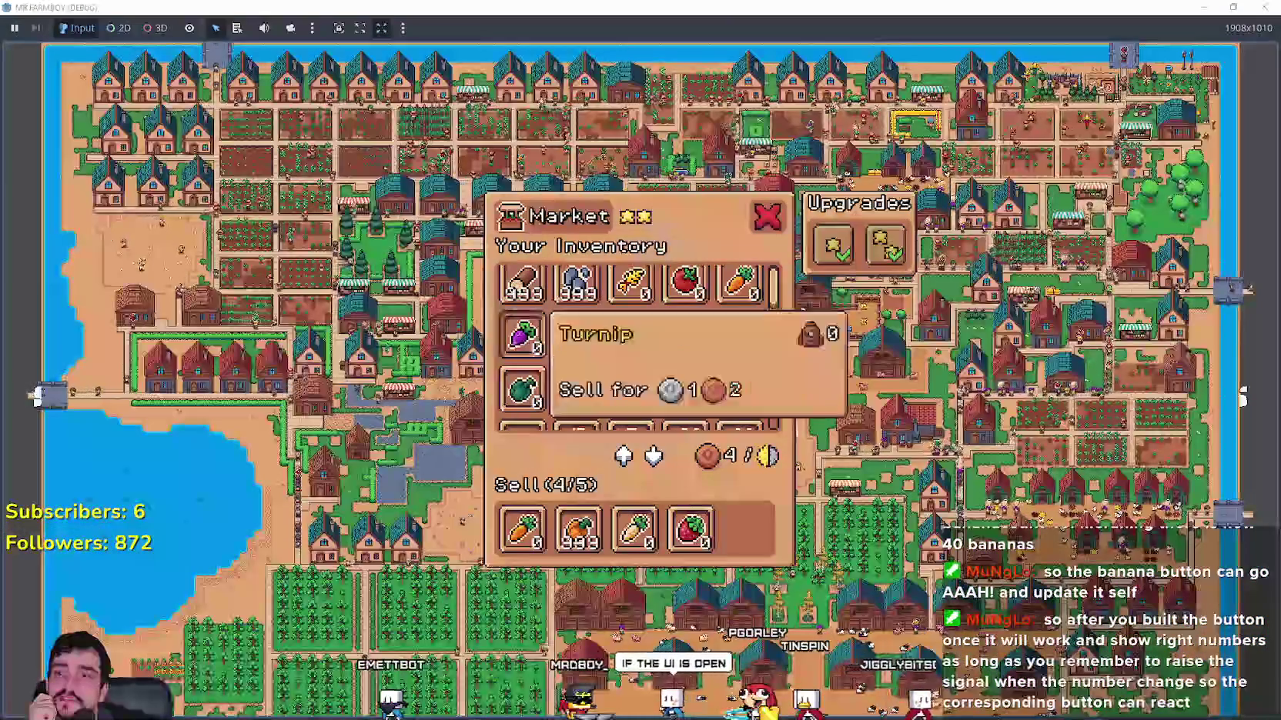
pyautogui.scroll(6, 858, 445)
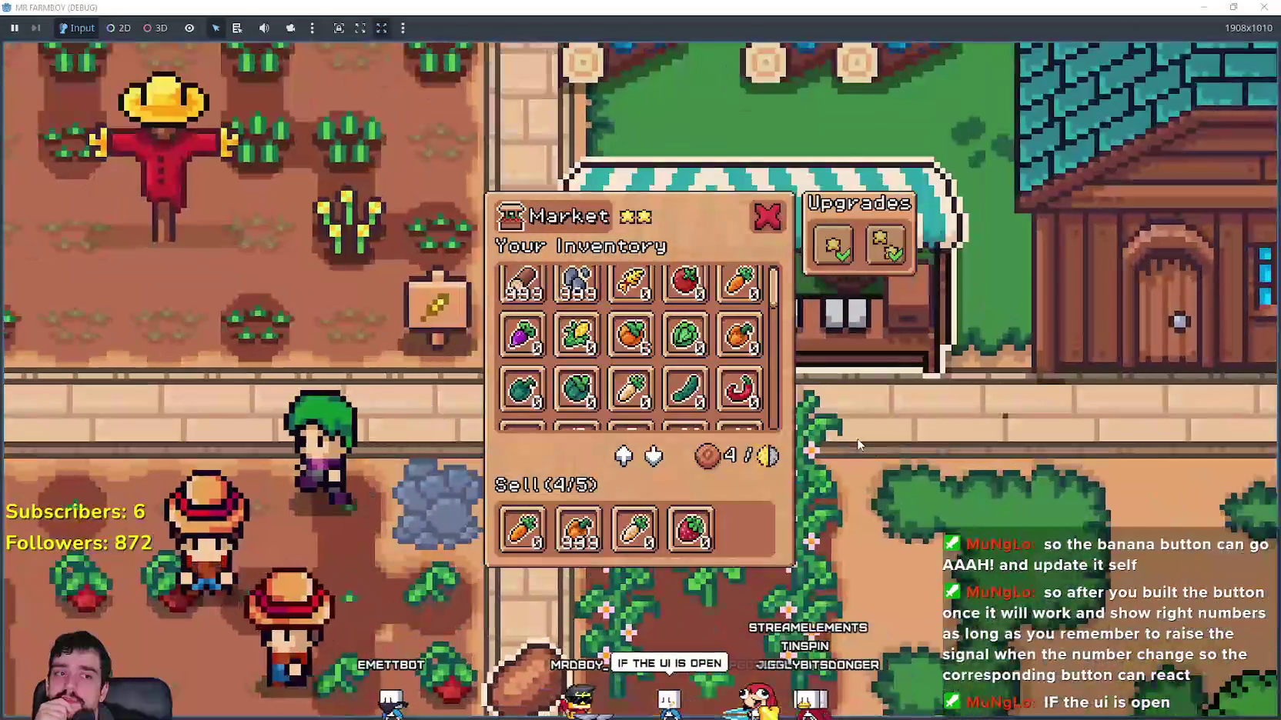
pyautogui.scroll(-2, 859, 438)
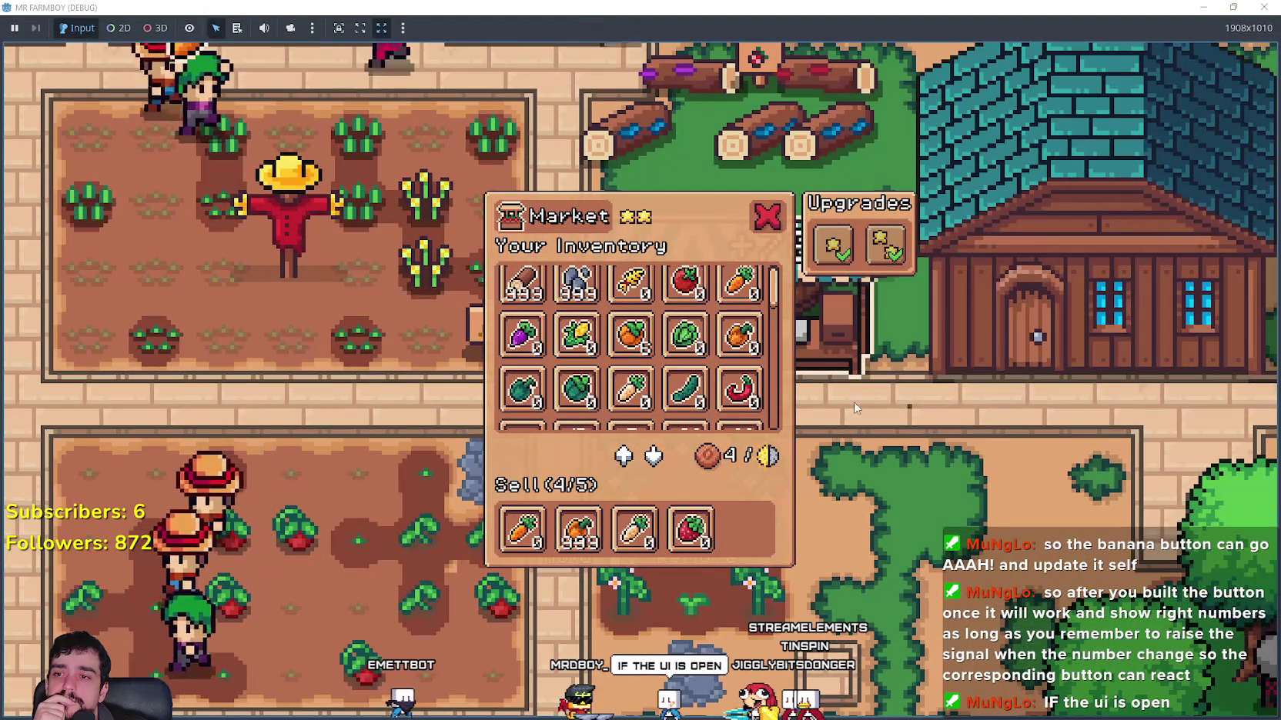
pyautogui.click(769, 219)
pyautogui.scroll(-3, 907, 463)
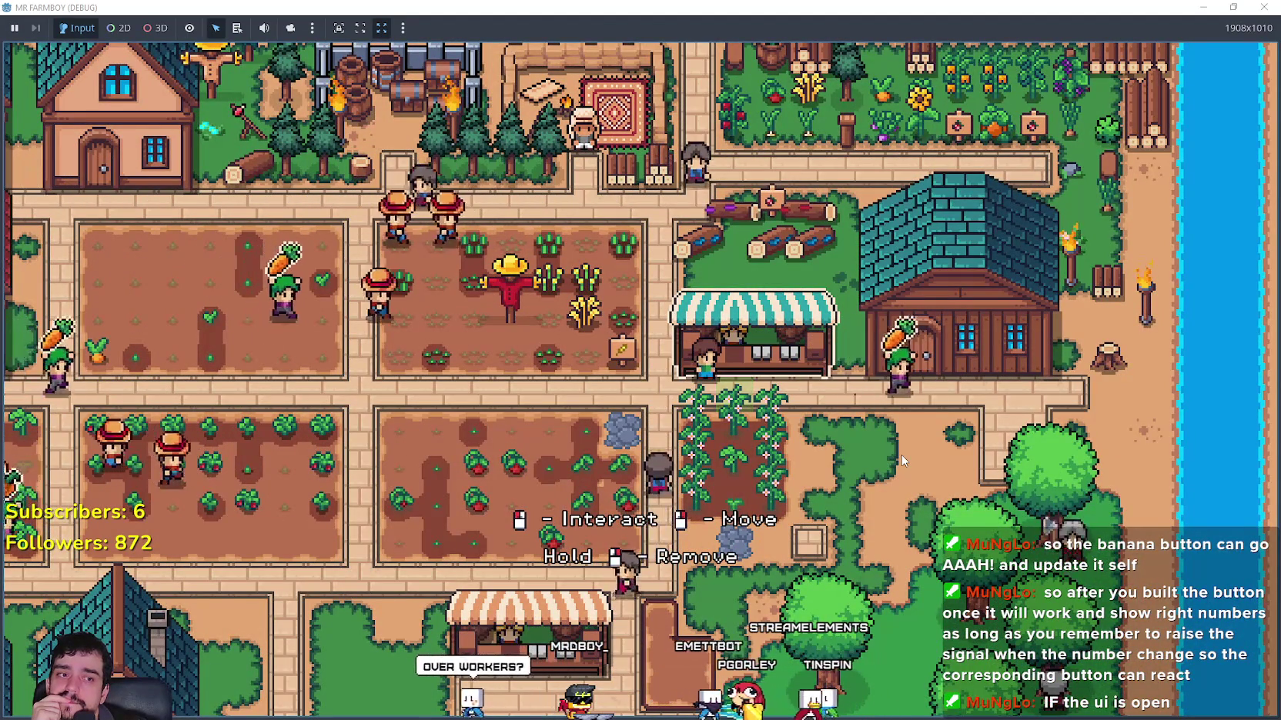
pyautogui.scroll(3, 774, 358)
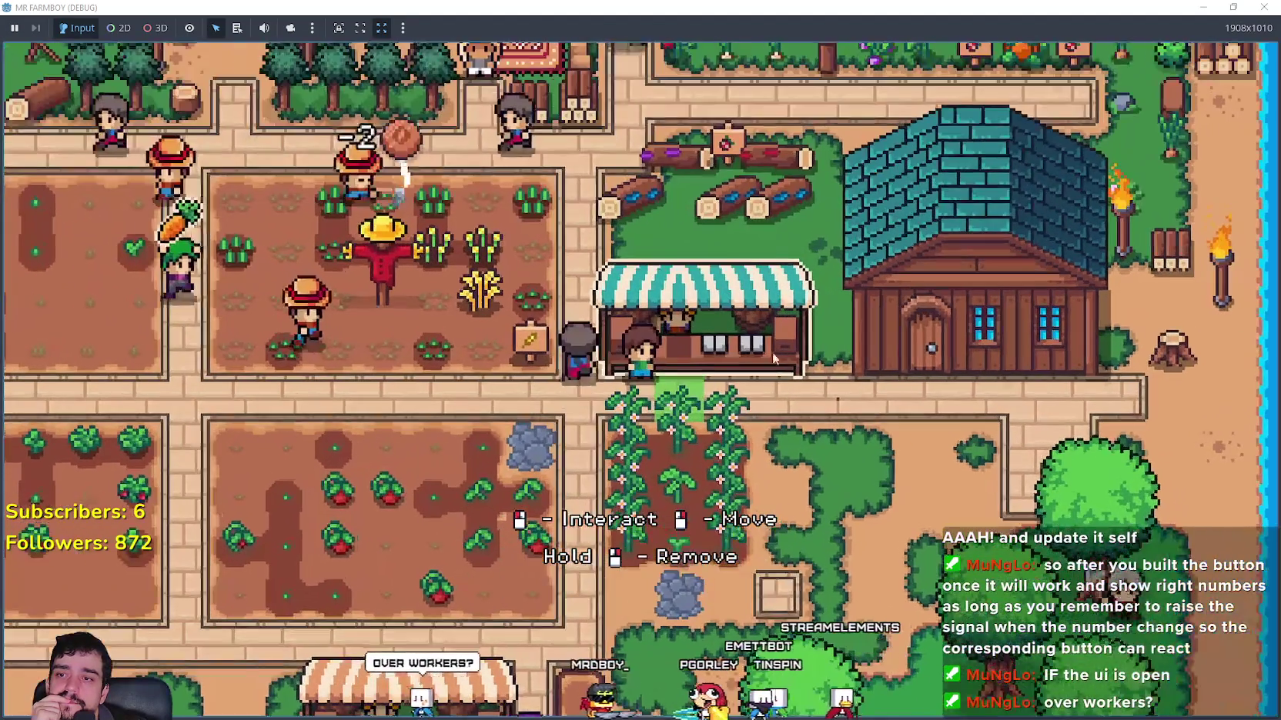
pyautogui.scroll(2, 774, 357)
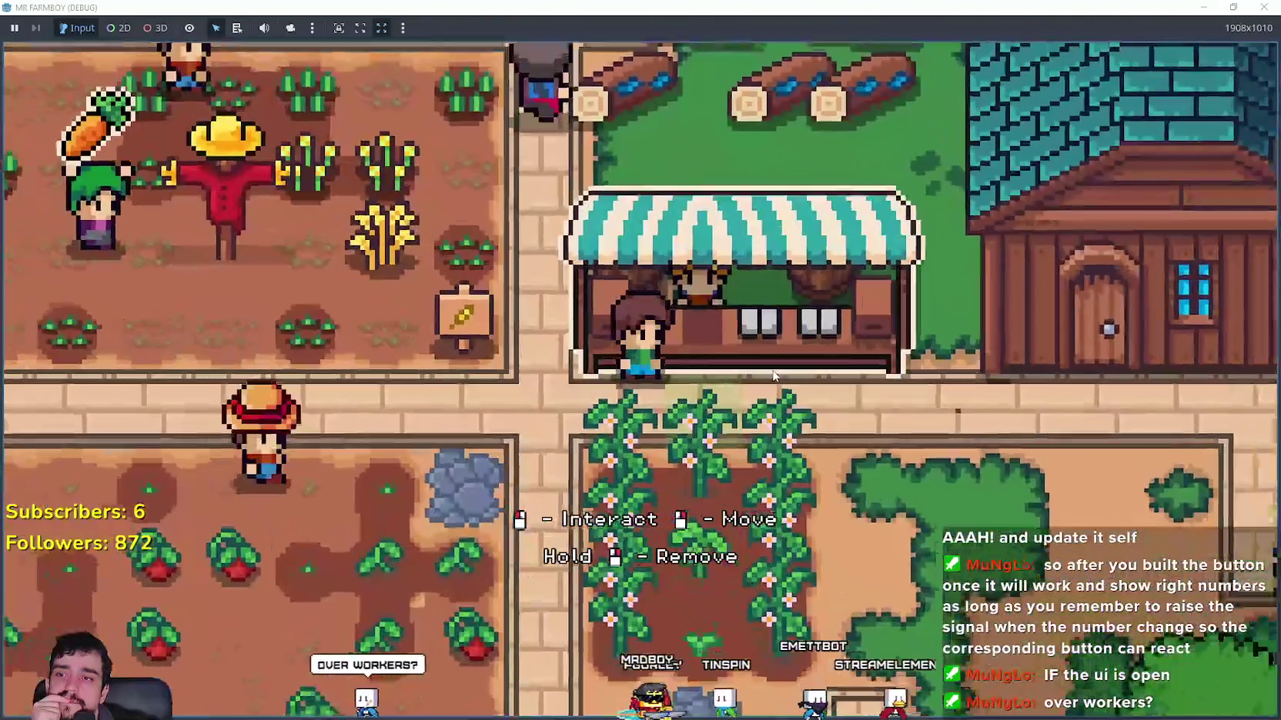
pyautogui.scroll(-4, 773, 375)
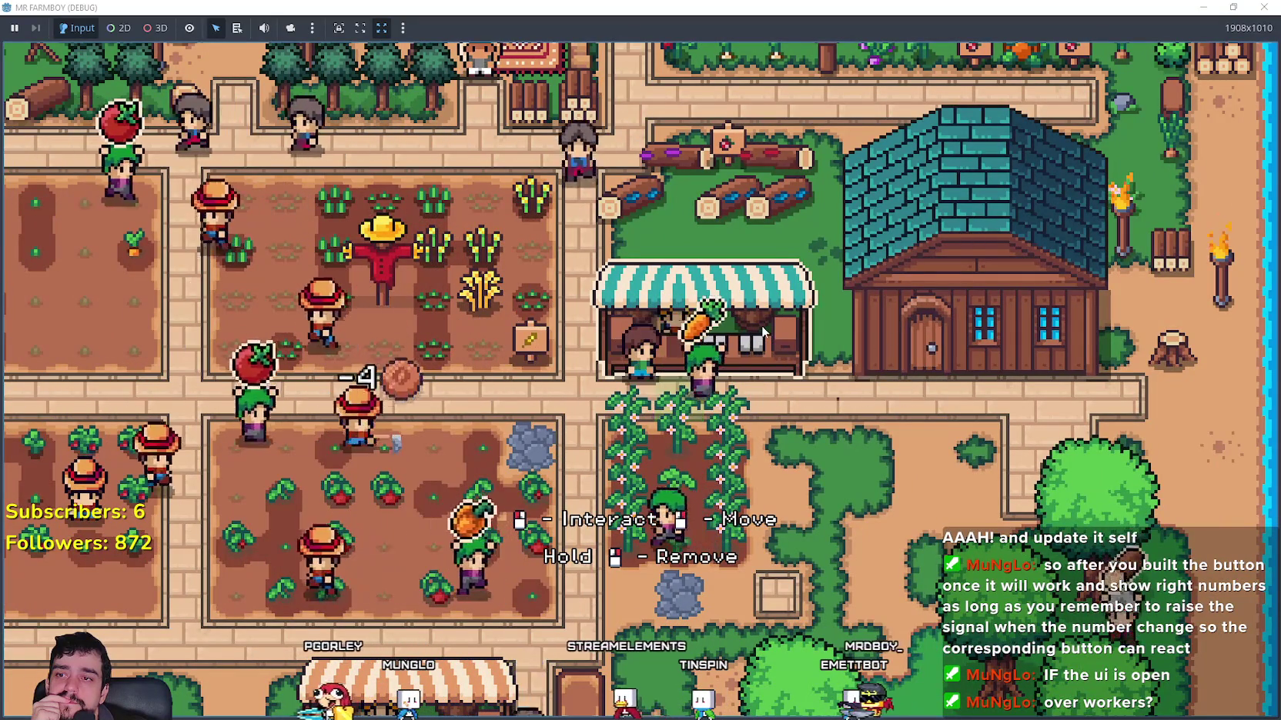
# Step: Reopen and inspect the market stall's trading panel, then close it
pyautogui.click(708, 358)
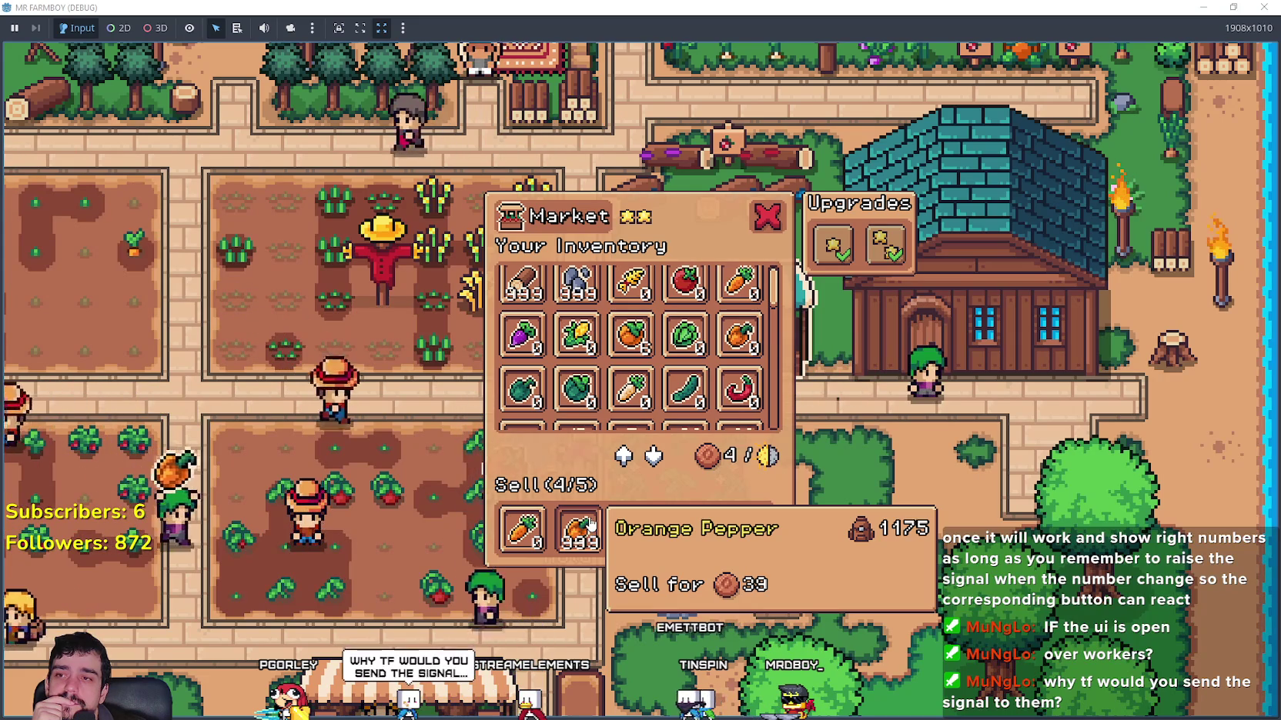
pyautogui.click(766, 217)
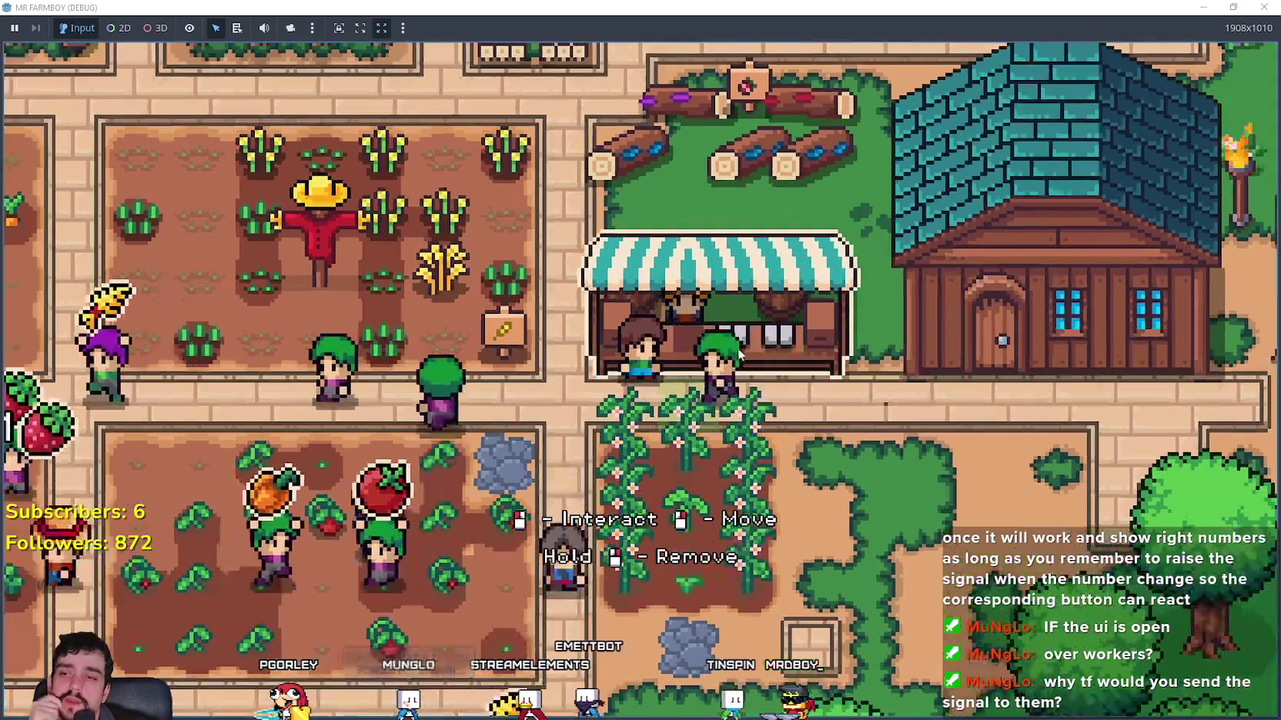
pyautogui.click(741, 355)
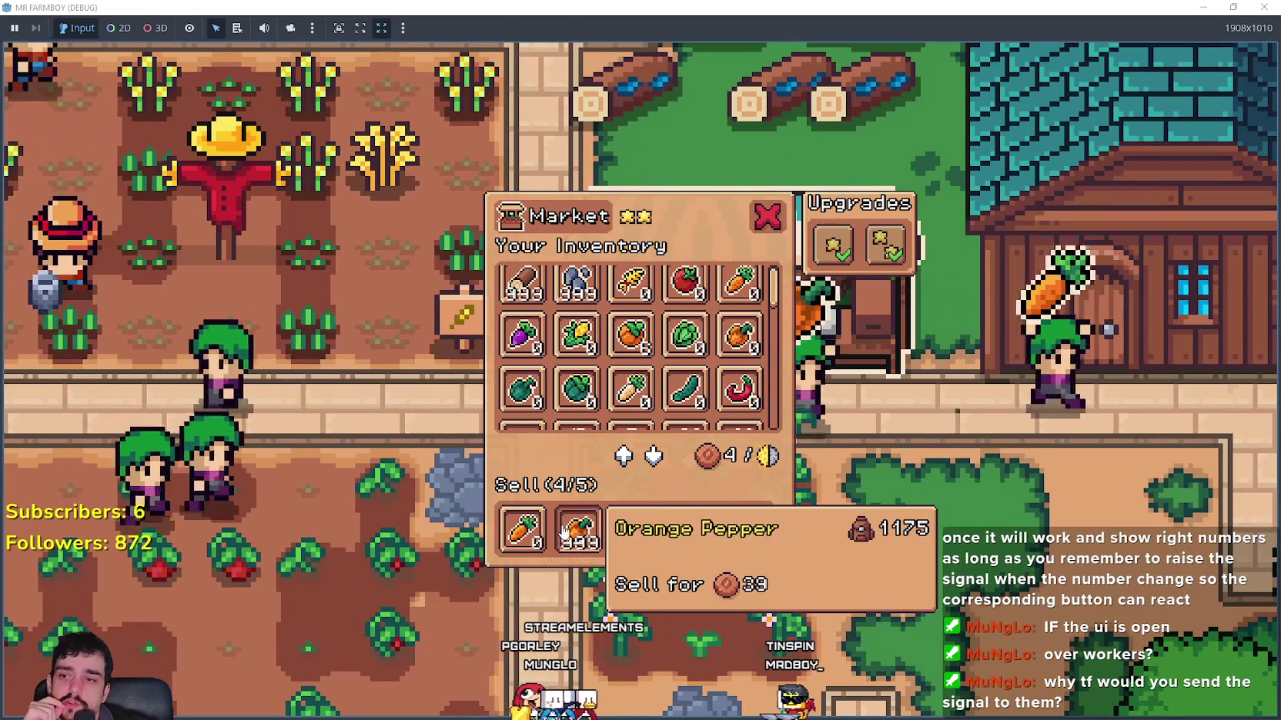
pyautogui.moveTo(561, 535)
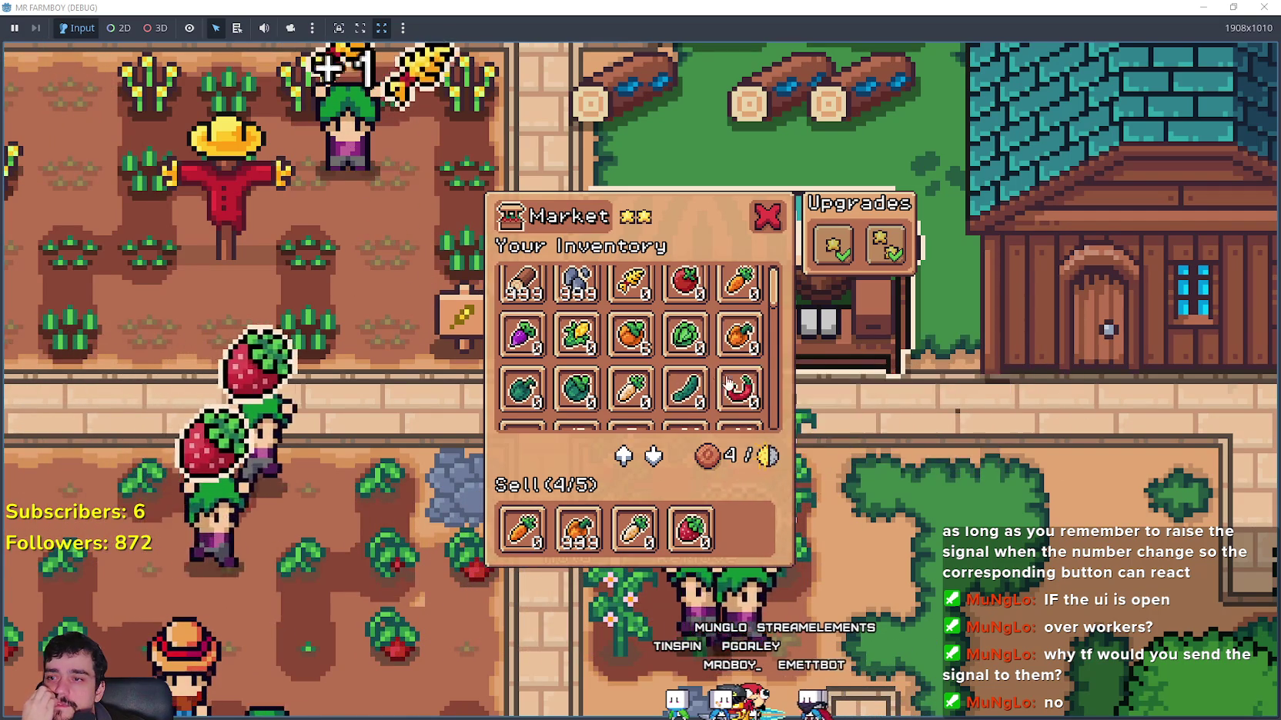
pyautogui.scroll(-1, 808, 500)
pyautogui.scroll(1, 806, 493)
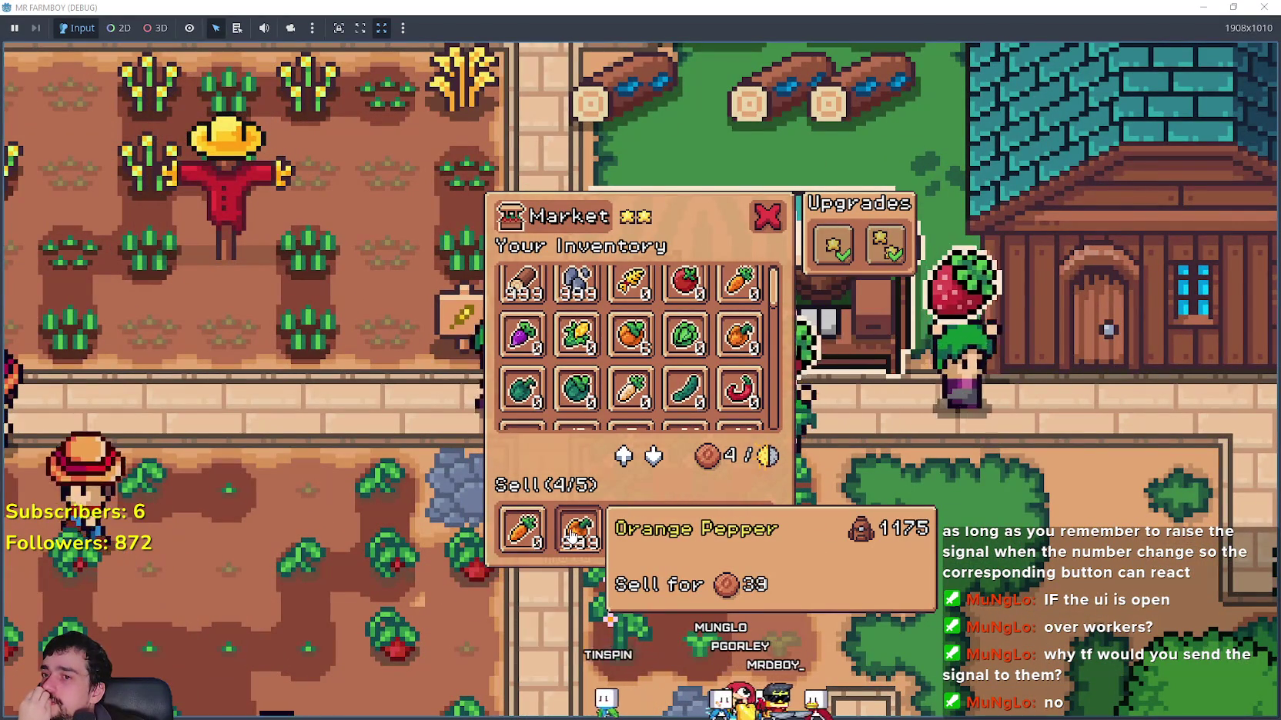
pyautogui.press('Escape')
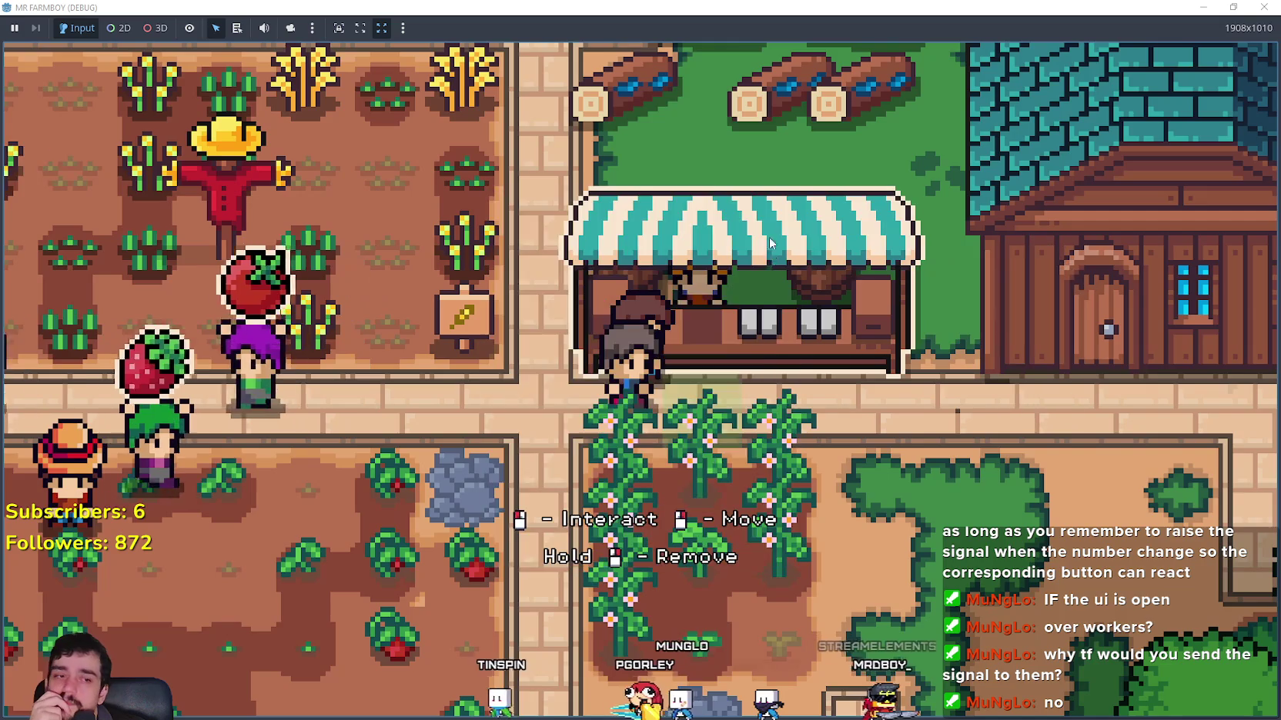
# Step: Zoom around the farm map and close the debug game window
pyautogui.scroll(-1, 798, 416)
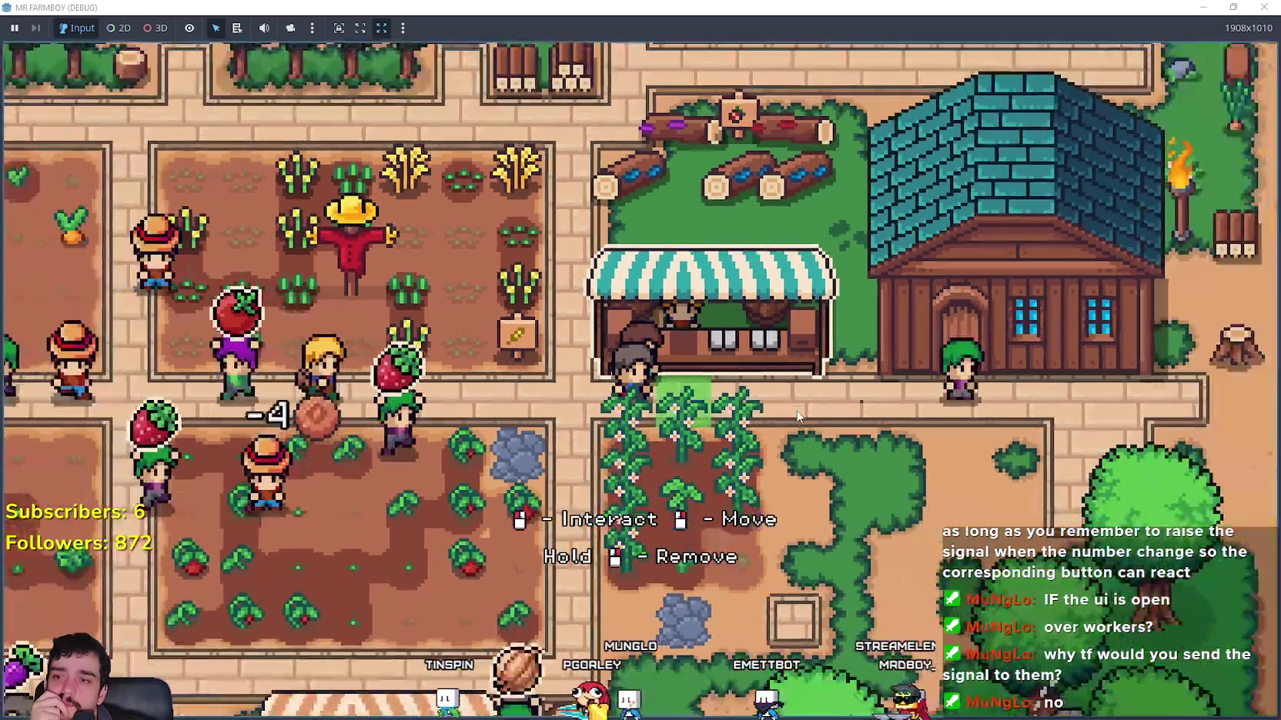
pyautogui.scroll(-2, 798, 417)
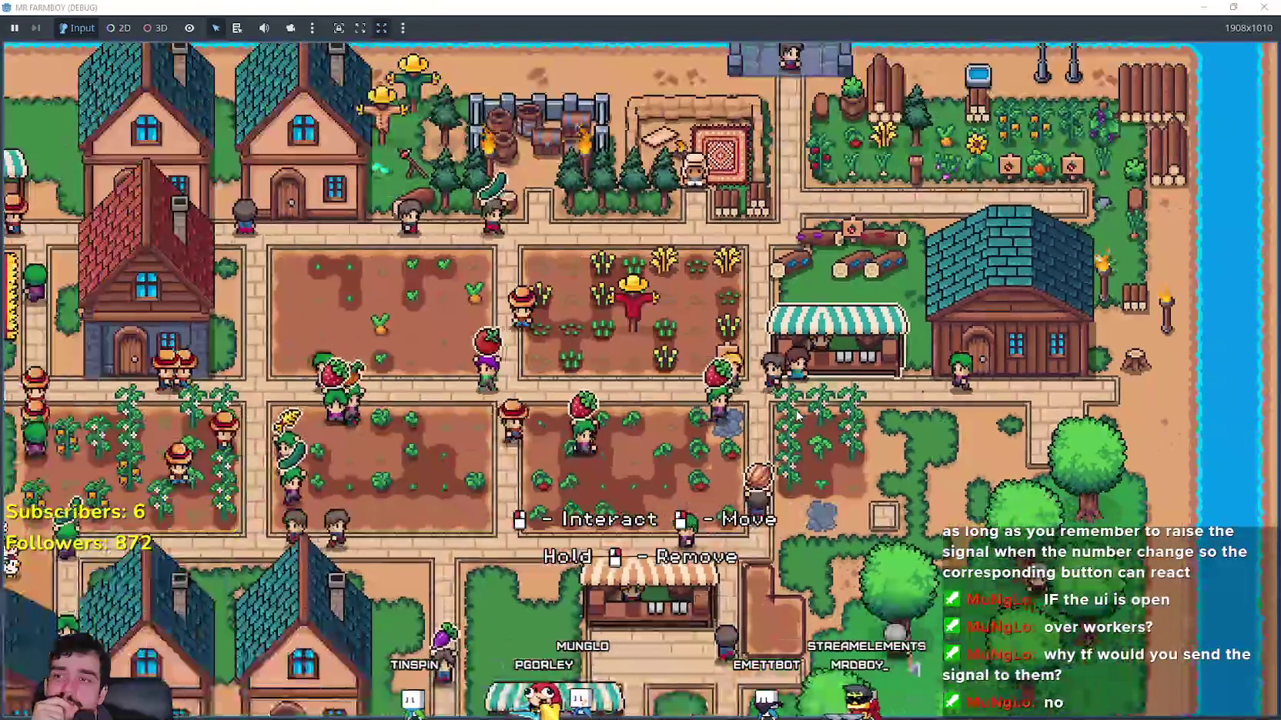
pyautogui.scroll(-3, 797, 416)
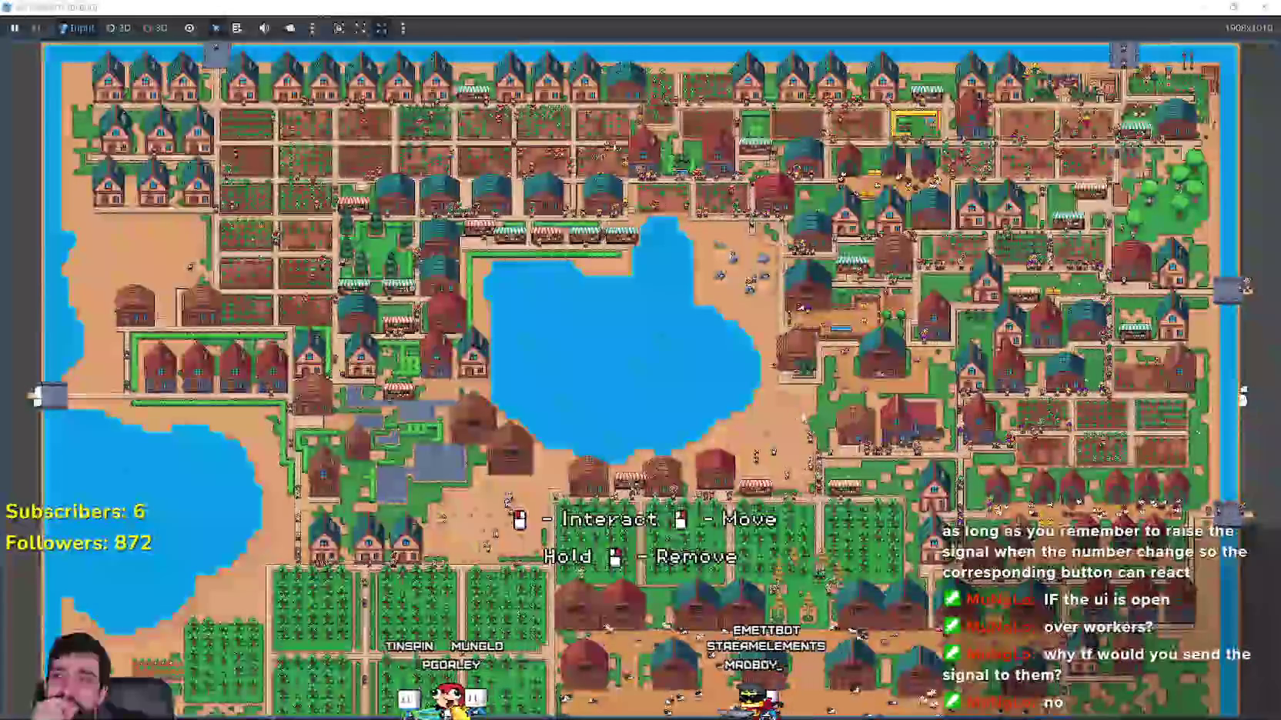
pyautogui.scroll(2, 1020, 493)
pyautogui.scroll(2, 1019, 492)
pyautogui.scroll(-3, 985, 485)
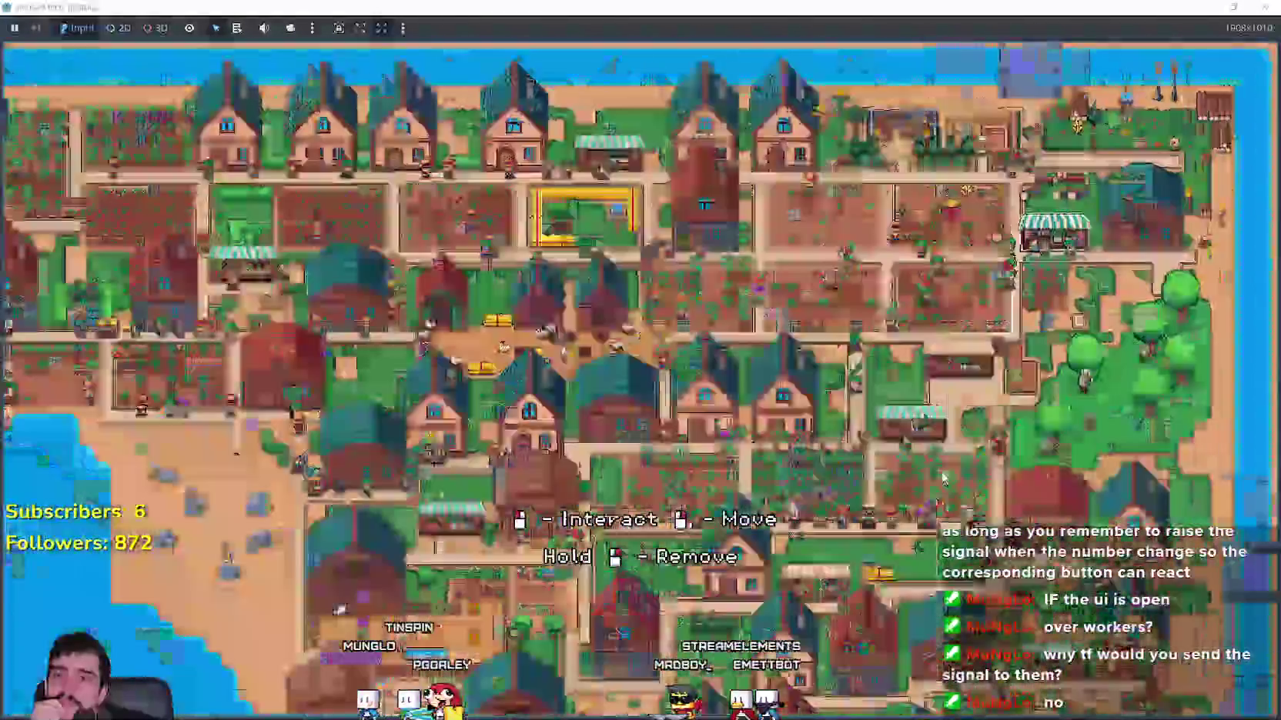
pyautogui.scroll(3, 940, 476)
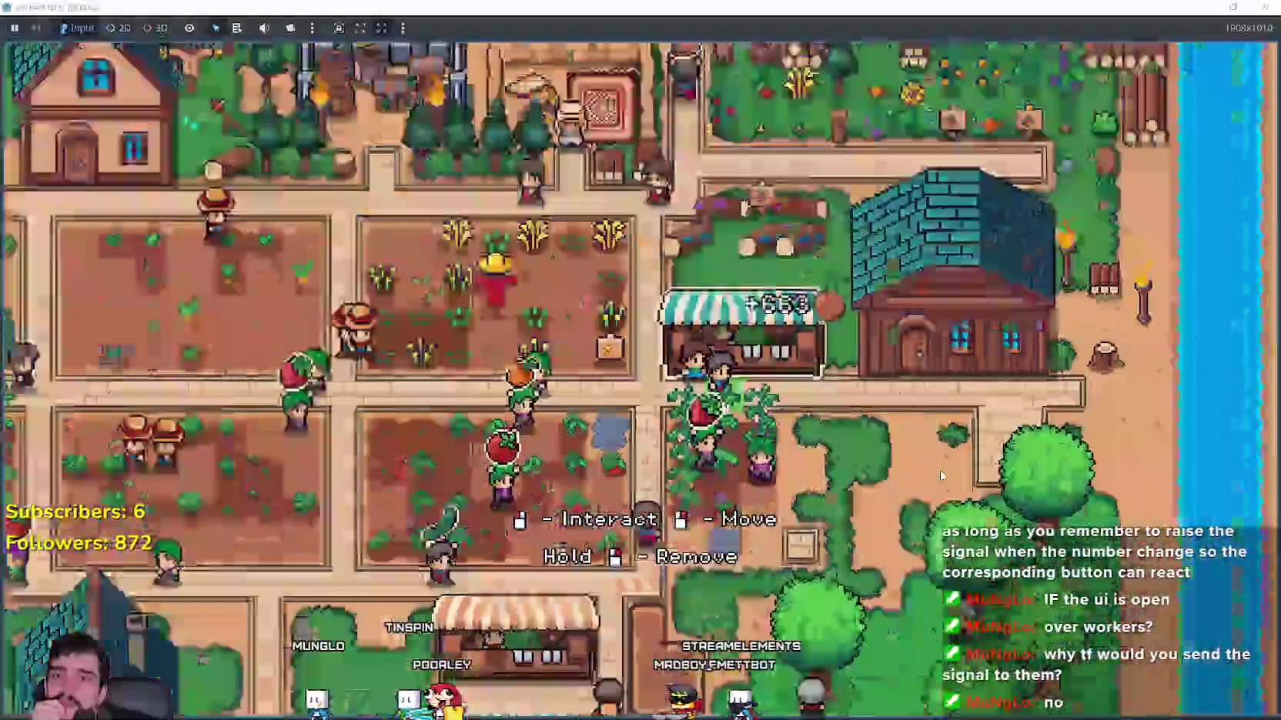
pyautogui.scroll(-4, 941, 475)
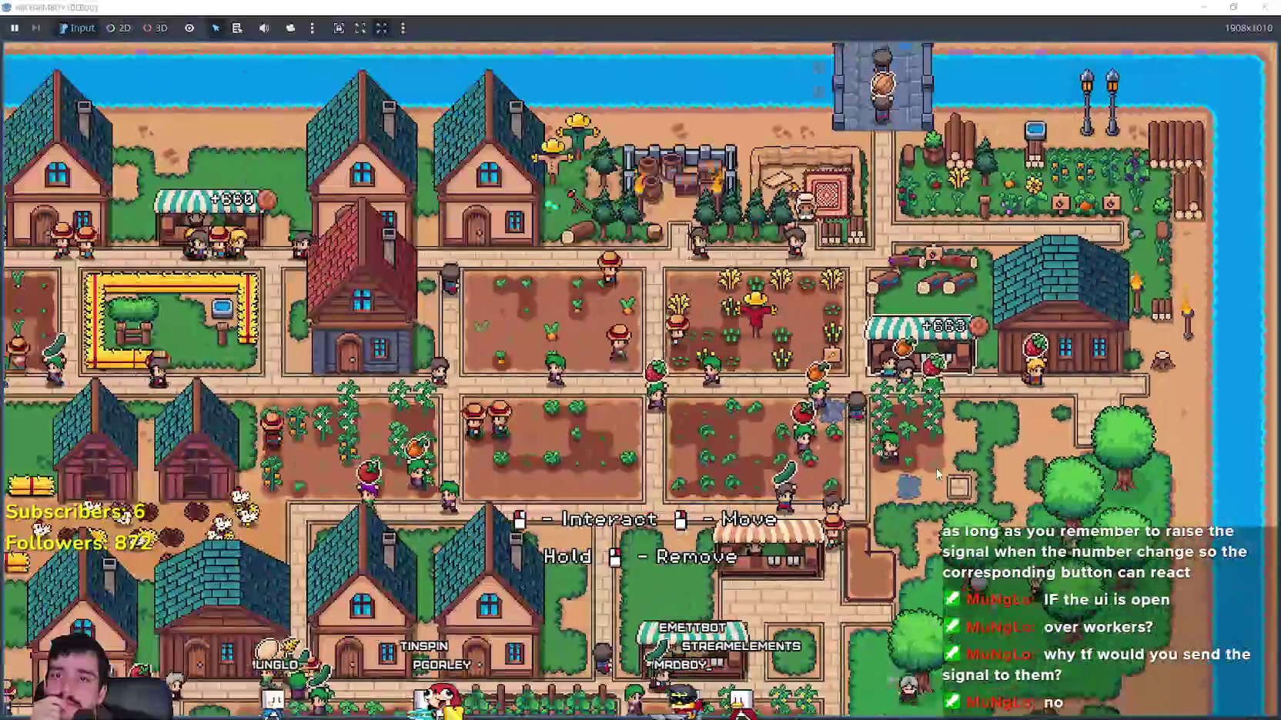
pyautogui.scroll(-3, 937, 474)
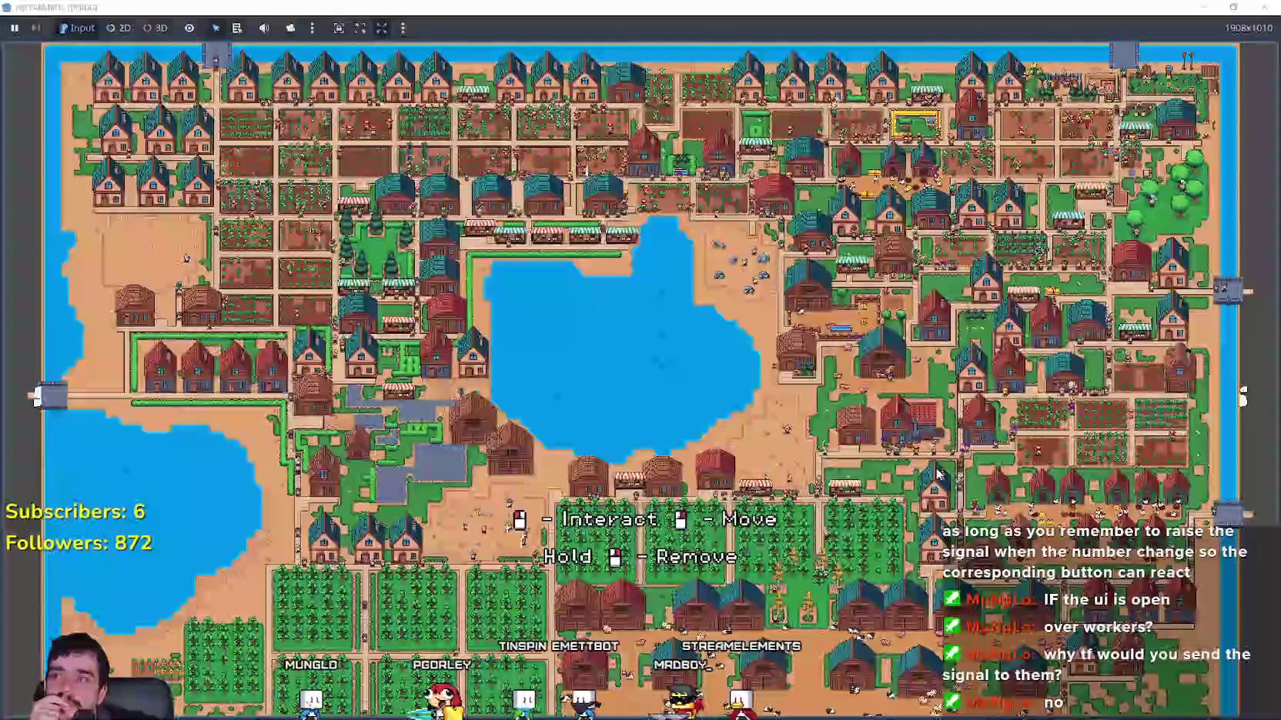
pyautogui.scroll(5, 938, 474)
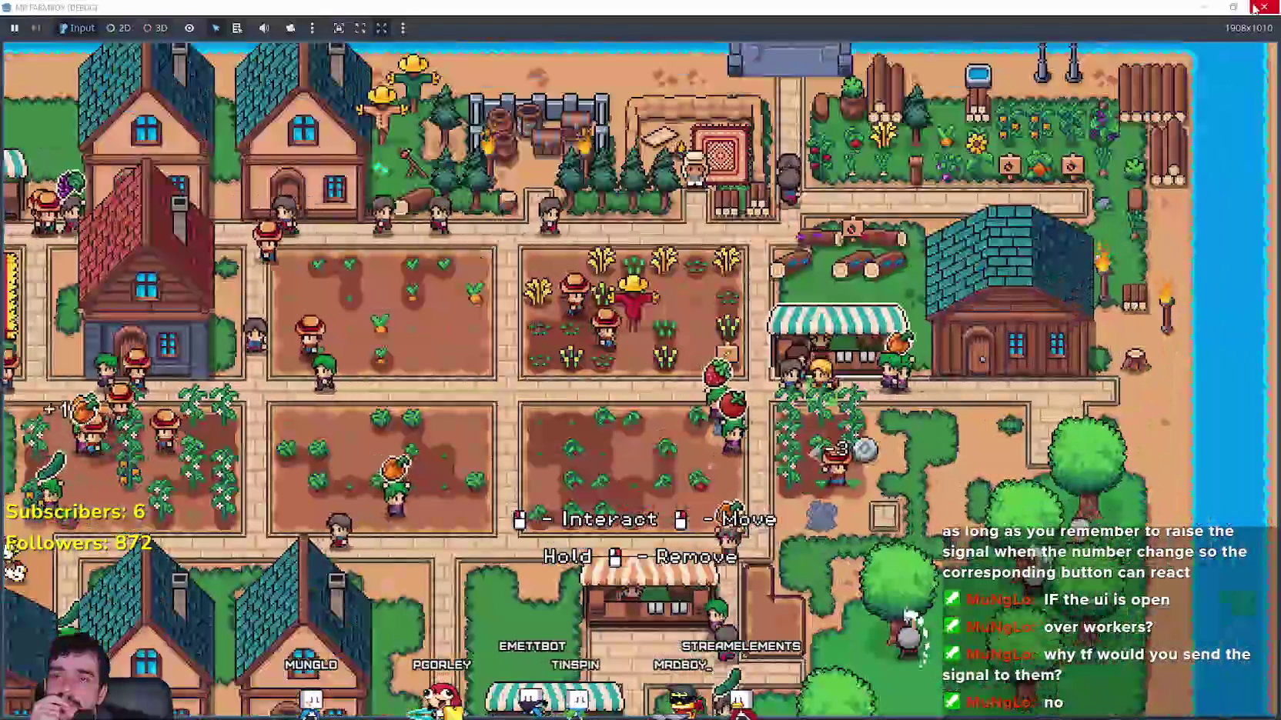
pyautogui.click(1254, 8)
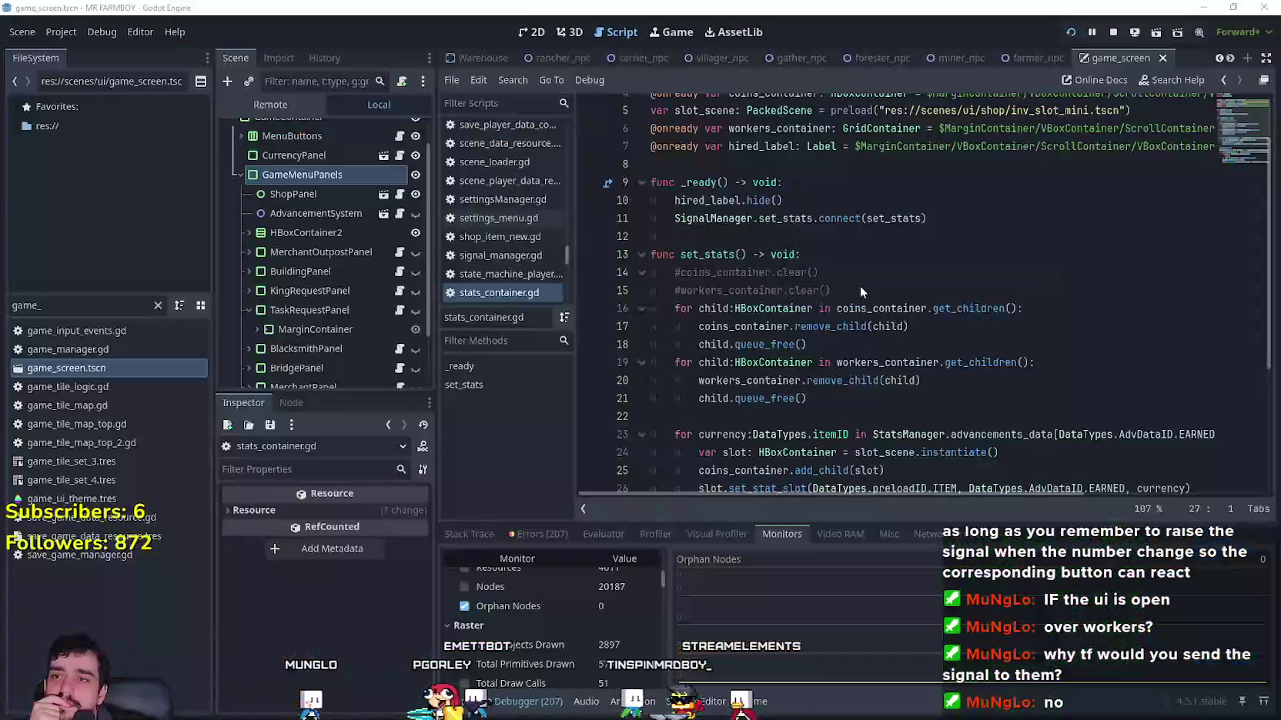
# Step: Set the project's Display > Window mode to Fullscreen and launch the game
pyautogui.click(63, 32)
pyautogui.click(77, 54)
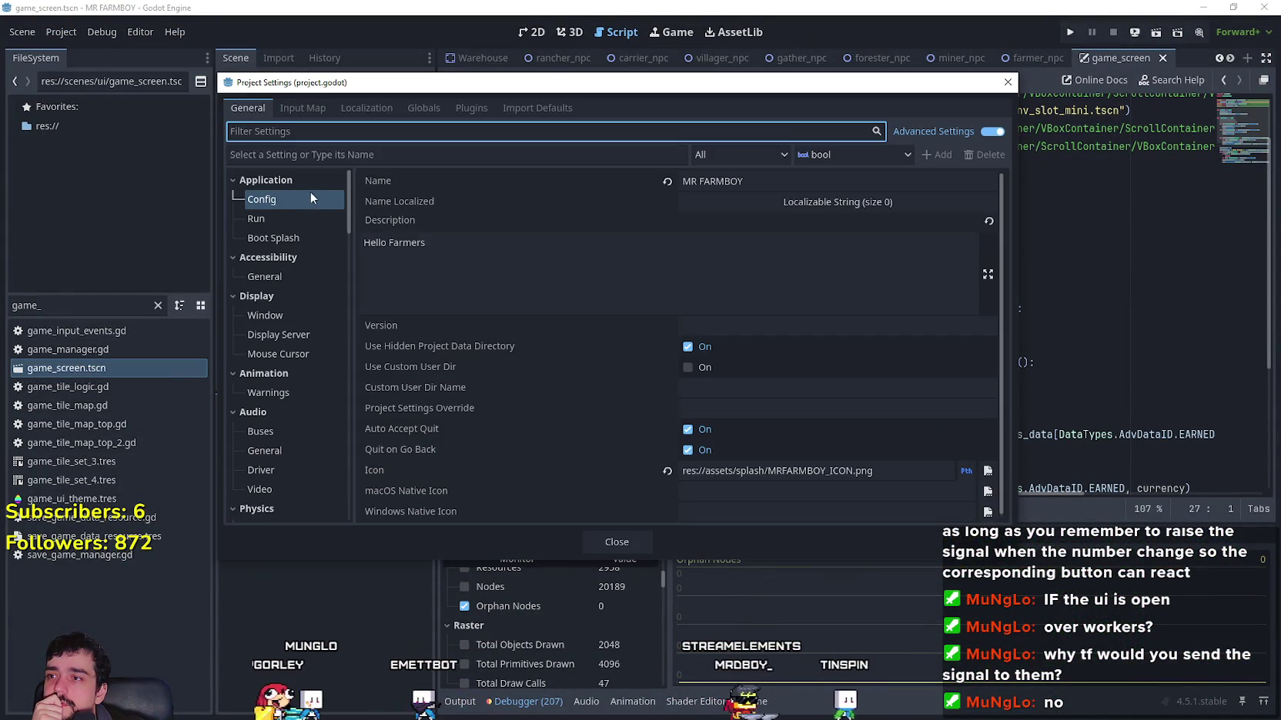
pyautogui.click(265, 223)
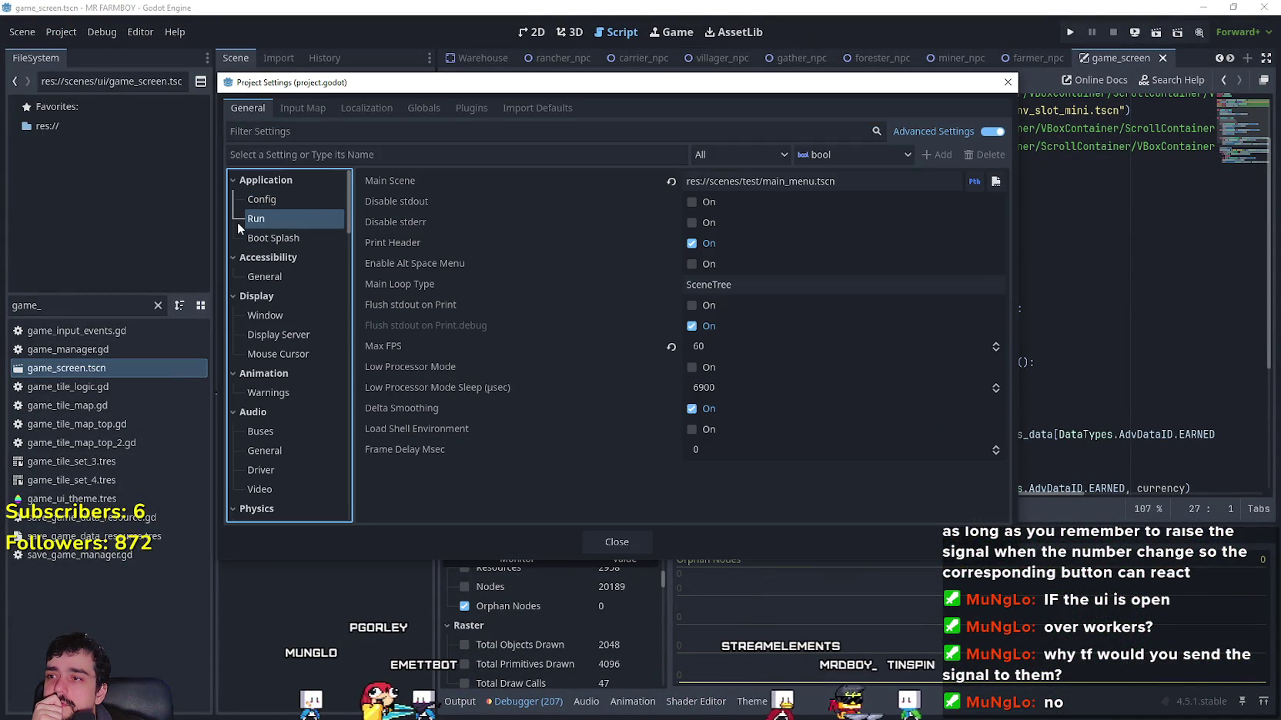
pyautogui.click(258, 237)
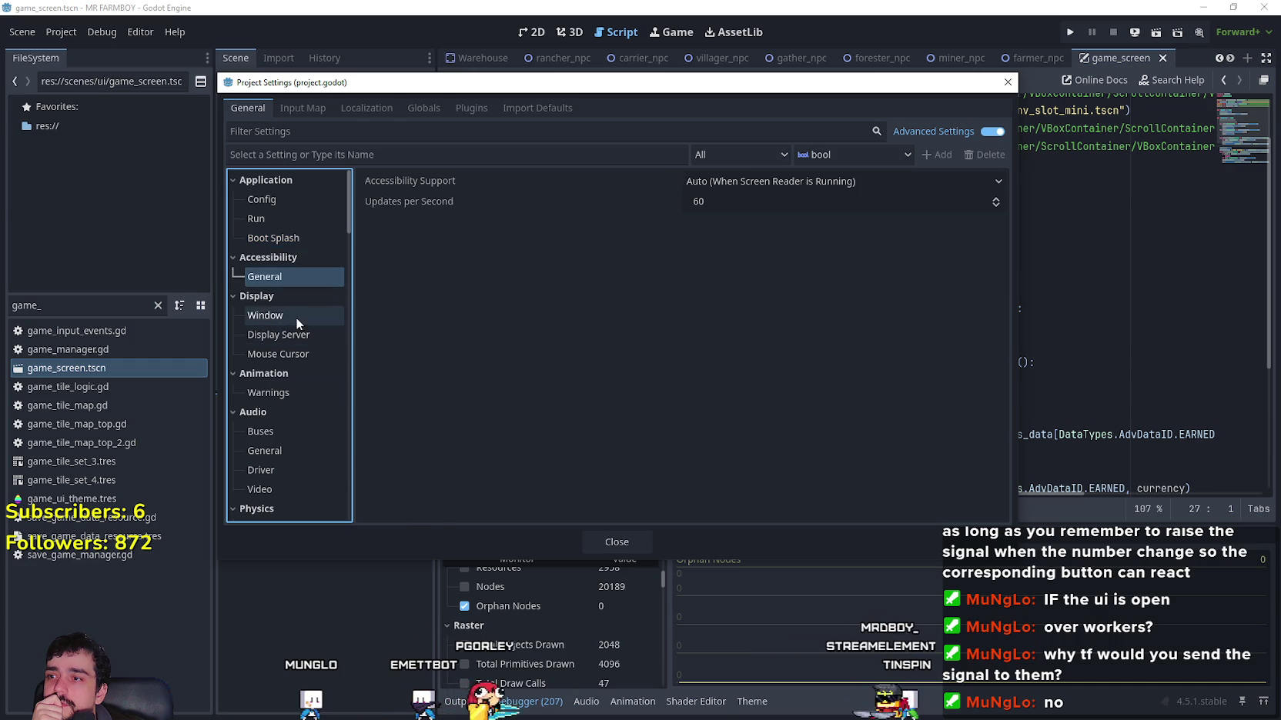
pyautogui.click(780, 241)
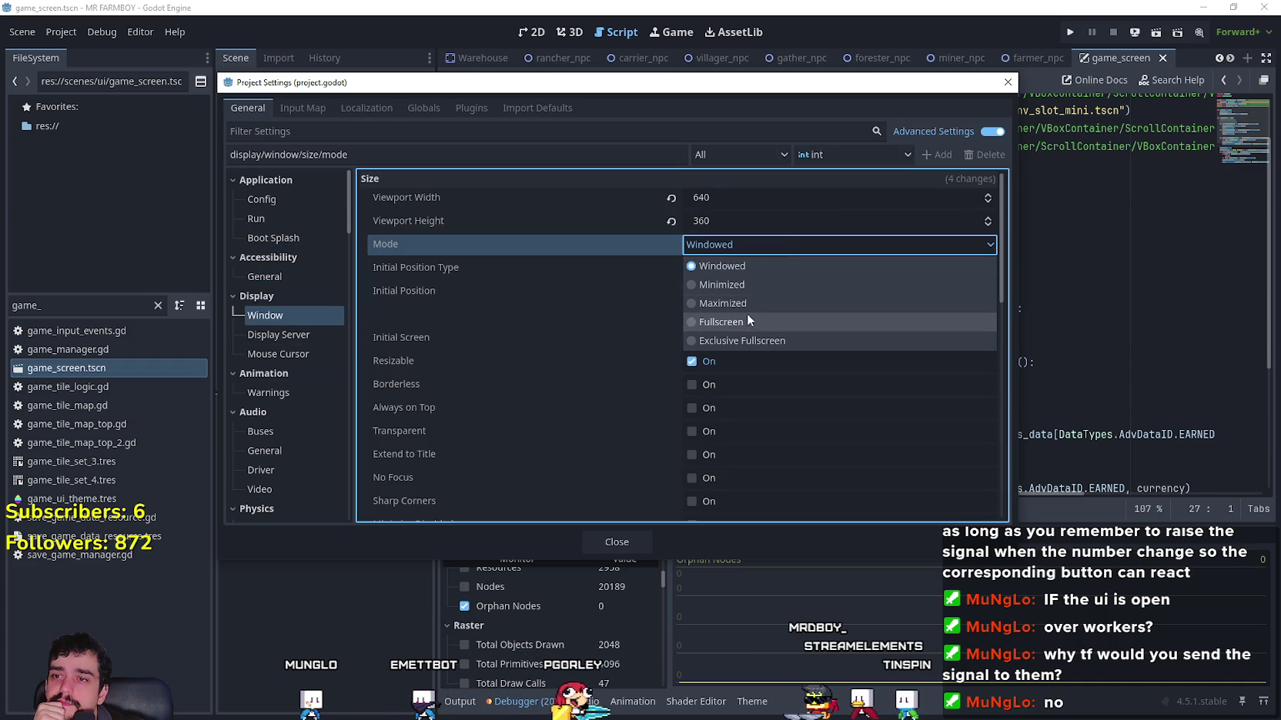
pyautogui.click(744, 339)
pyautogui.click(616, 542)
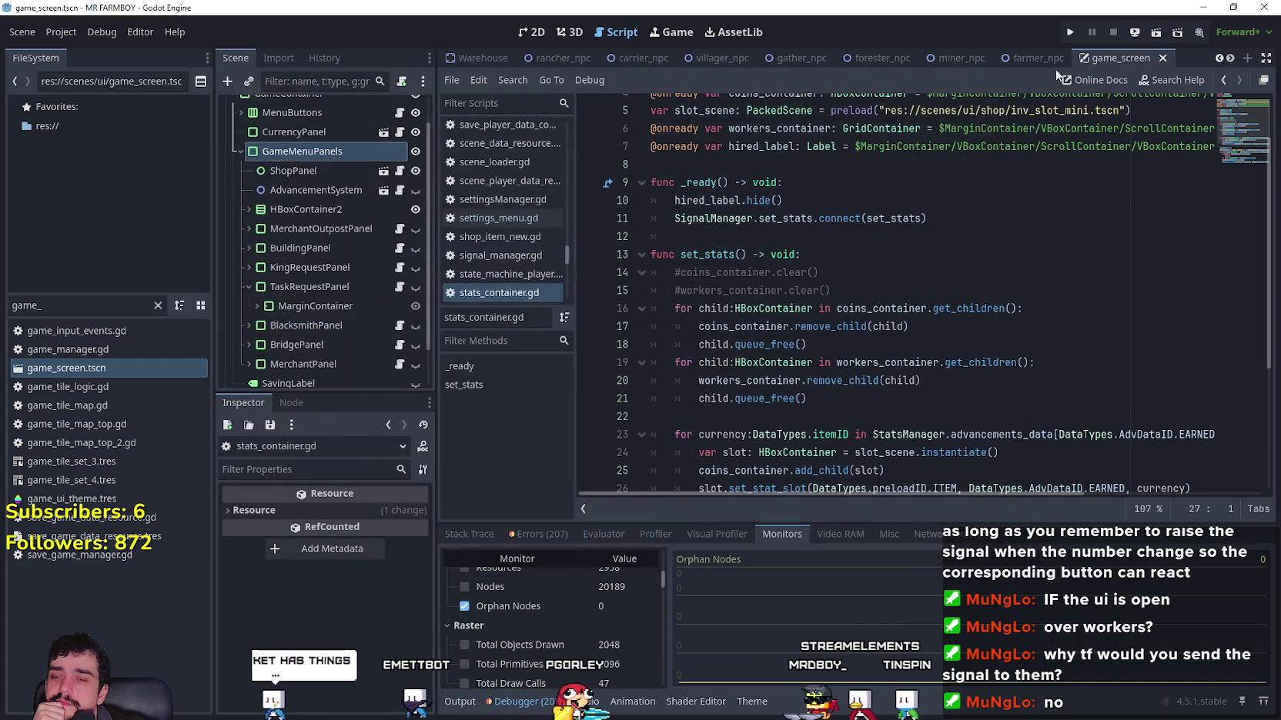
pyautogui.click(1065, 33)
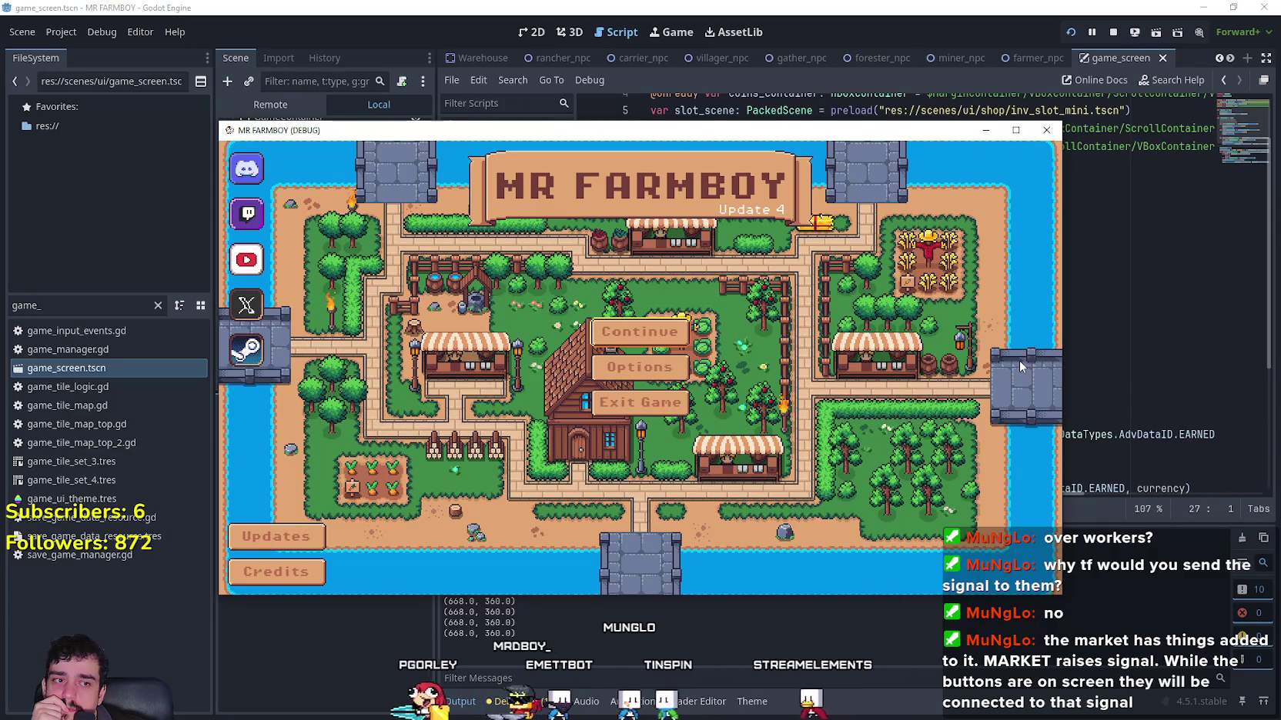
# Step: Continue to the save list with the window maximized, then load Save 2
pyautogui.click(688, 336)
pyautogui.click(1016, 130)
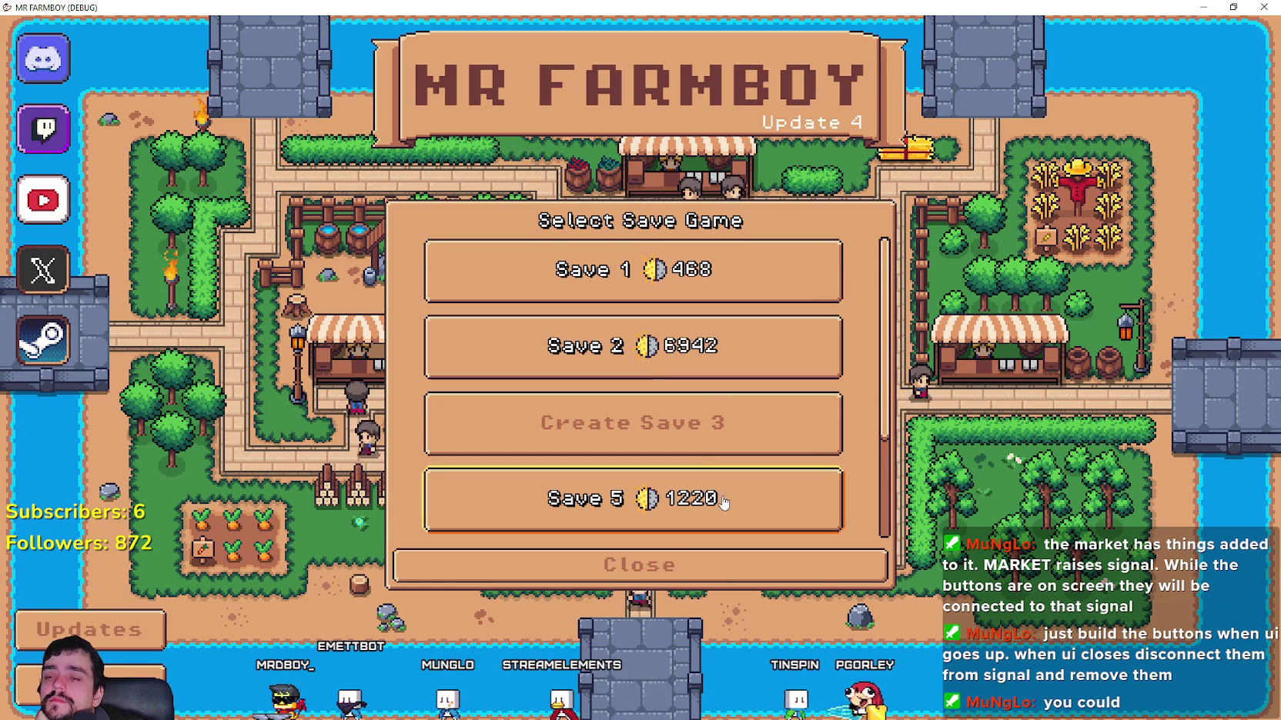
pyautogui.click(567, 374)
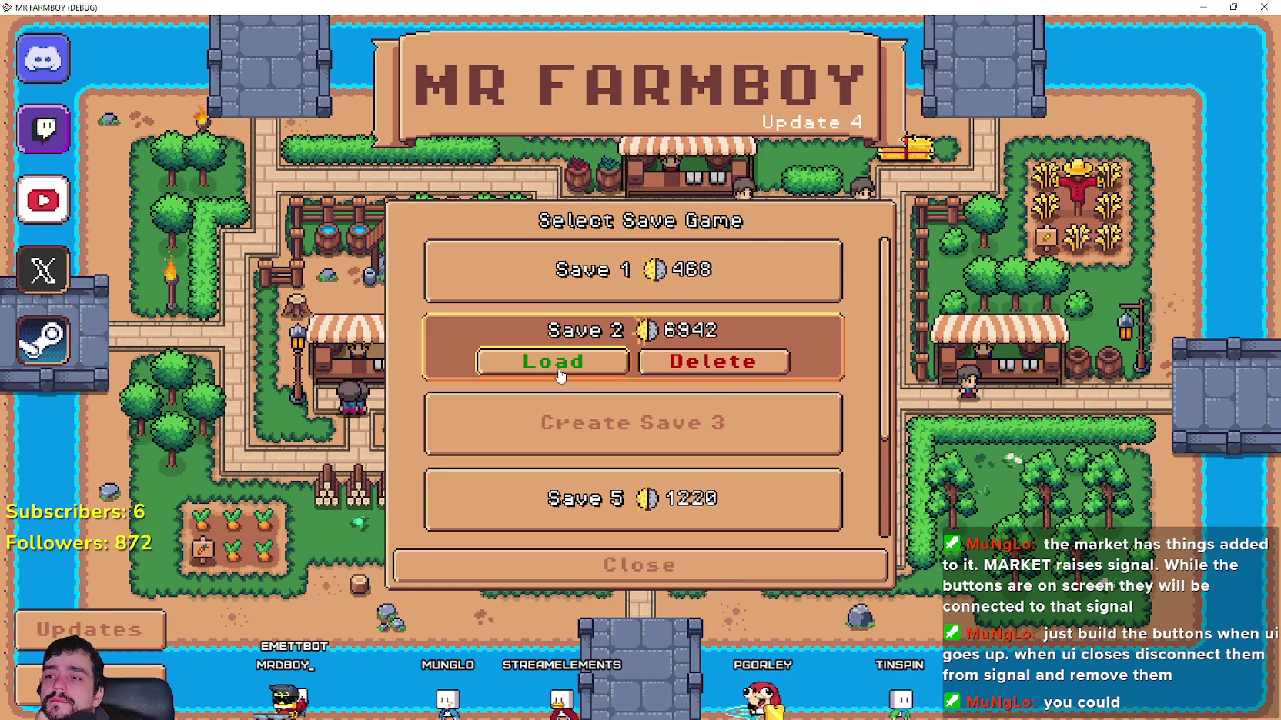
pyautogui.click(592, 370)
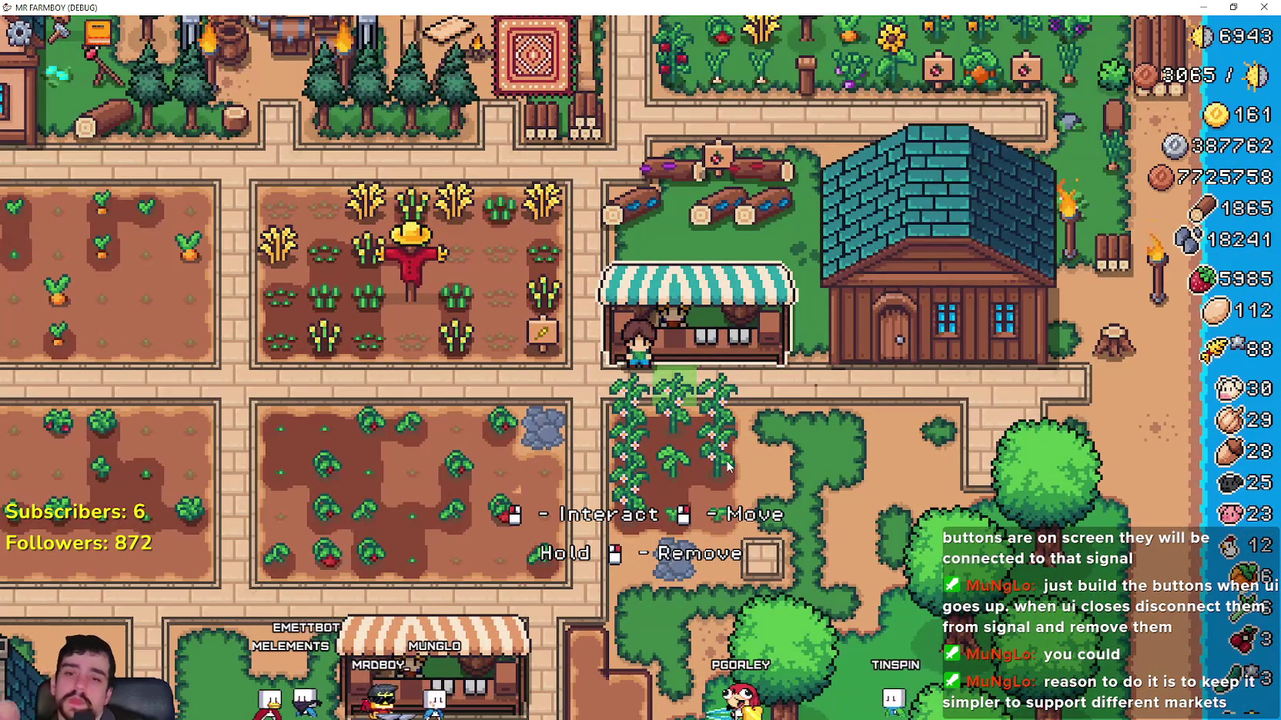
# Step: Walk the farmer west with the A, W and S keys past the fields to the chicken coops
pyautogui.press('a')
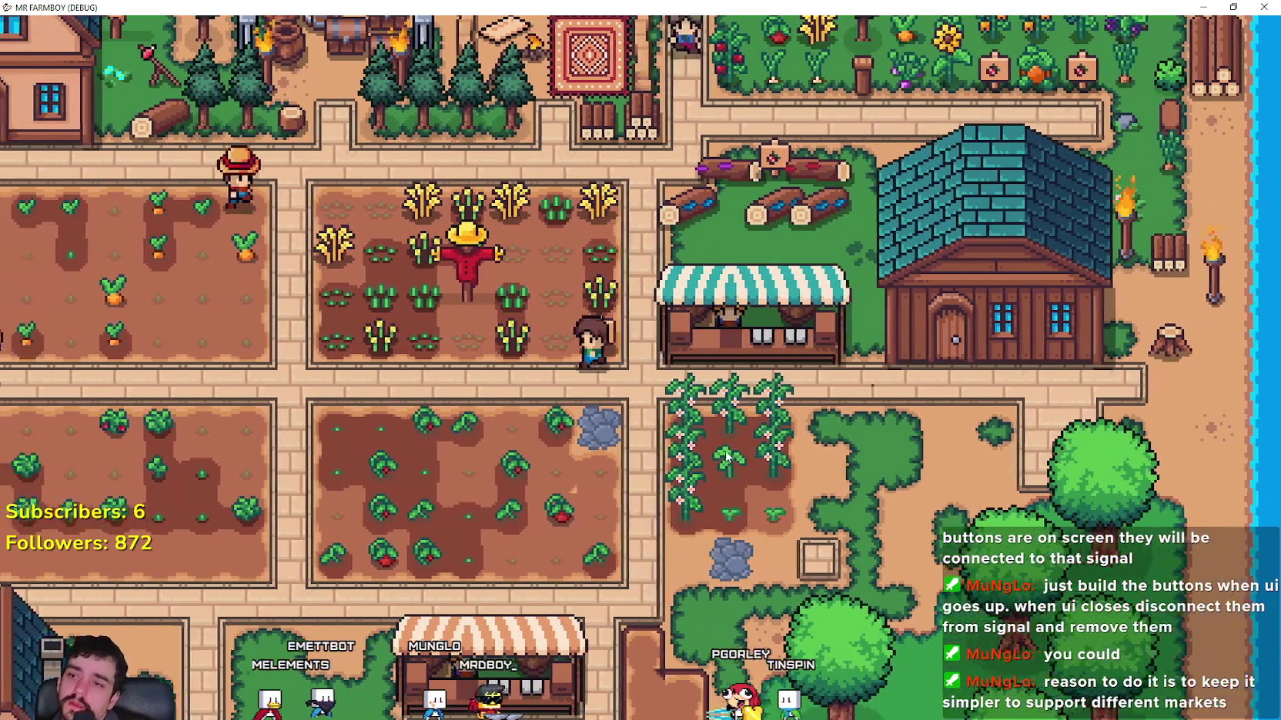
pyautogui.press('a')
pyautogui.press('w')
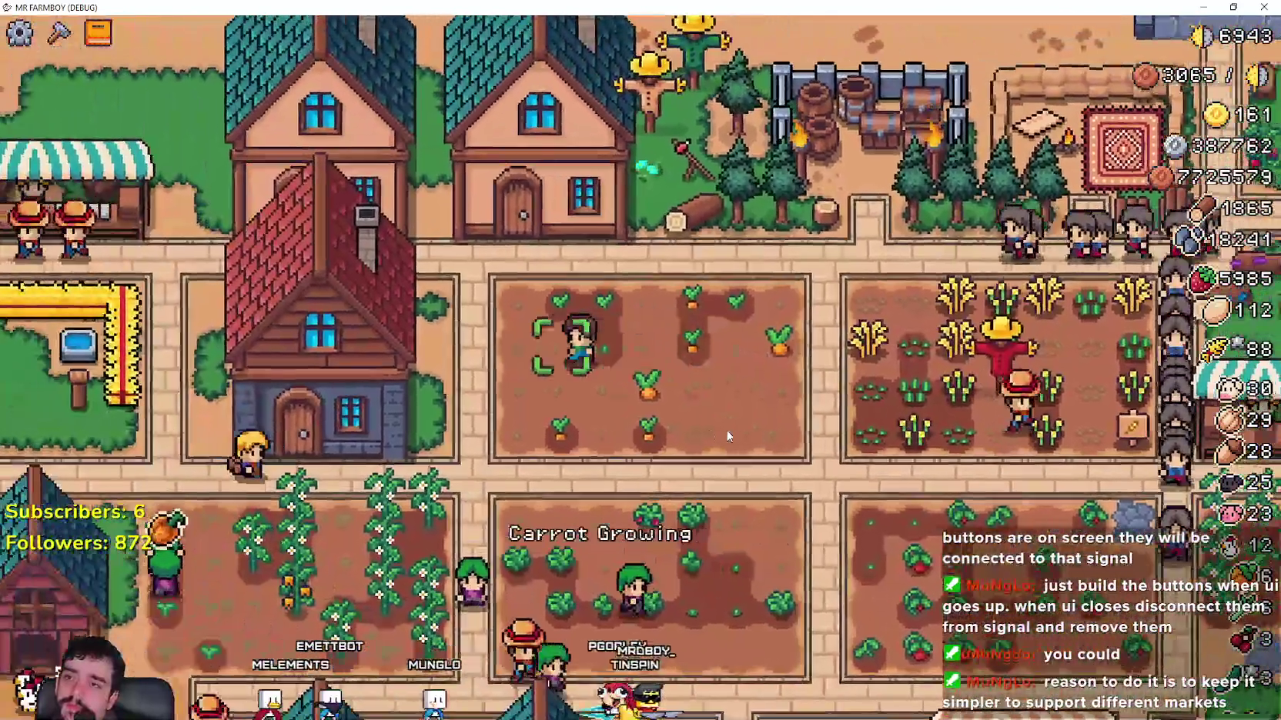
pyautogui.press('a')
pyautogui.press('s')
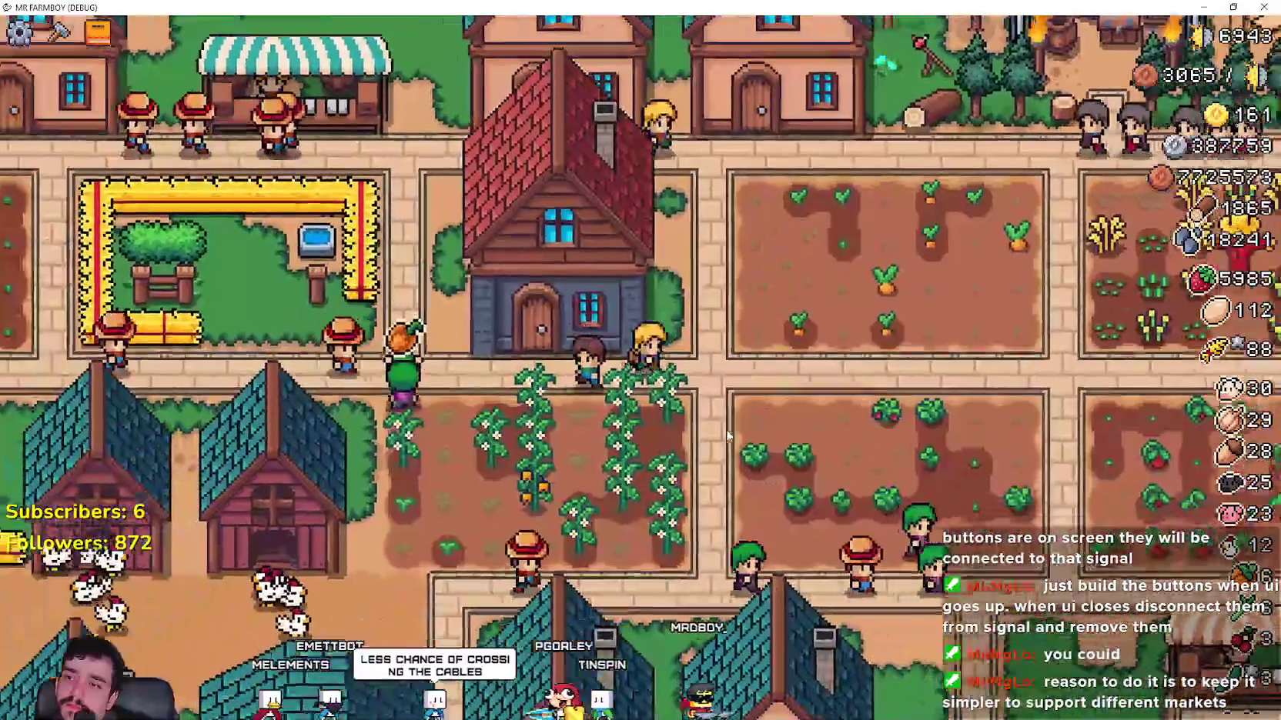
pyautogui.press('a')
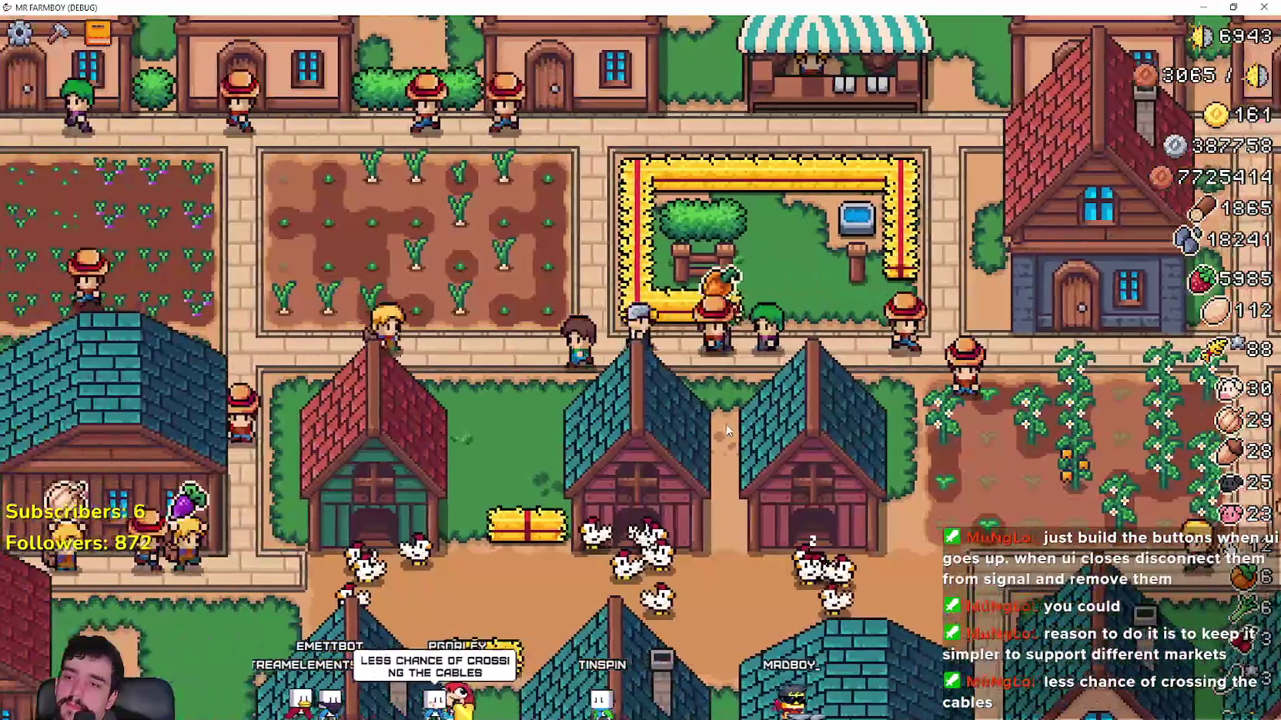
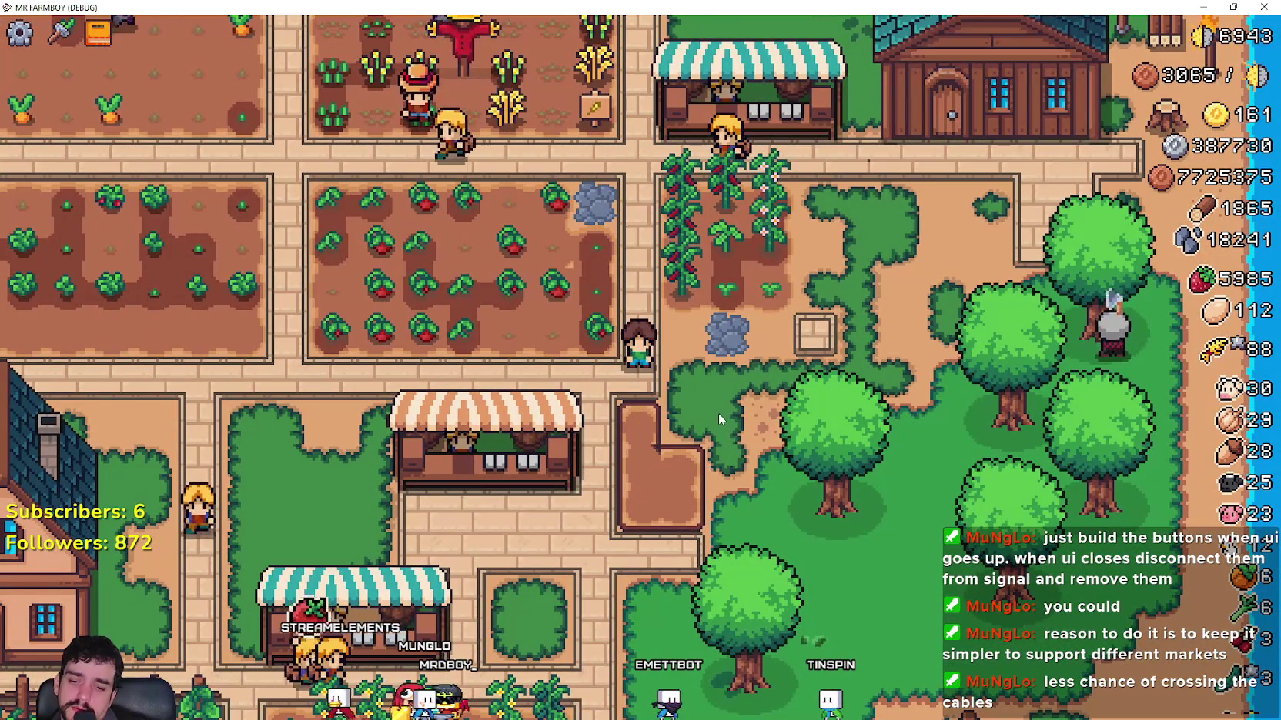
# Step: Pause and resume the game twice, then open and close the crafting panel
pyautogui.press('Escape')
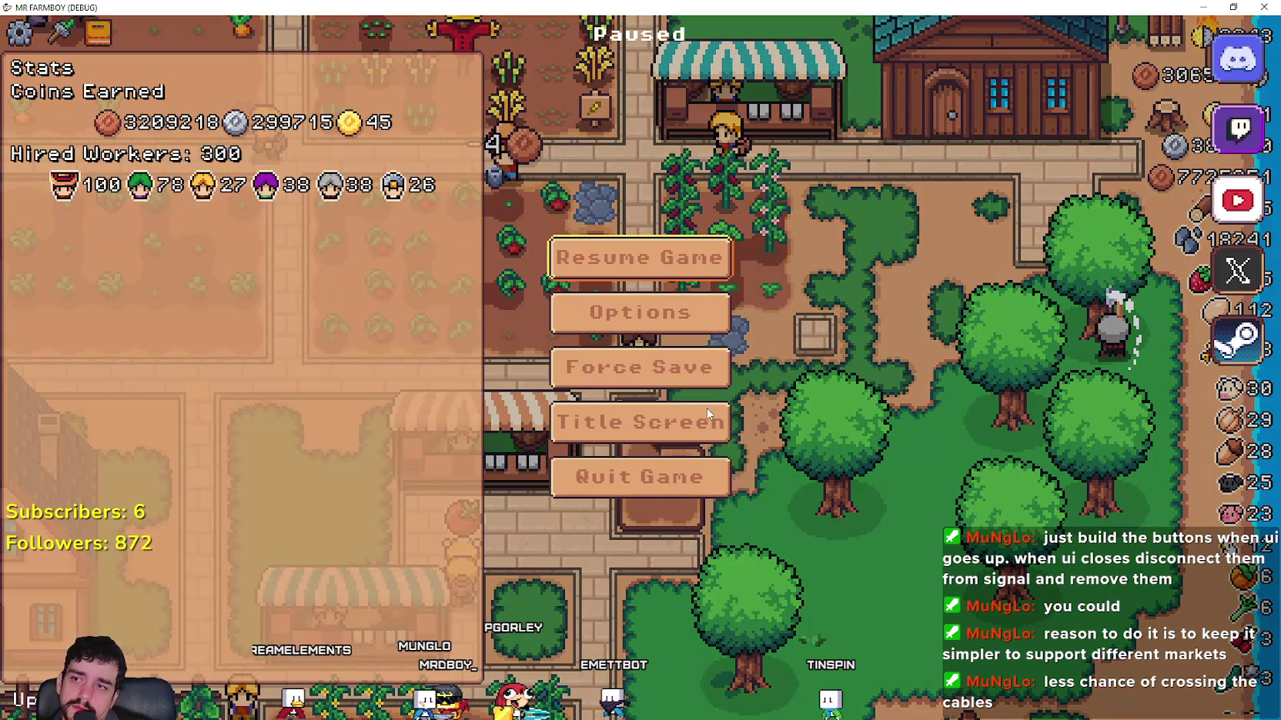
pyautogui.press('Escape')
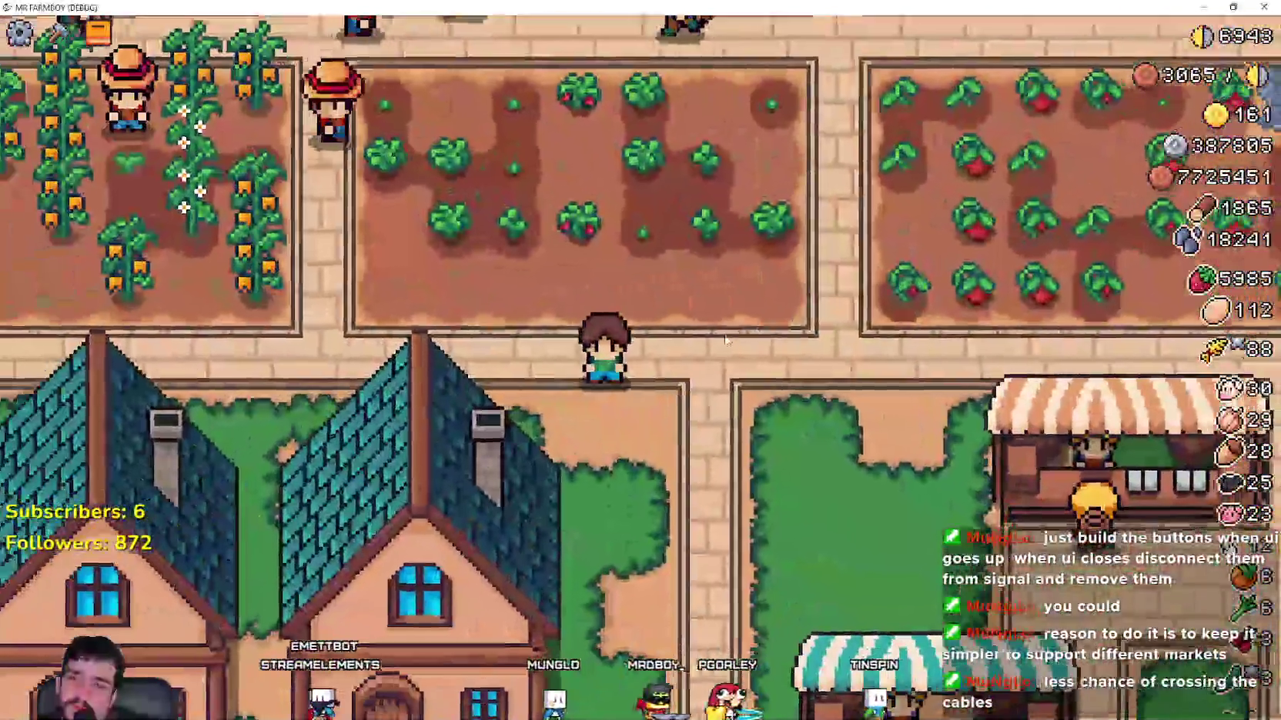
pyautogui.press('Escape')
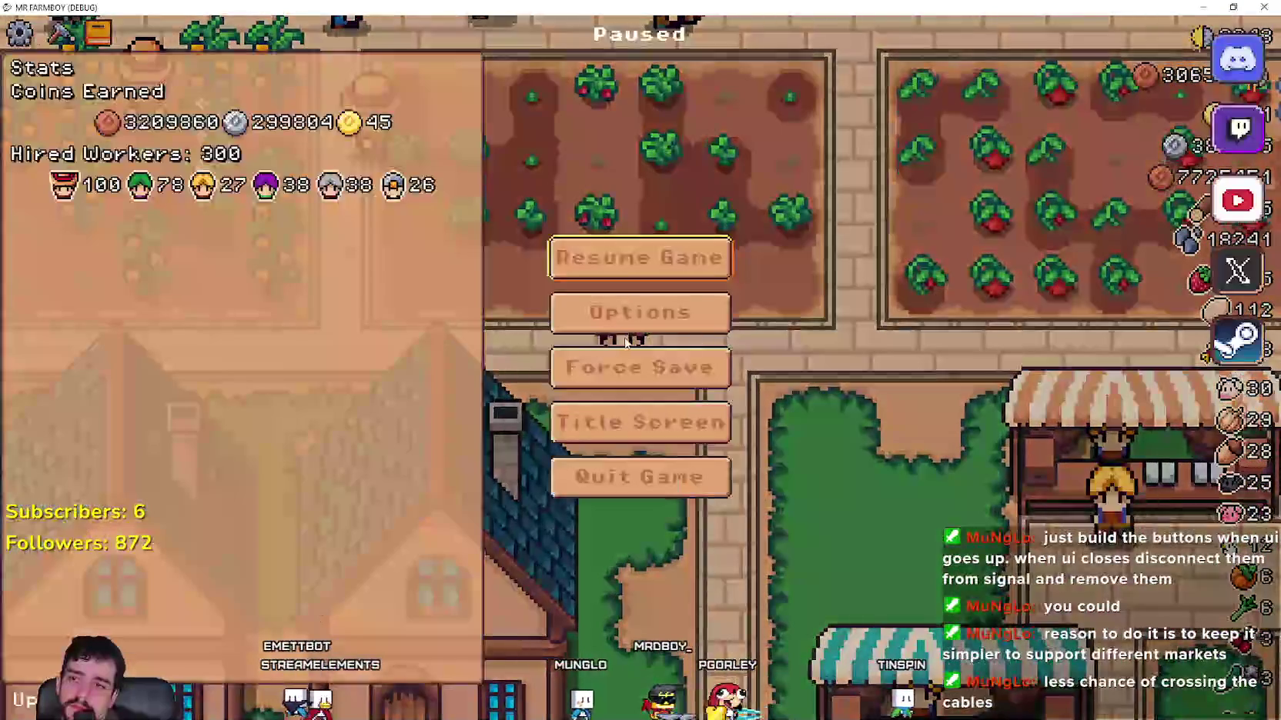
pyautogui.press('Escape')
pyautogui.press('c')
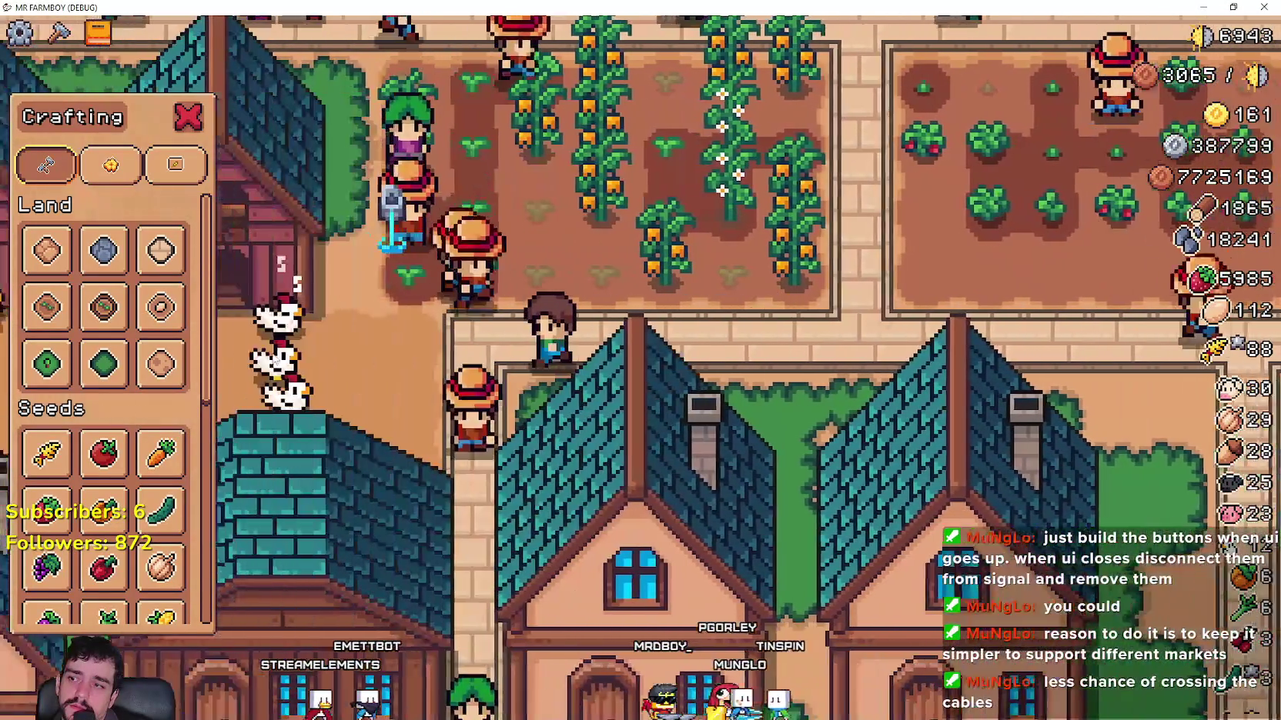
pyautogui.scroll(-6, 104, 461)
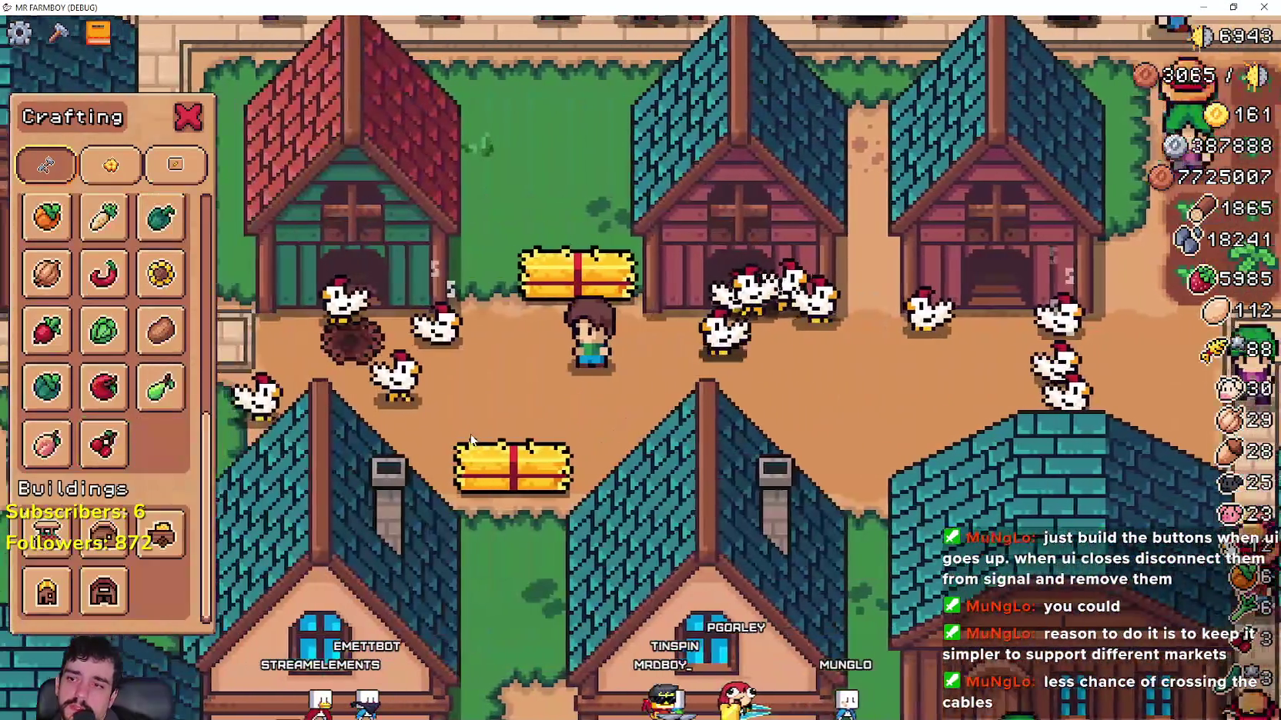
pyautogui.press('c')
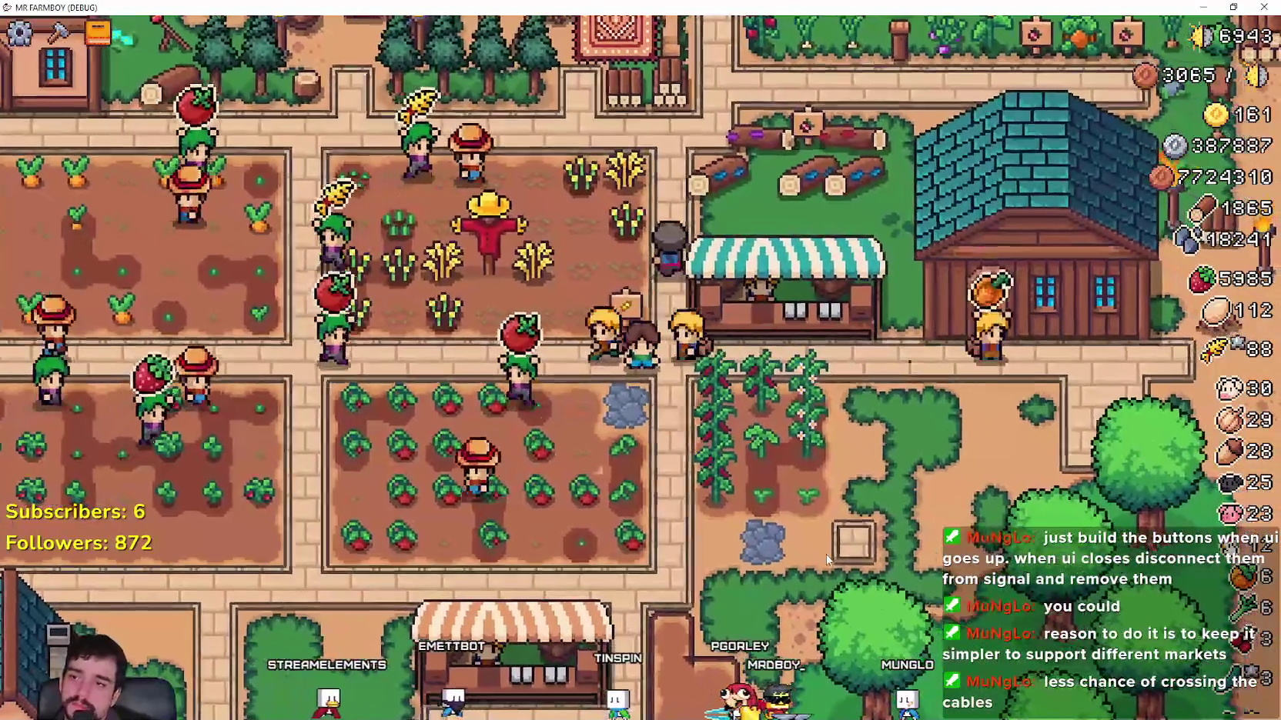
# Step: Browse the crops, animals and decorations advancements, then close the advancements panel
pyautogui.press('a')
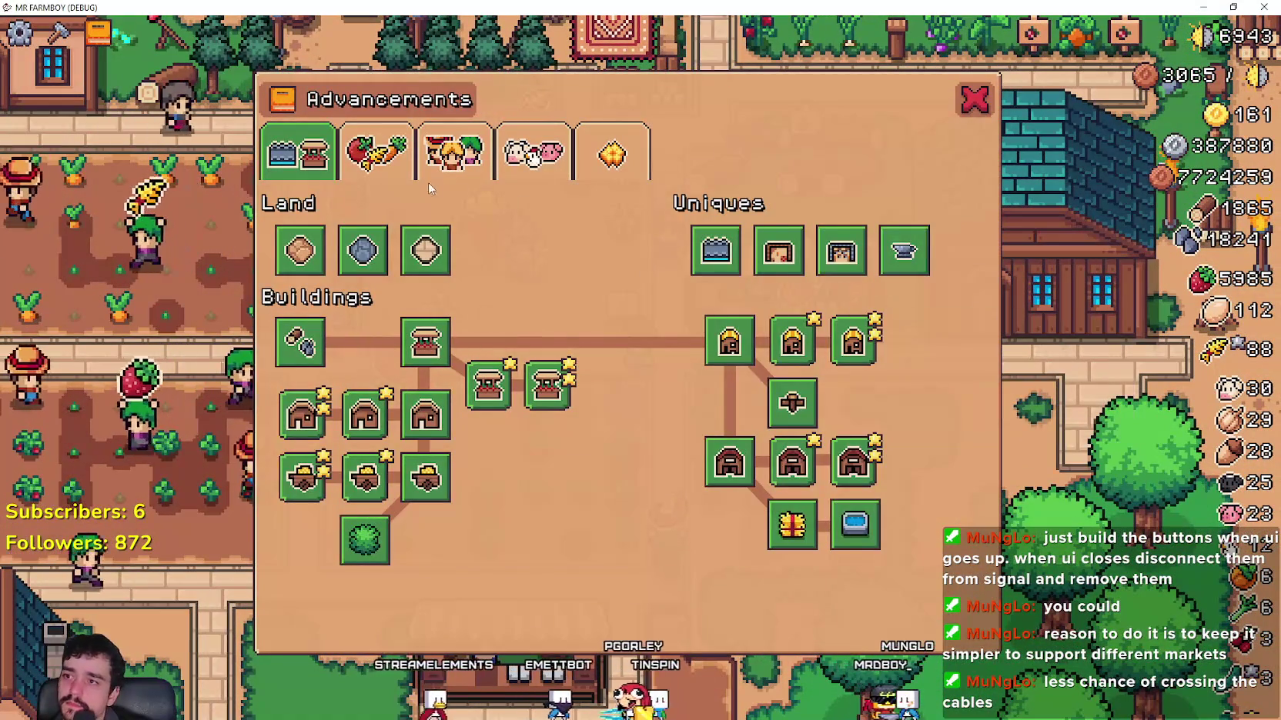
pyautogui.click(375, 153)
pyautogui.click(560, 159)
pyautogui.click(612, 158)
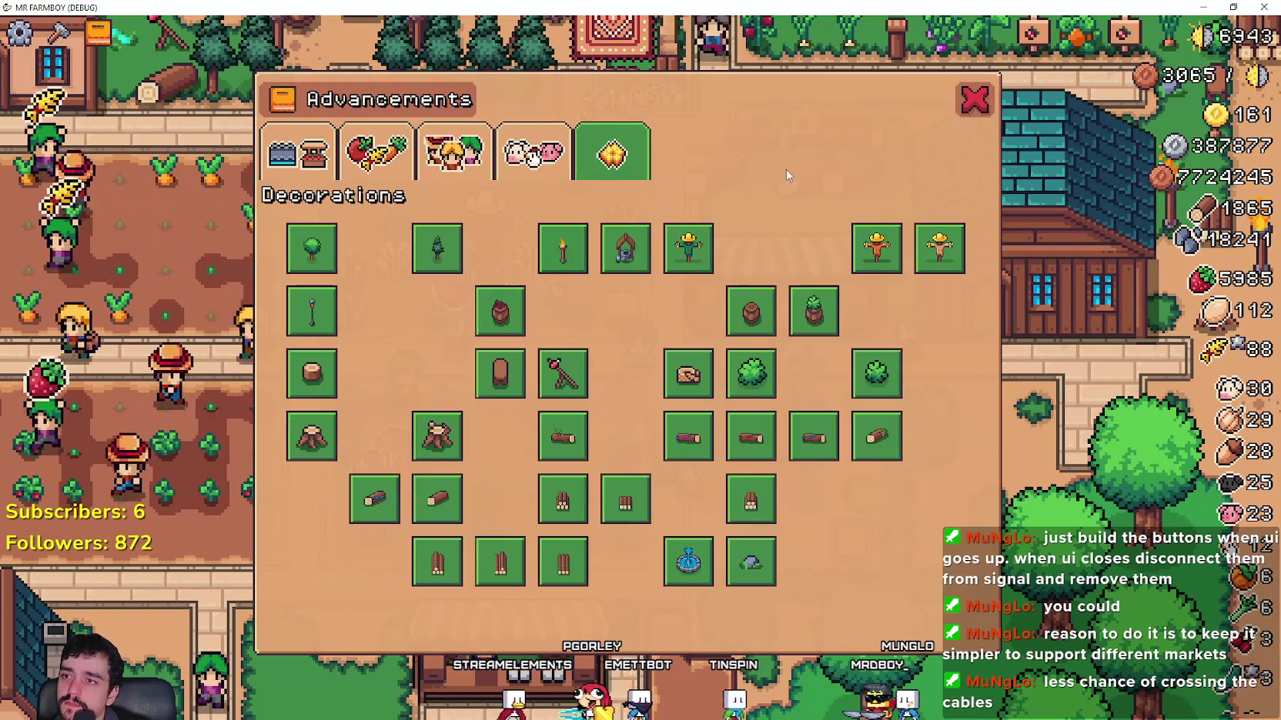
pyautogui.click(989, 103)
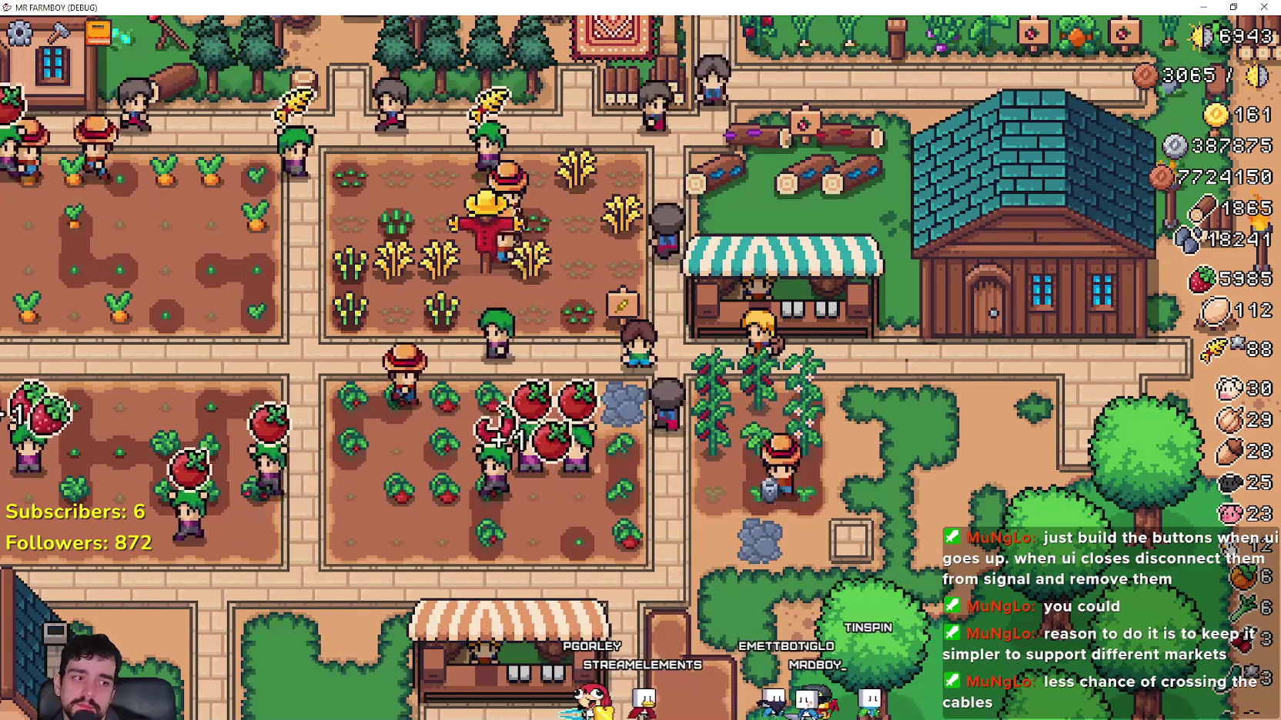
# Step: Switch to Steam and look through the MR FARMBOY achievements page
pyautogui.hotkey('alt', 'Tab')
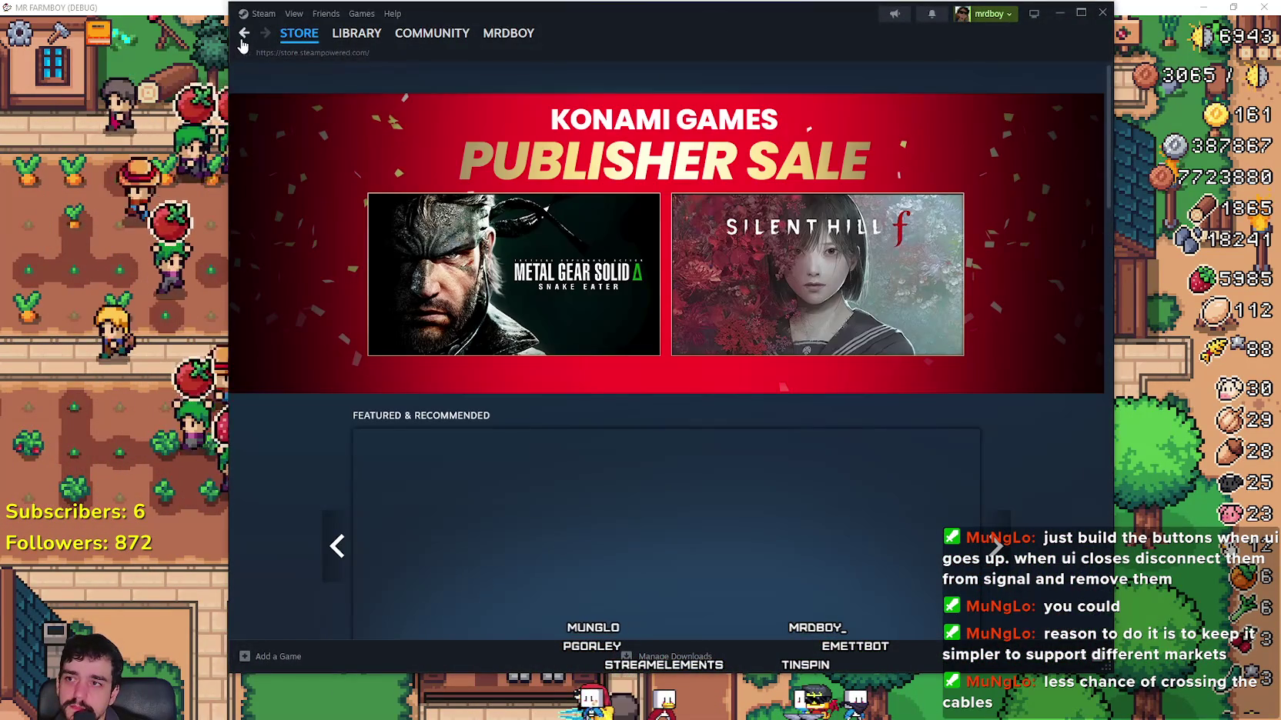
pyautogui.click(243, 34)
pyautogui.scroll(10, 801, 512)
pyautogui.moveTo(1107, 496); pyautogui.dragTo(1085, 70)
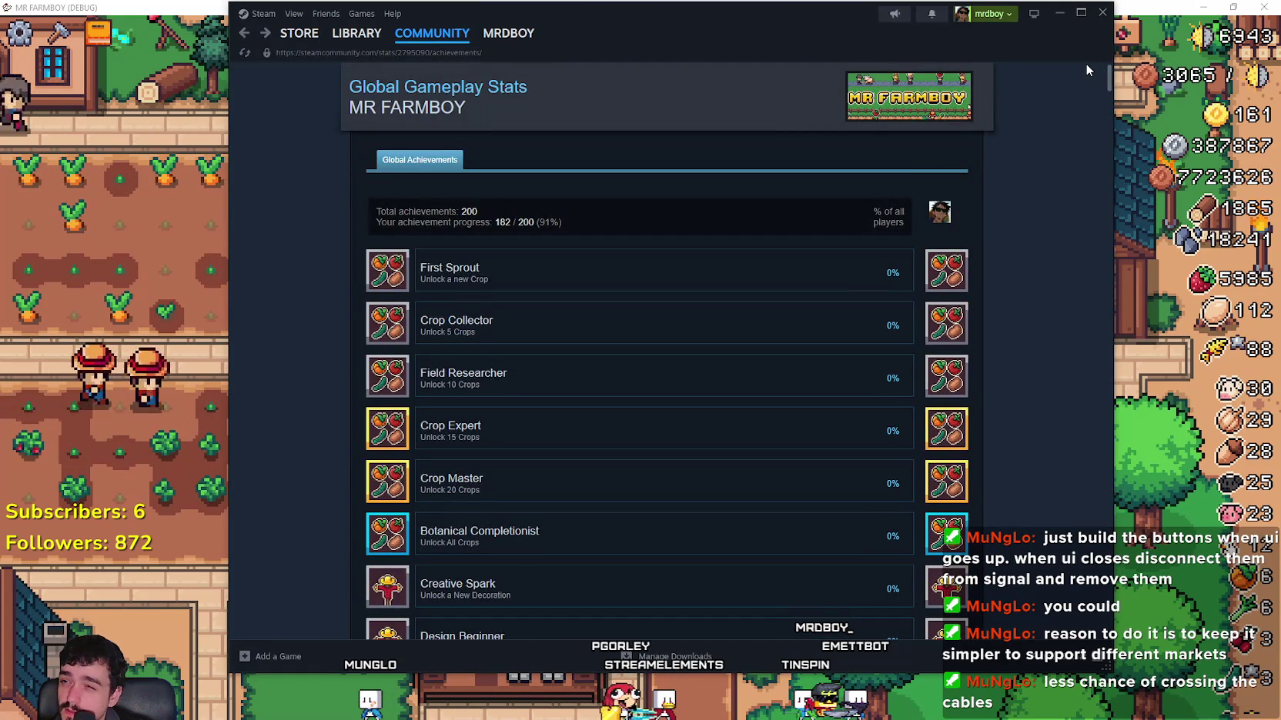
pyautogui.scroll(-3, 814, 417)
pyautogui.scroll(-3, 817, 416)
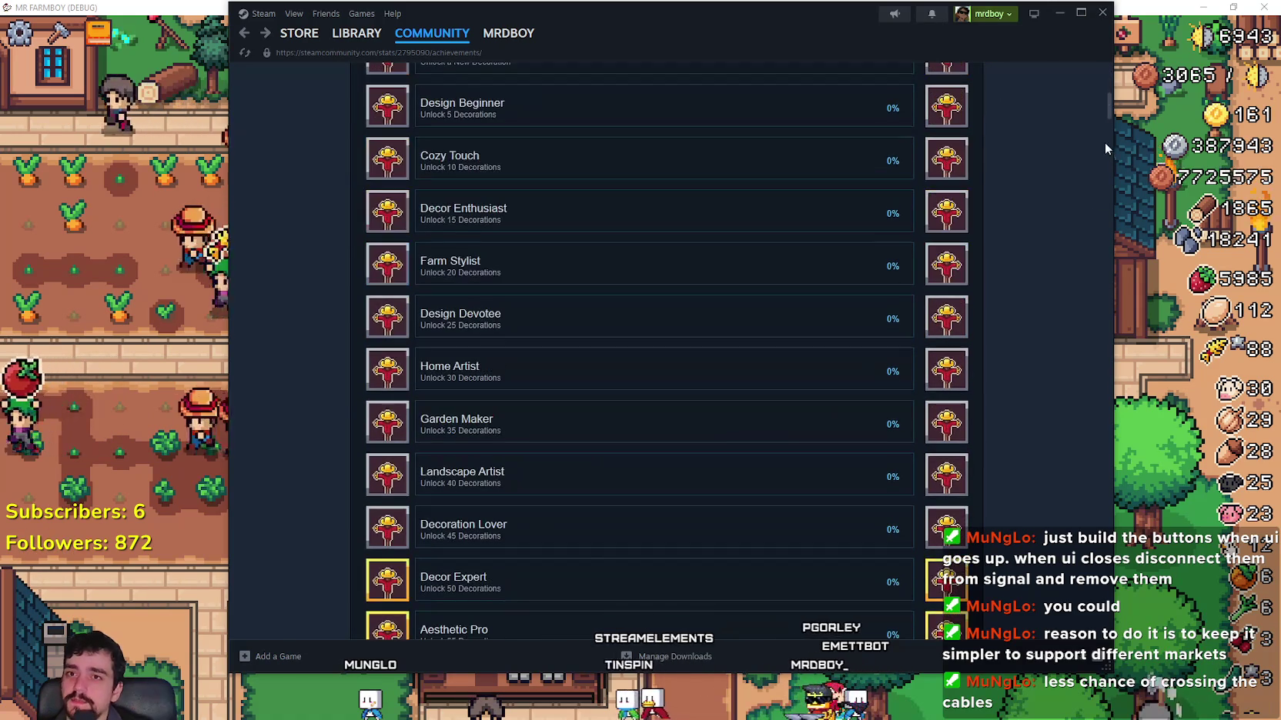
# Step: Bring the game back to front, zoom in on the farm, and restore it to a smaller window
pyautogui.click(1113, 304)
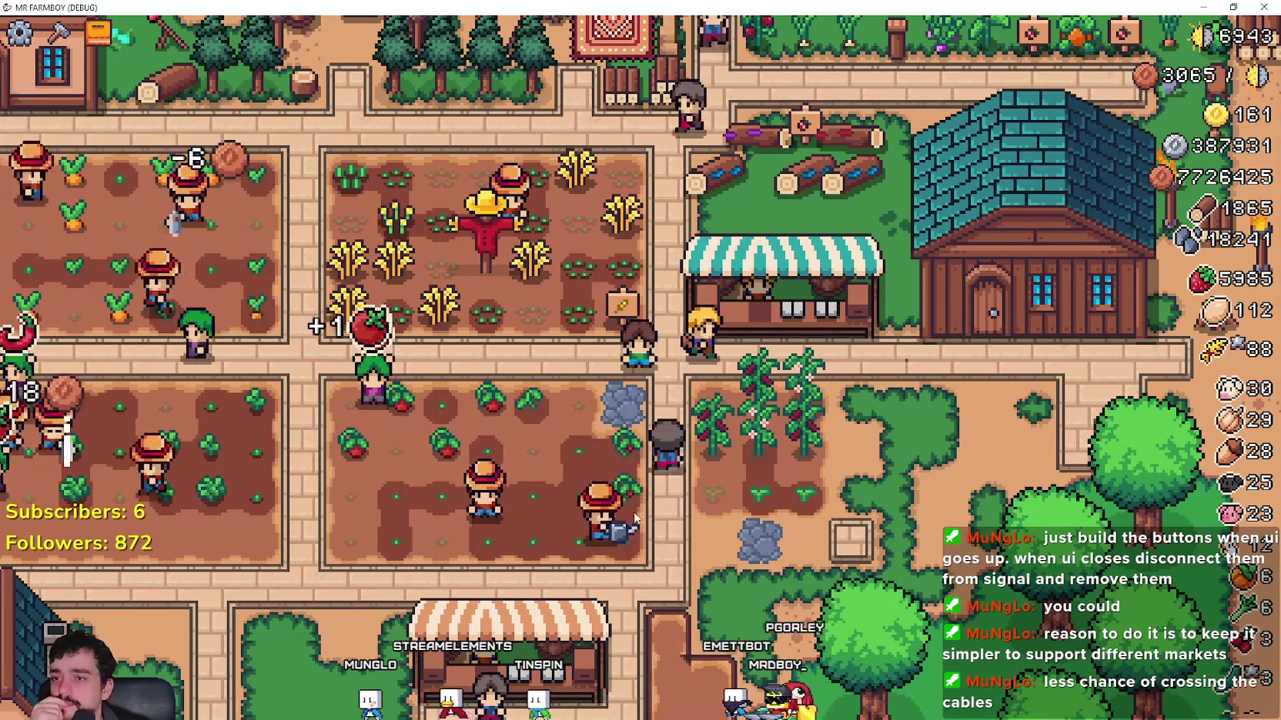
pyautogui.scroll(2, 634, 512)
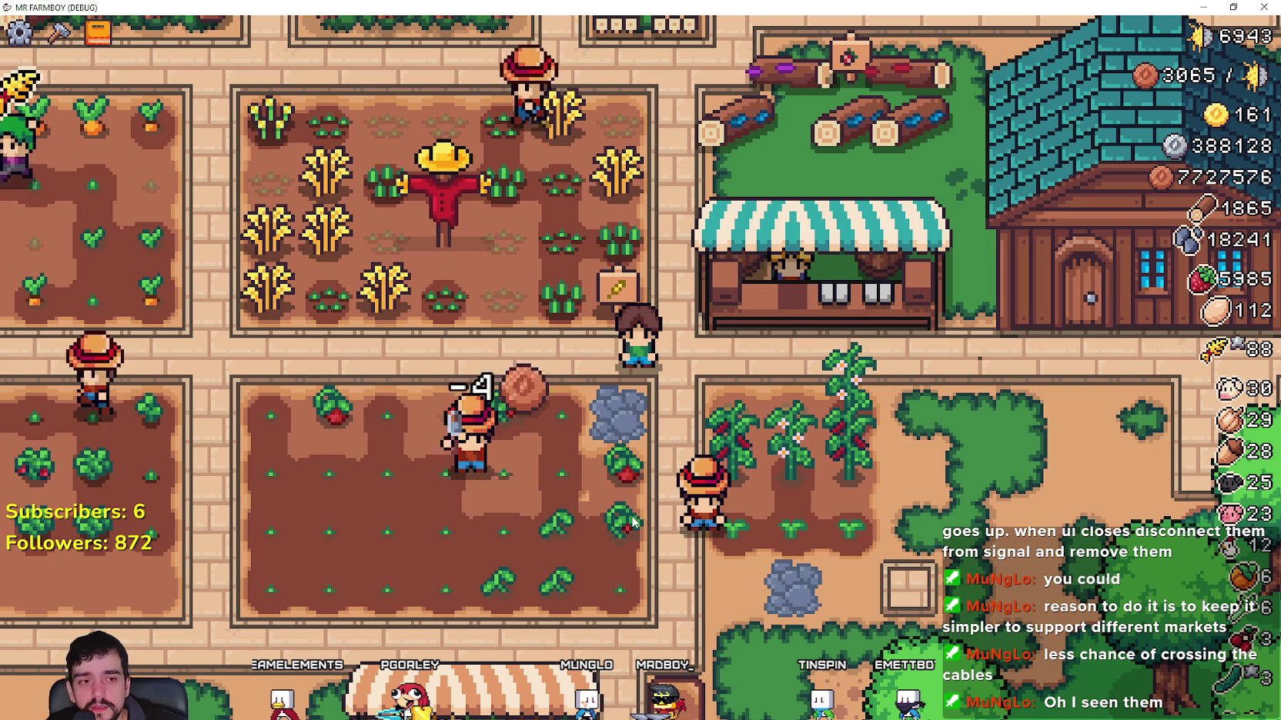
pyautogui.moveTo(504, 7); pyautogui.dragTo(504, 70)
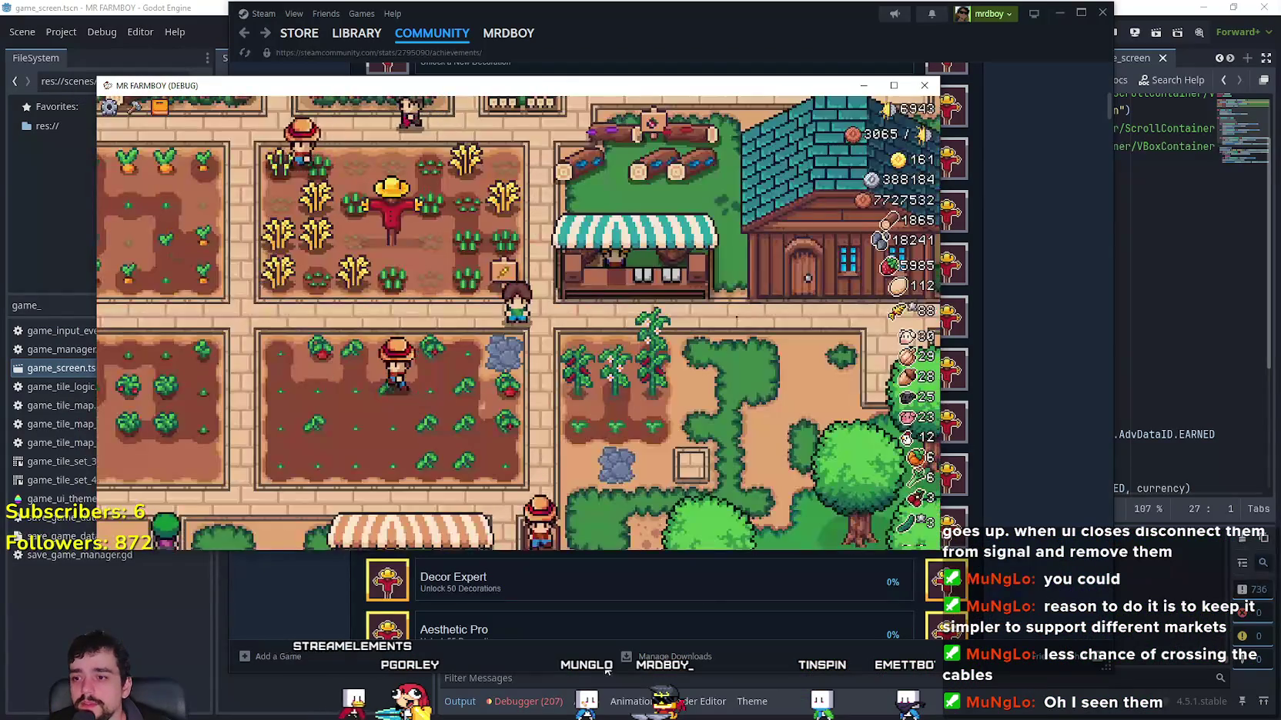
# Step: Graph the Process and Physics Process time monitors in the Debugger's Monitors tab
pyautogui.click(504, 680)
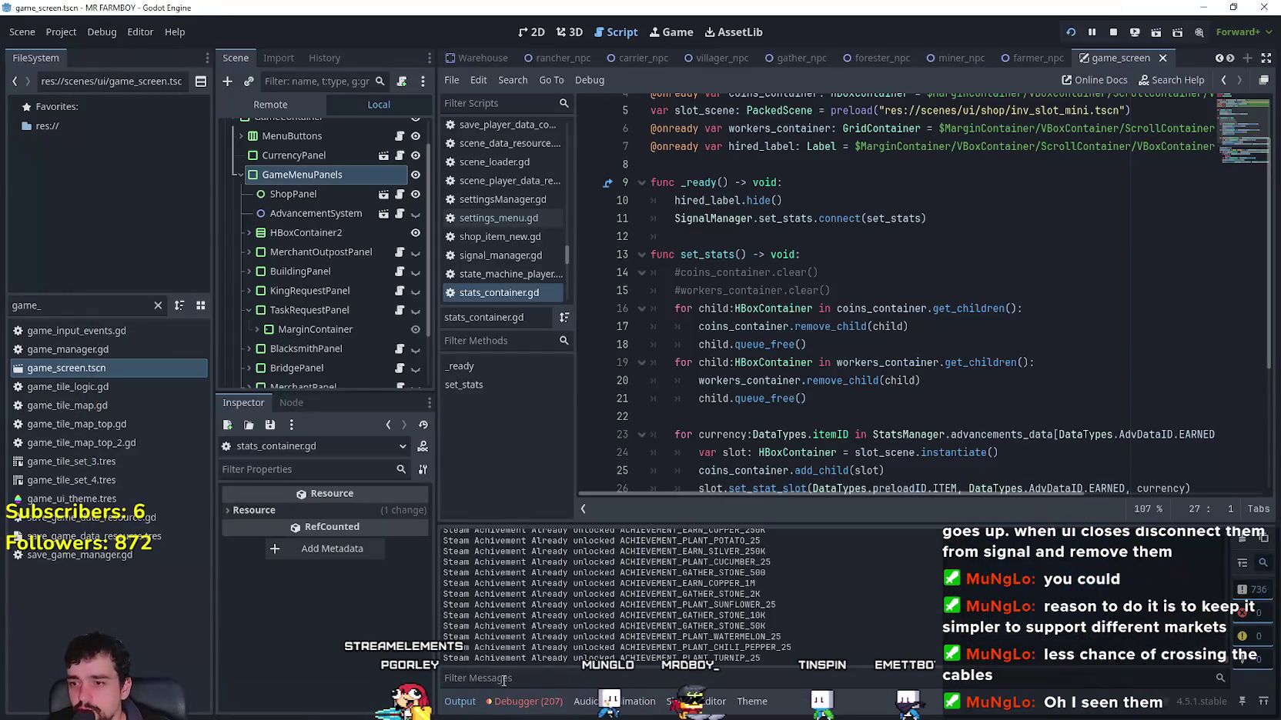
pyautogui.click(541, 710)
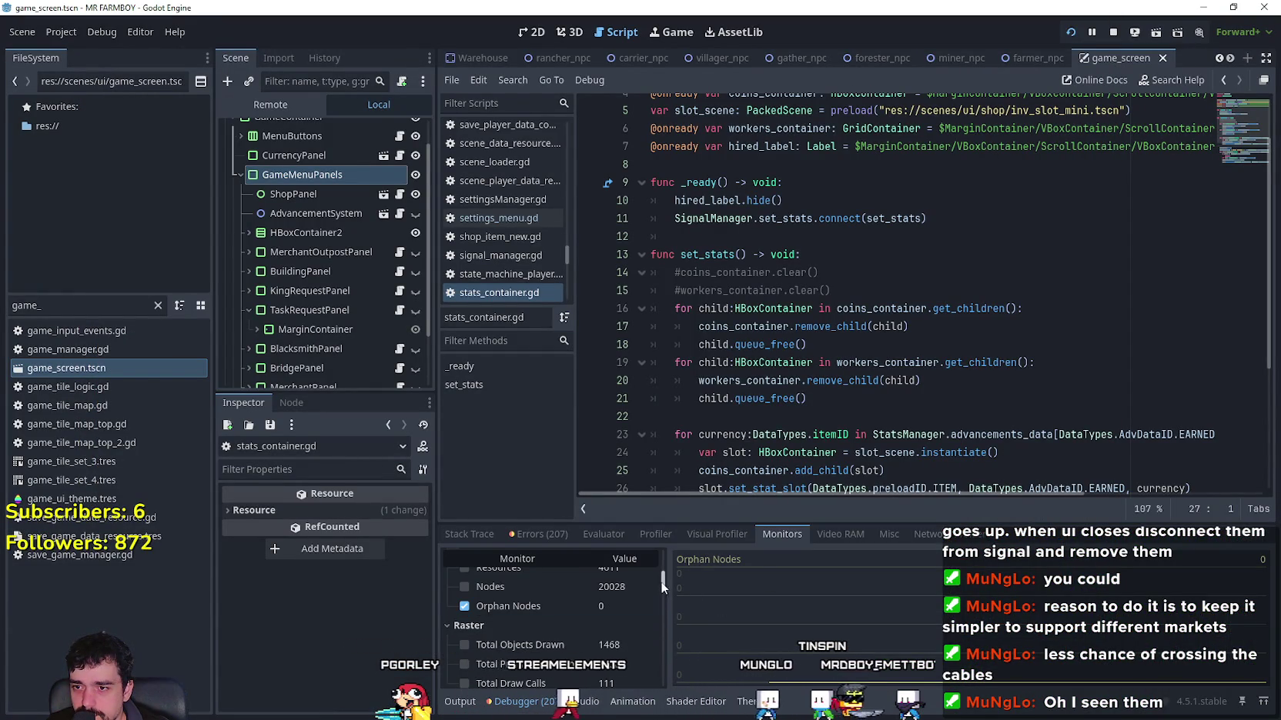
pyautogui.click(538, 616)
pyautogui.click(518, 636)
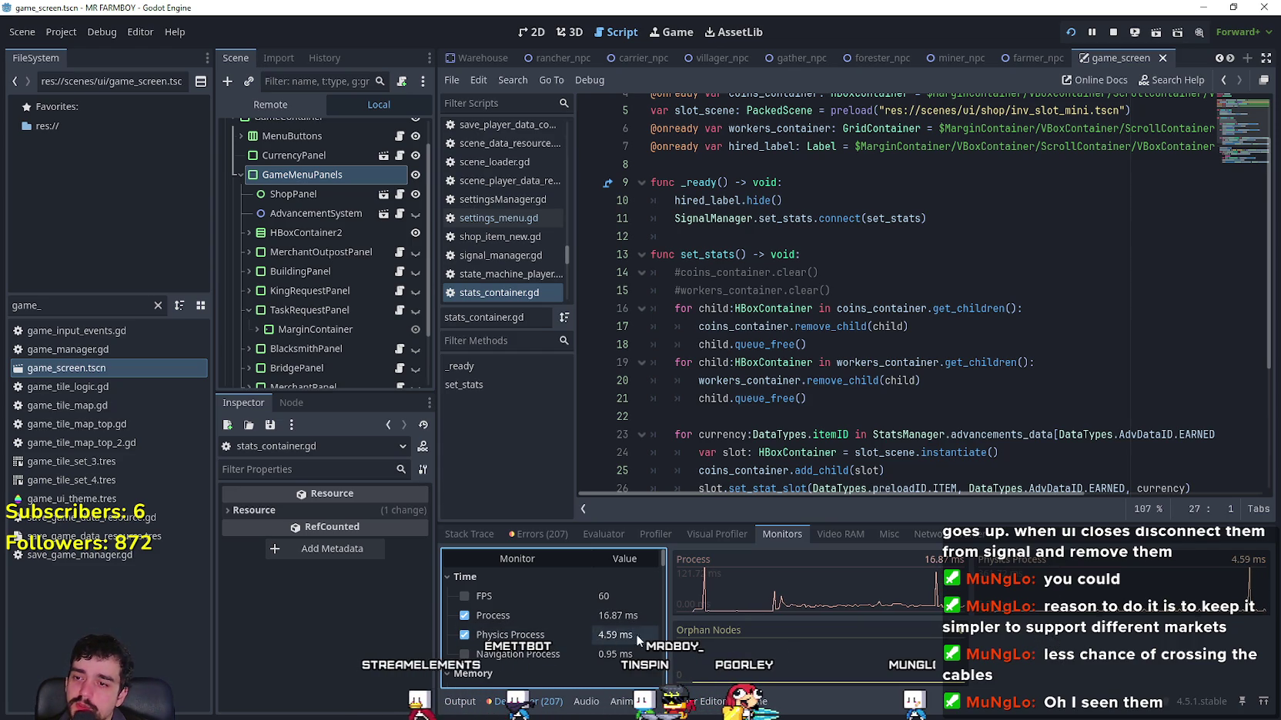
# Step: Move the game window up and right, then bring the Godot editor back in front
pyautogui.scroll(-3, 789, 374)
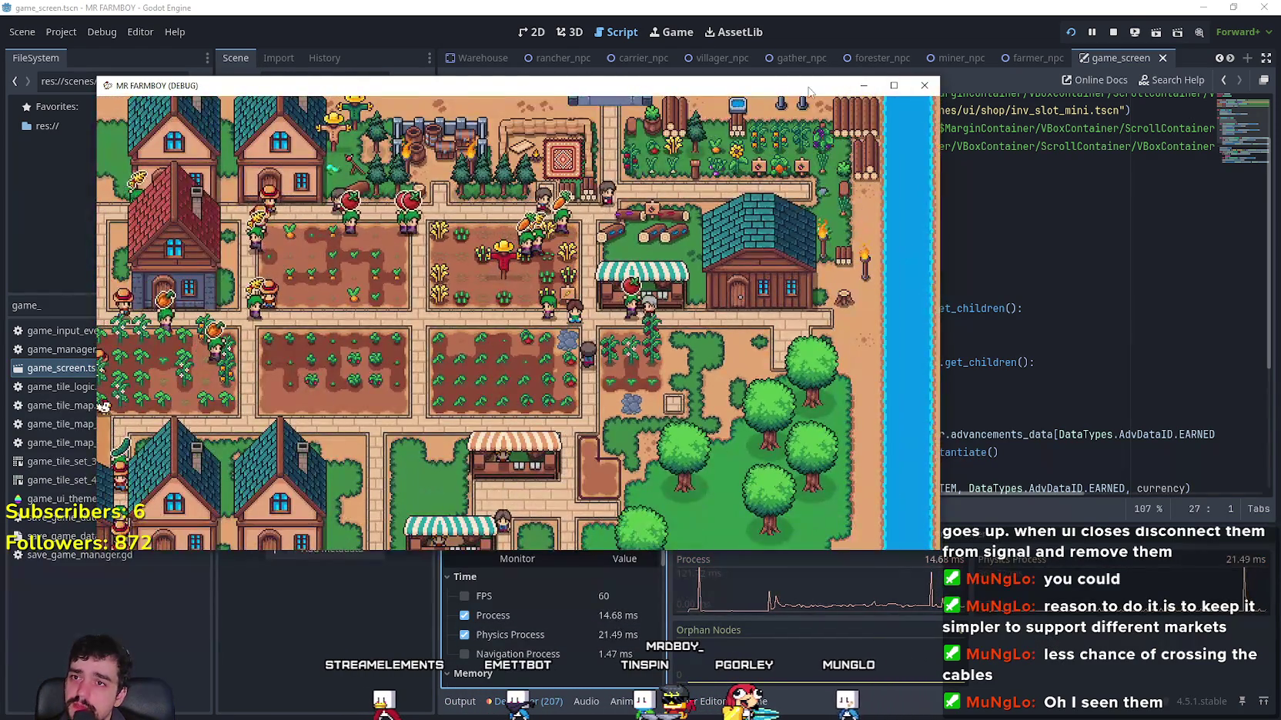
pyautogui.moveTo(808, 91); pyautogui.dragTo(1003, 28)
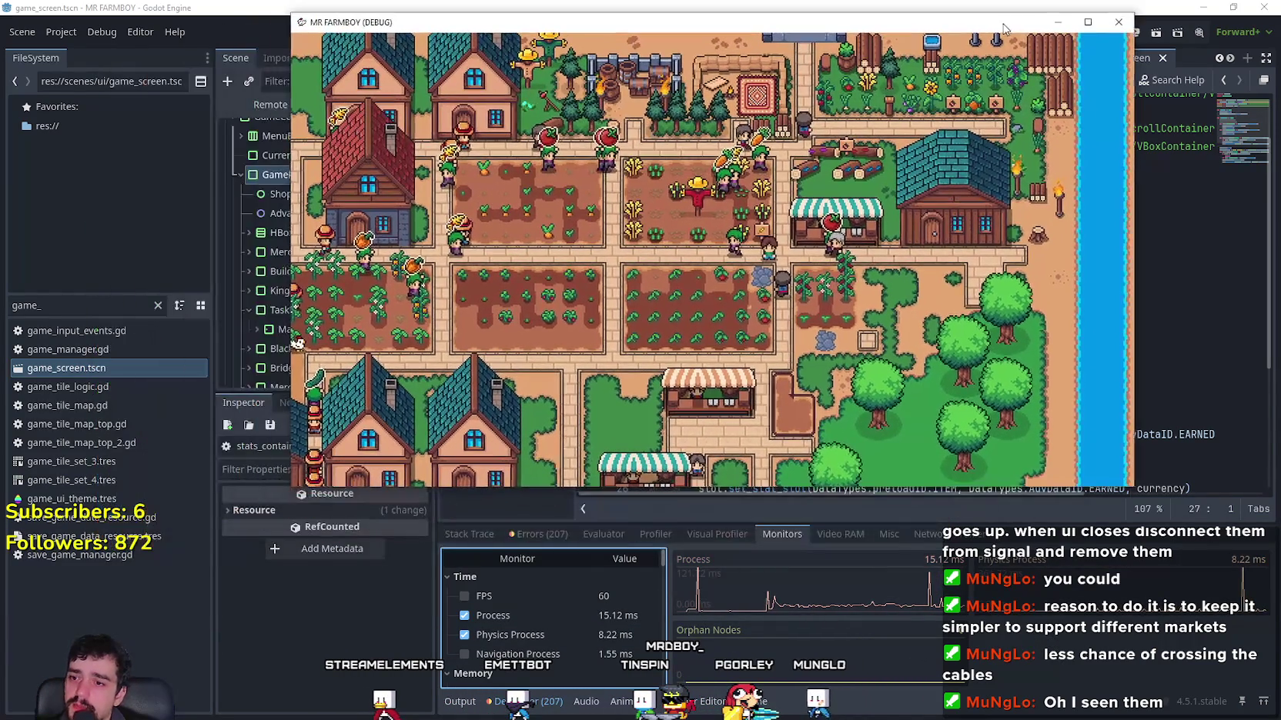
pyautogui.scroll(-2, 684, 416)
pyautogui.scroll(-3, 683, 416)
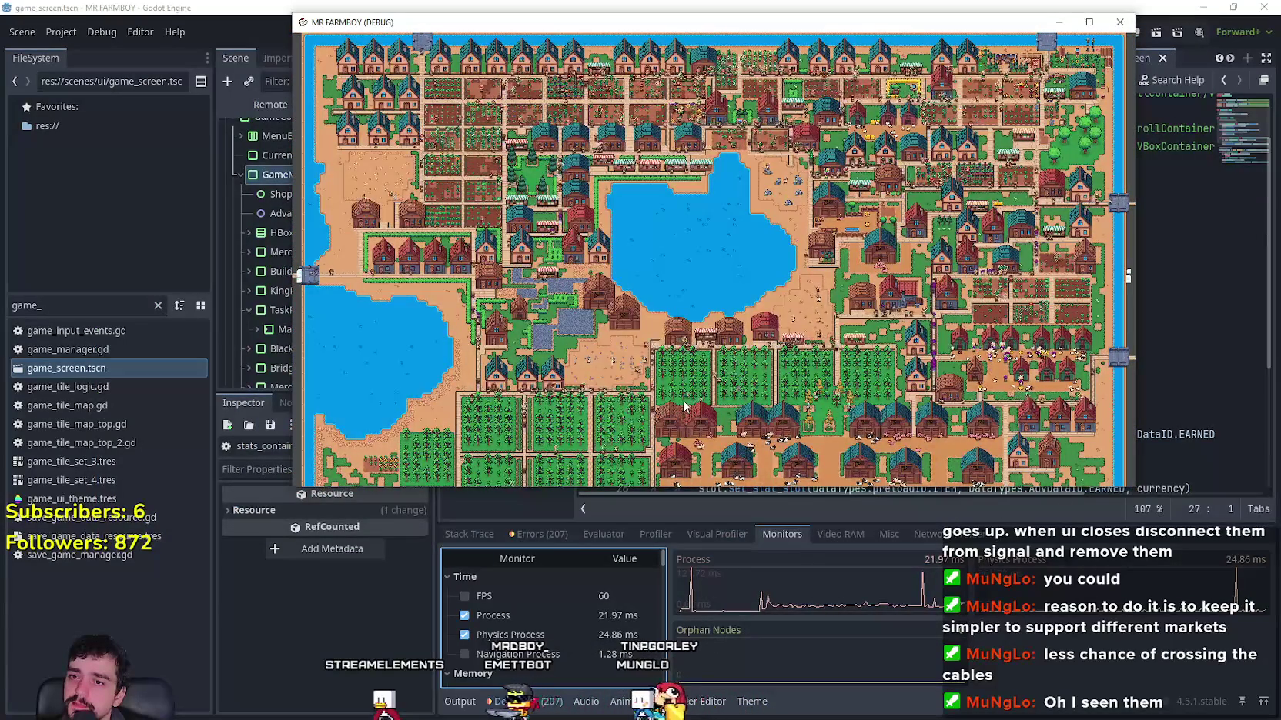
pyautogui.scroll(5, 685, 407)
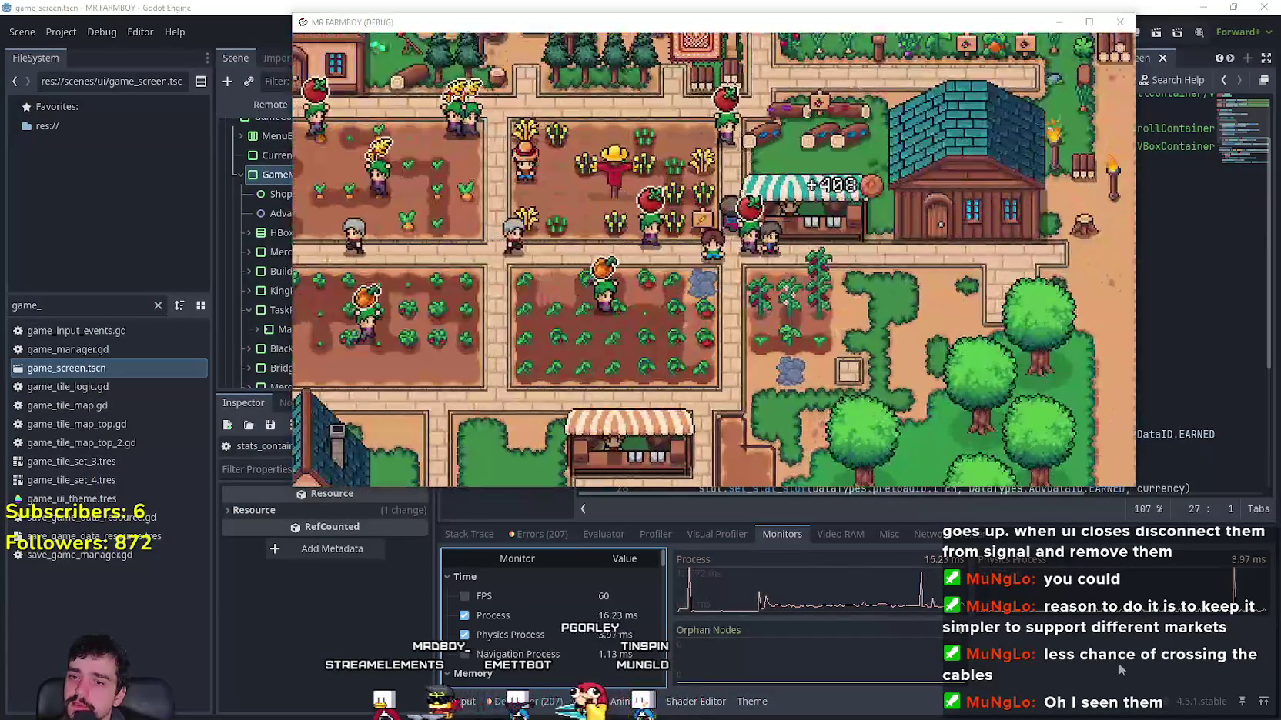
pyautogui.click(1119, 663)
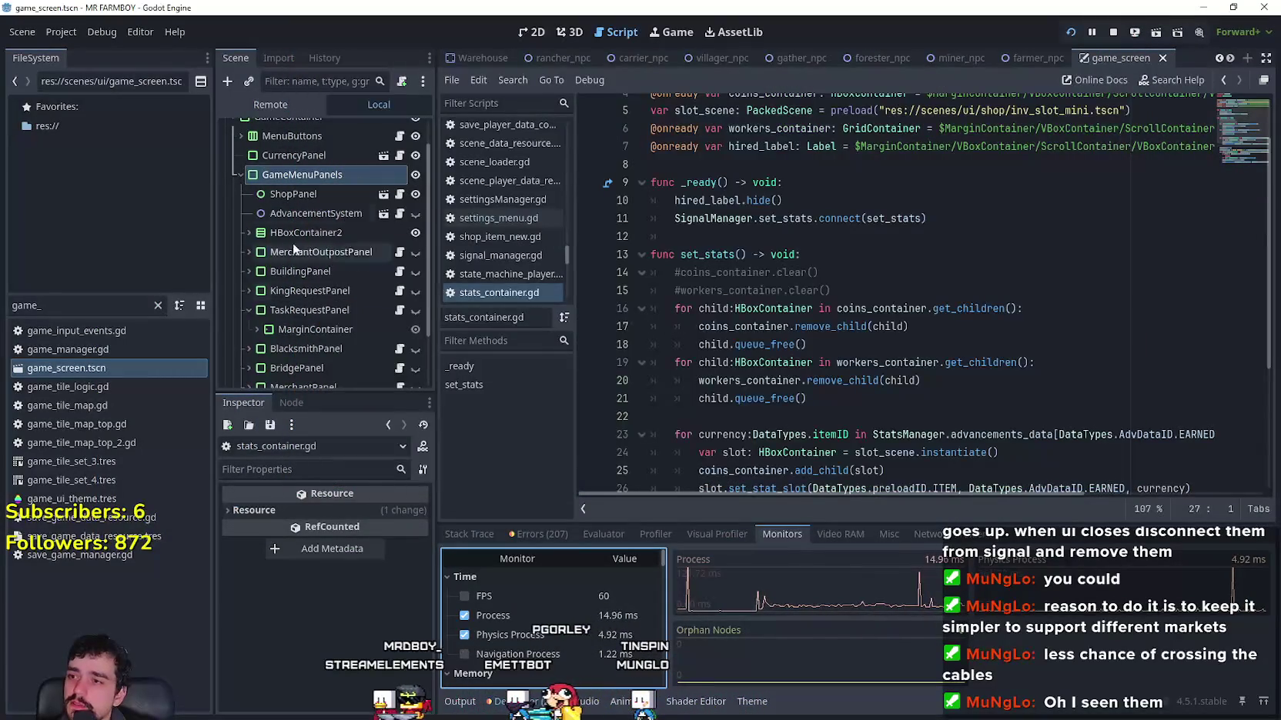
# Step: Set the live DayAndNightCycleManager game_speed to 34 via the Remote scene tree
pyautogui.click(248, 104)
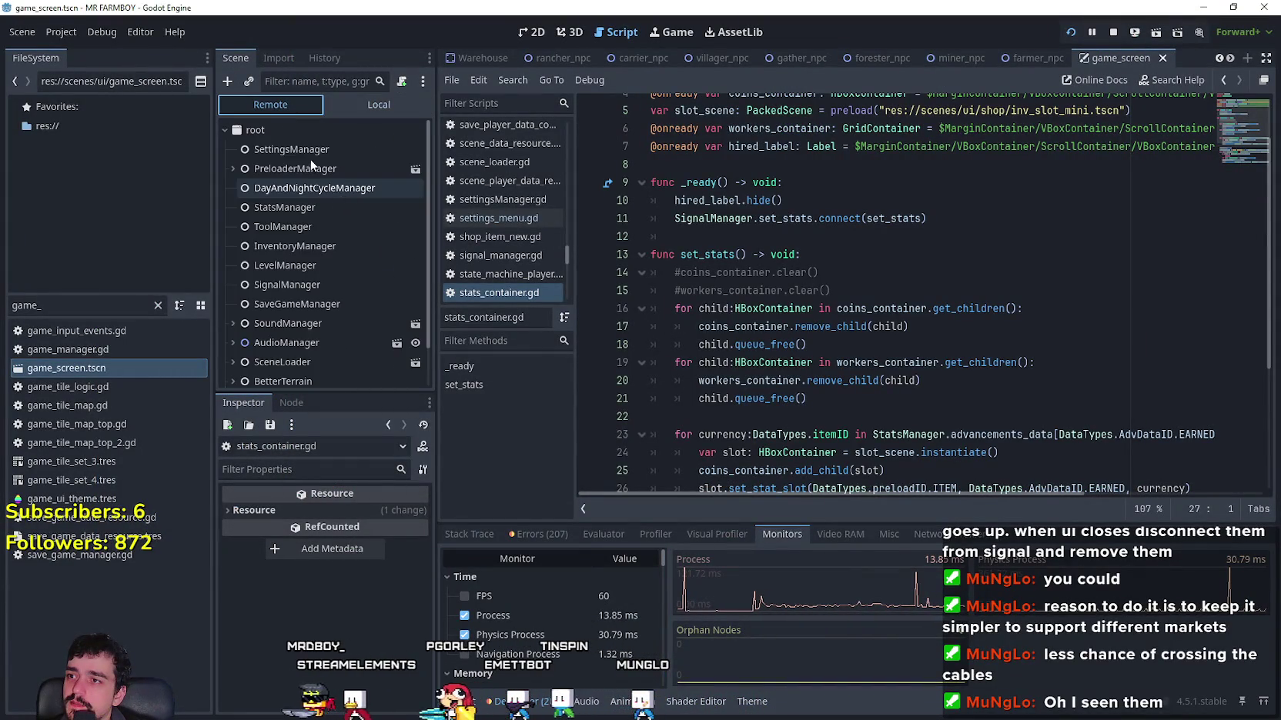
pyautogui.click(320, 204)
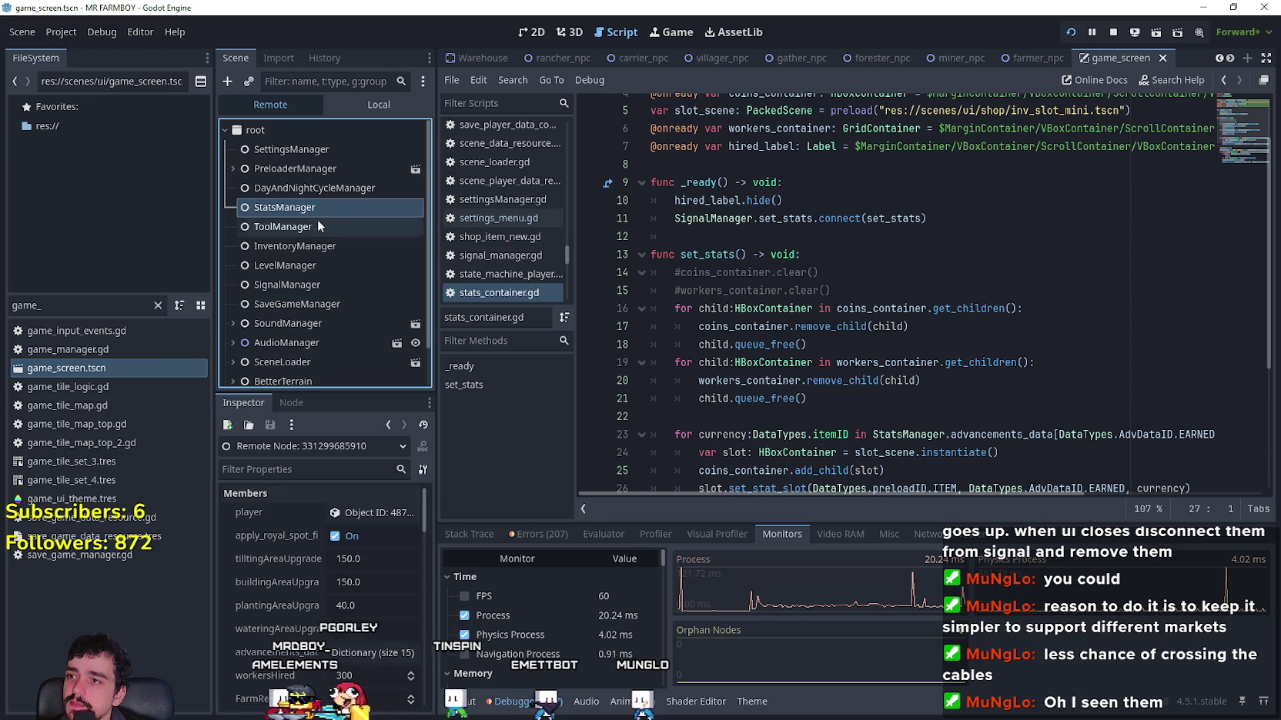
pyautogui.click(327, 185)
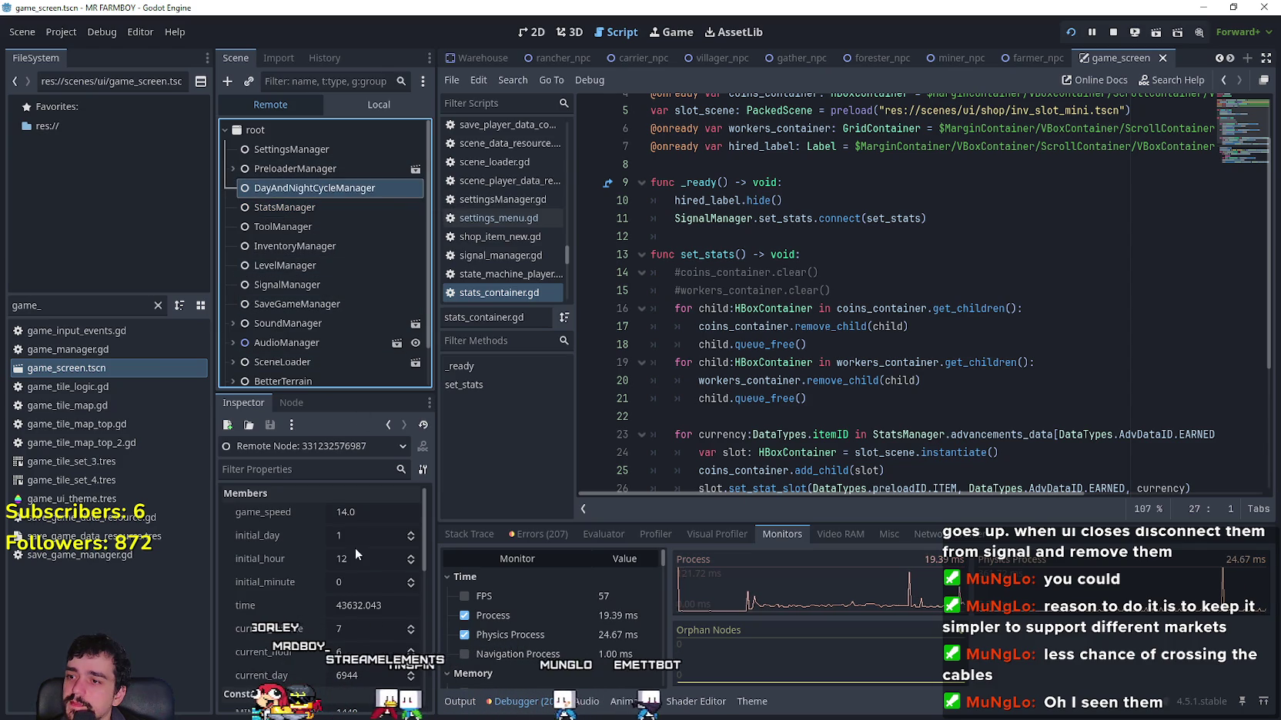
pyautogui.click(373, 510)
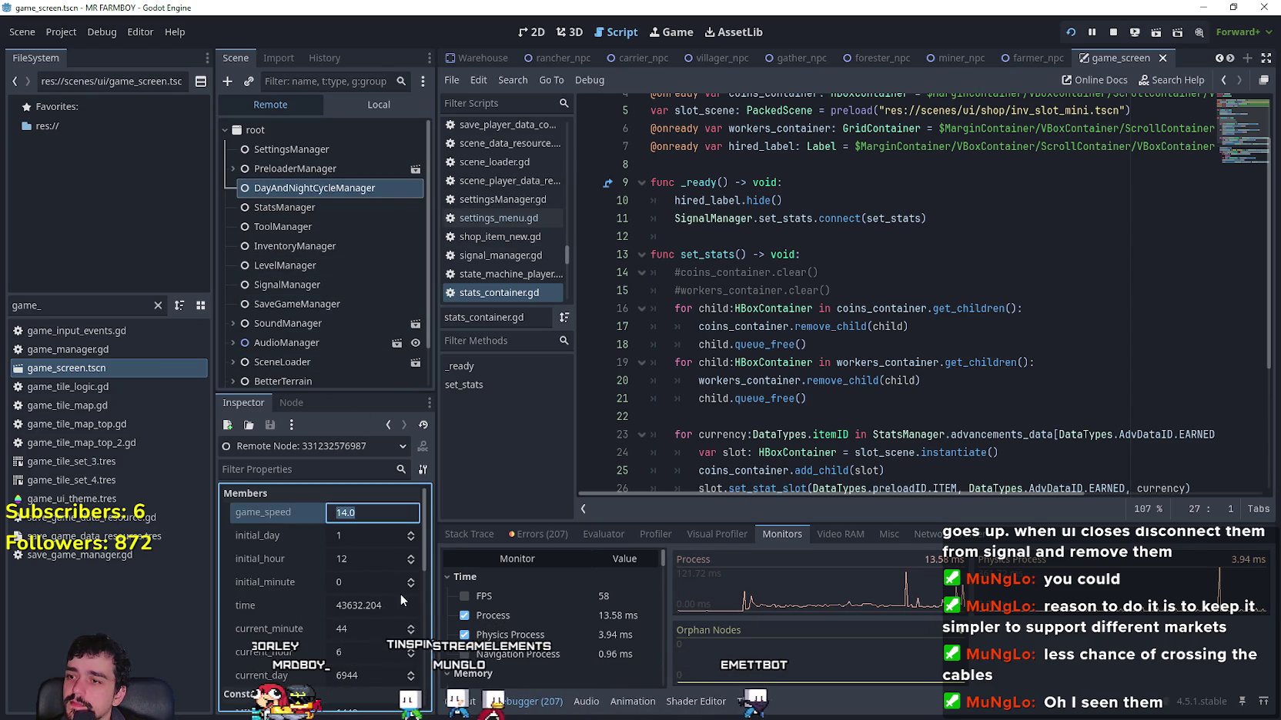
pyautogui.write('34')
pyautogui.press('Return')
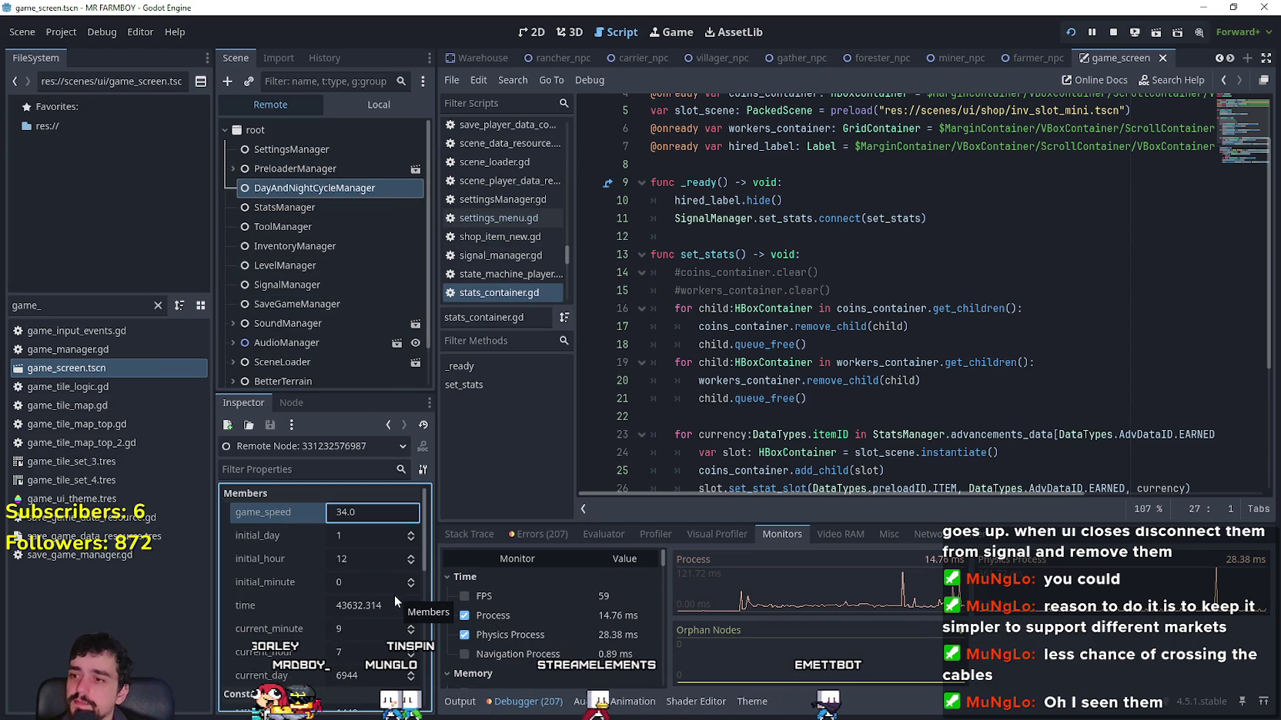
# Step: Return to the Local scene tree, select KingRequestPanel, and move into the set_stats code
pyautogui.click(357, 100)
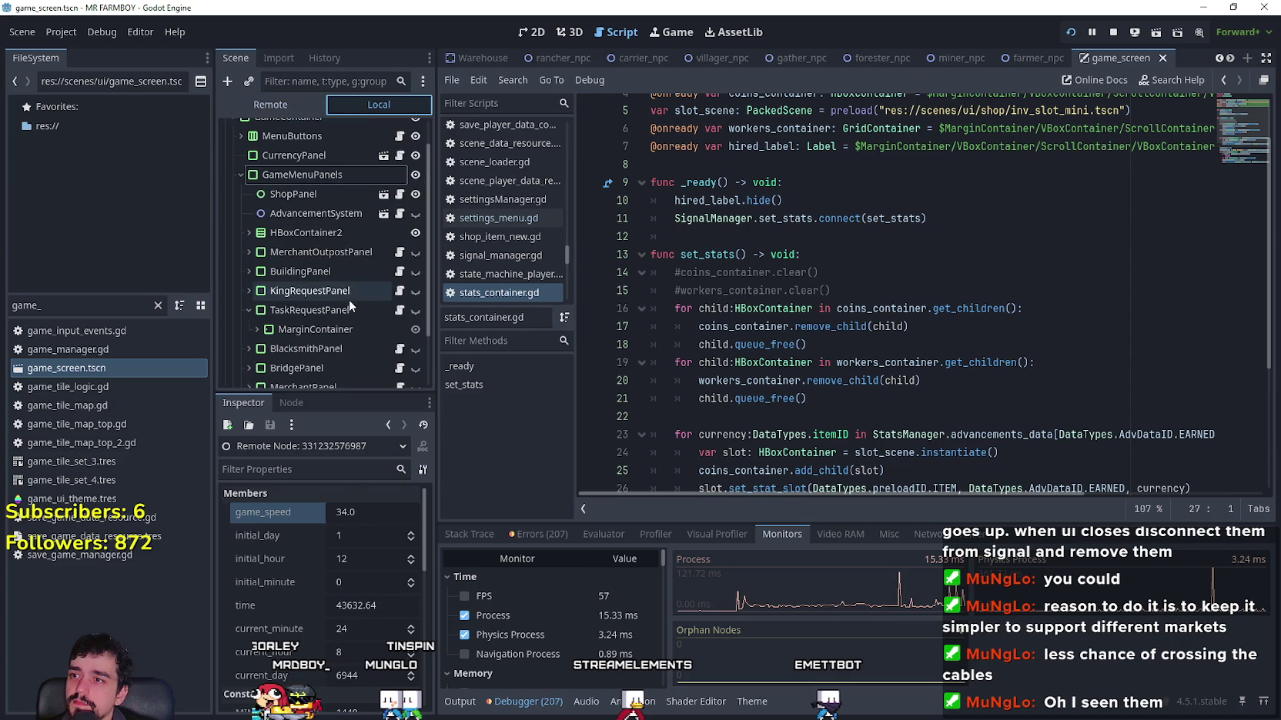
pyautogui.click(345, 294)
pyautogui.click(960, 309)
pyautogui.click(904, 273)
pyautogui.click(848, 238)
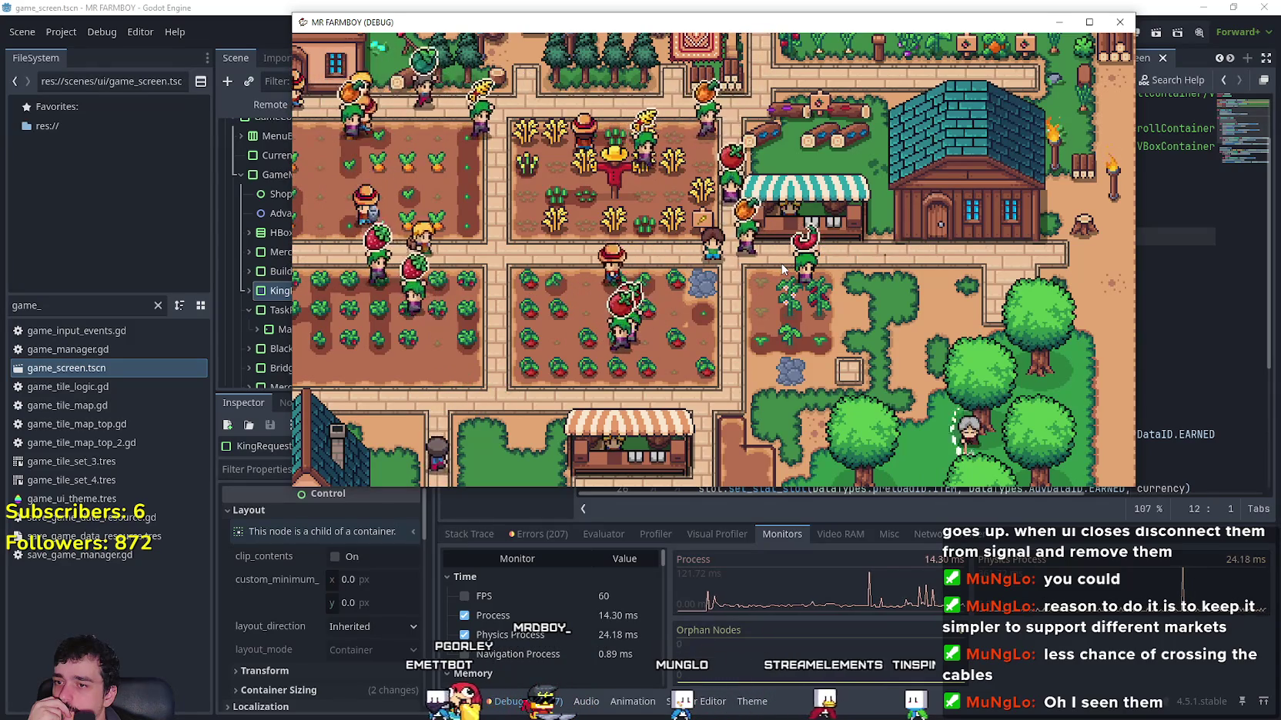
# Step: Zoom around the farm in the game window, then show the game's live Remote tree in the editor
pyautogui.click(485, 643)
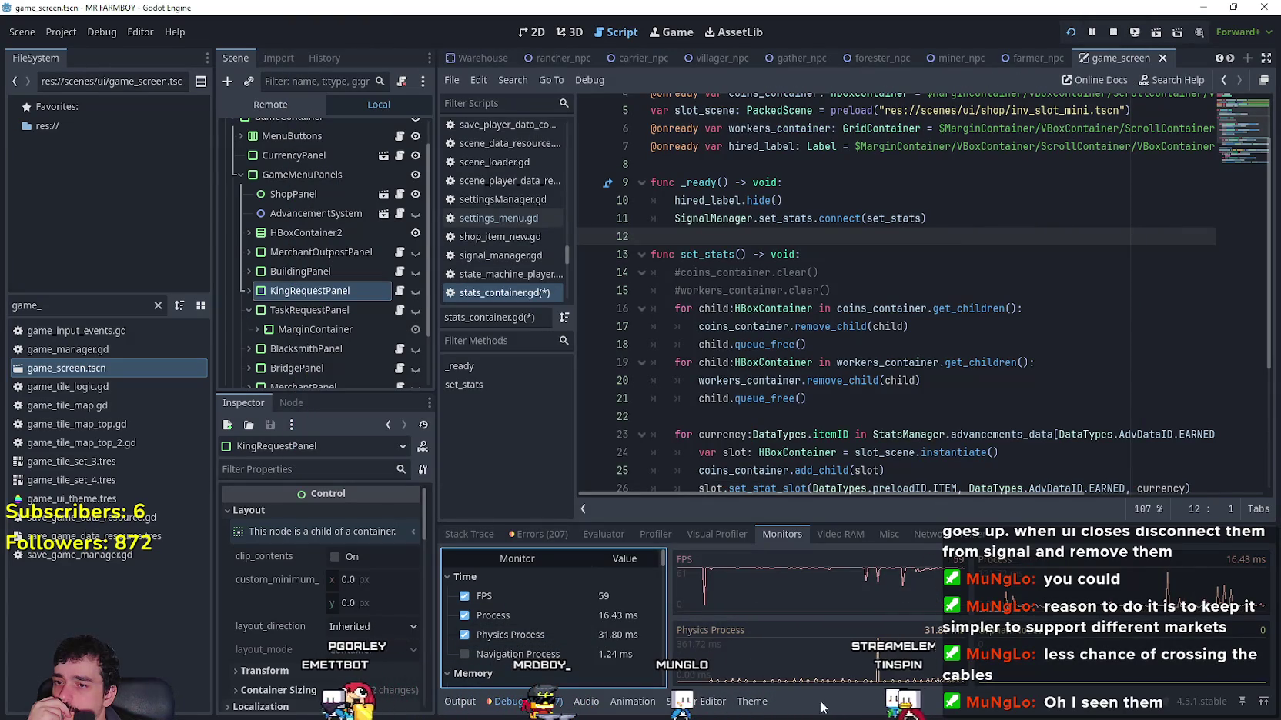
pyautogui.hotkey('alt', 'Tab')
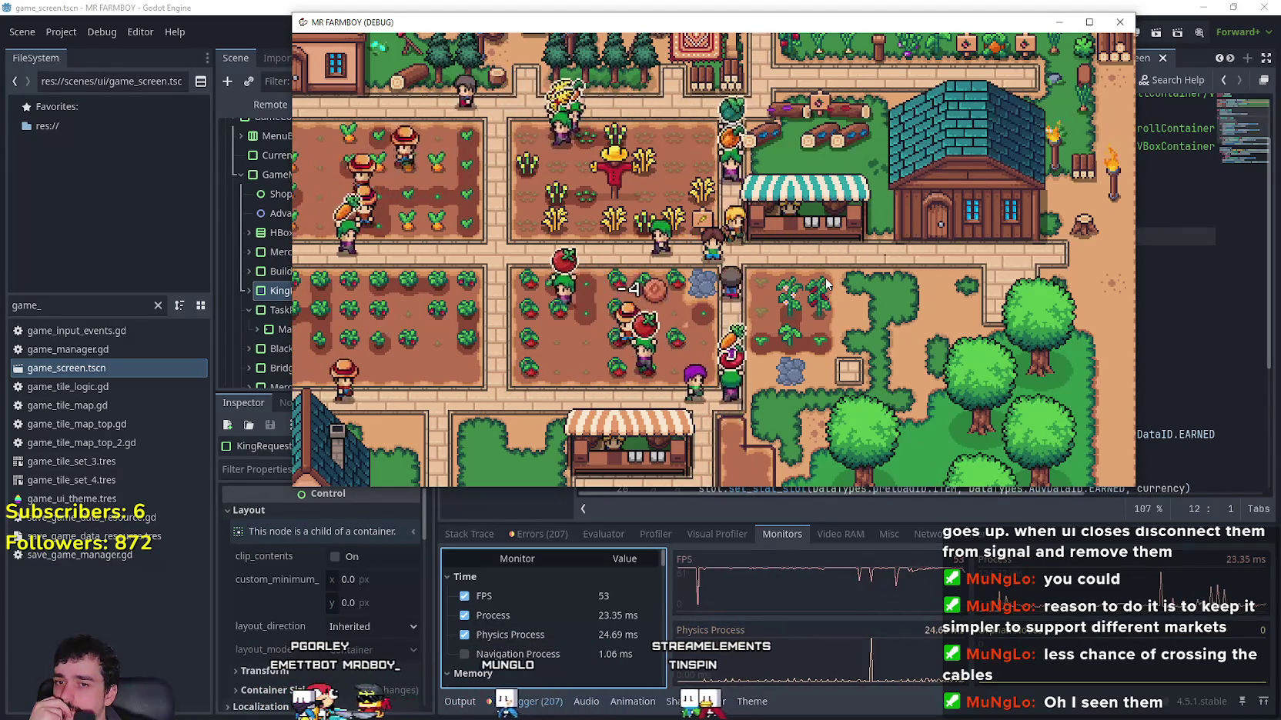
pyautogui.scroll(-3, 800, 262)
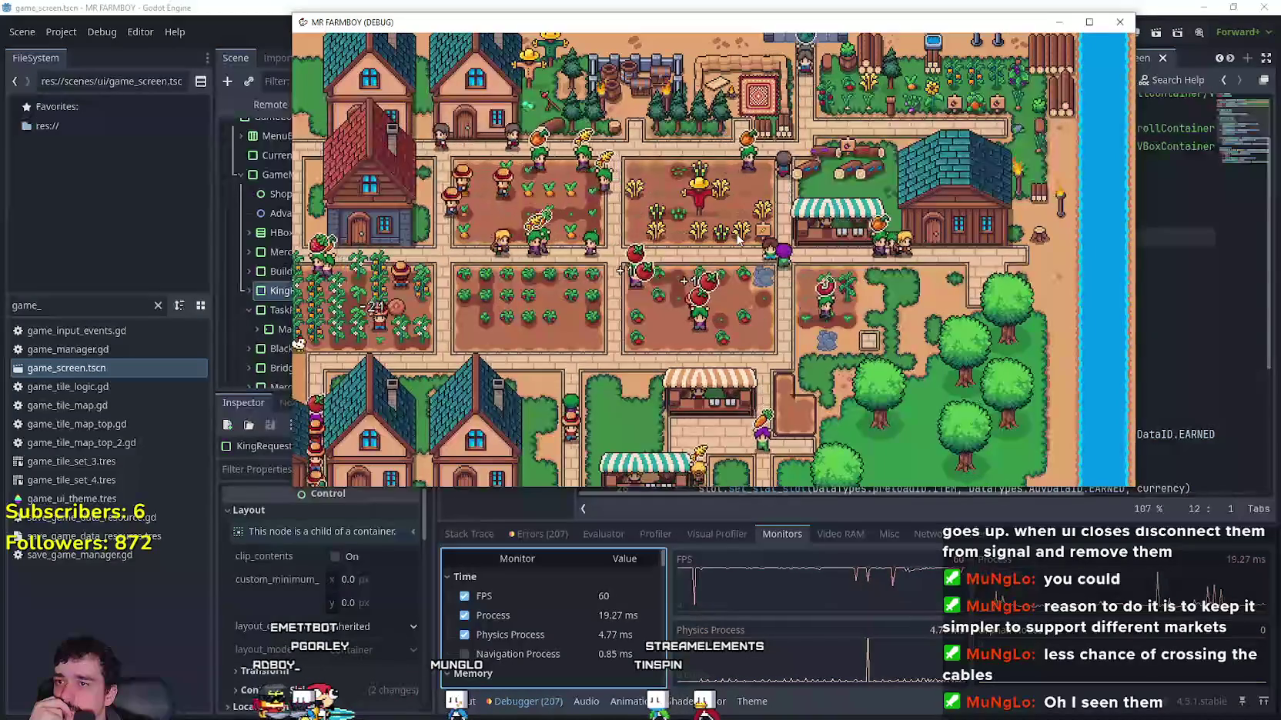
pyautogui.scroll(-2, 737, 239)
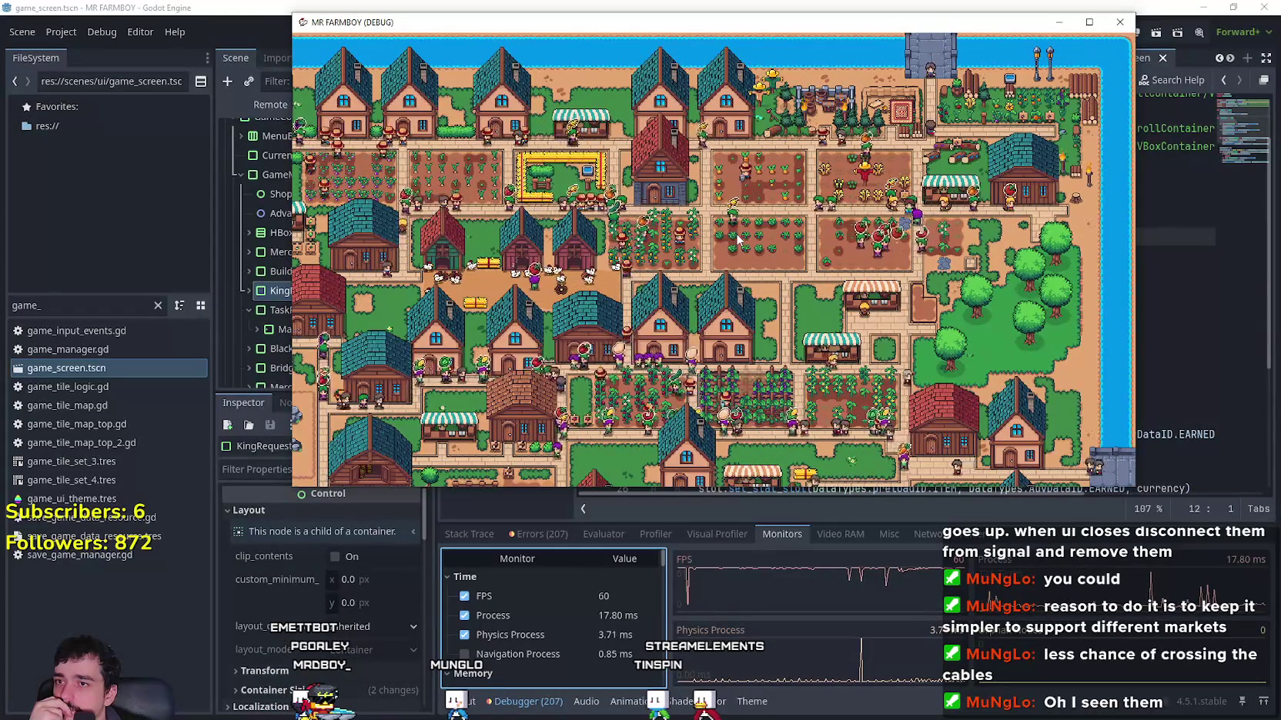
pyautogui.scroll(2, 737, 238)
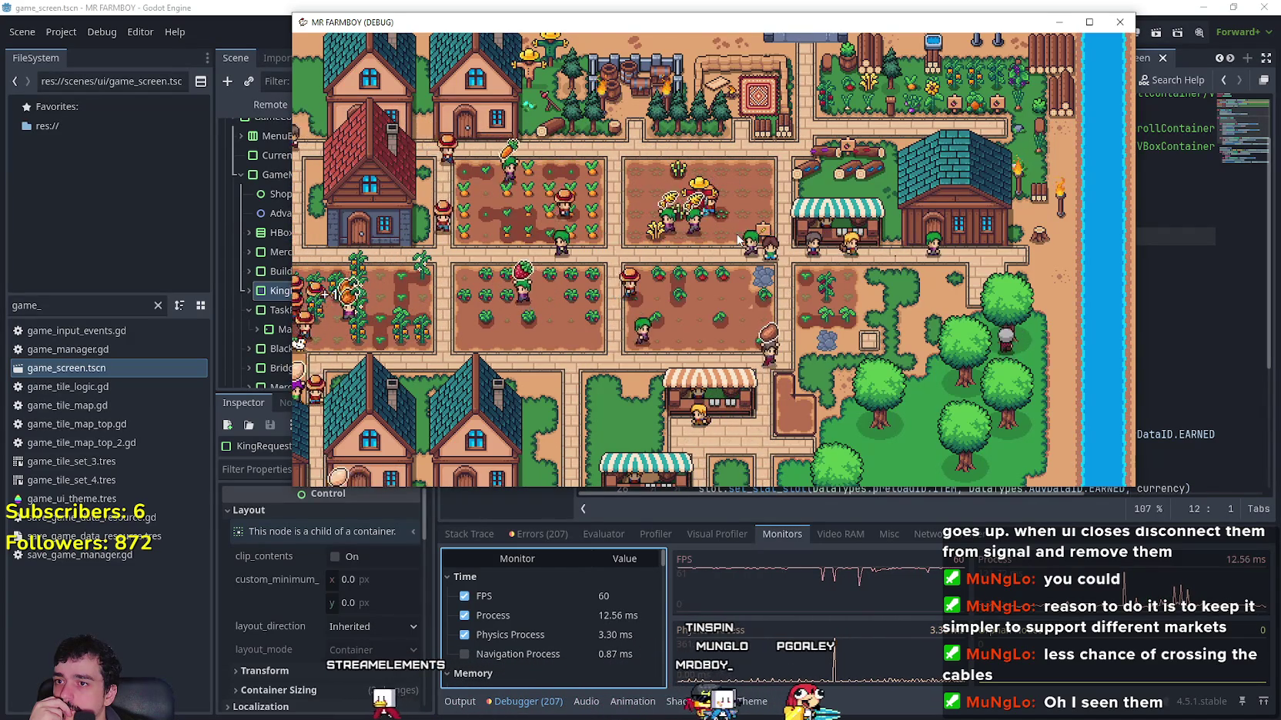
pyautogui.scroll(-3, 738, 240)
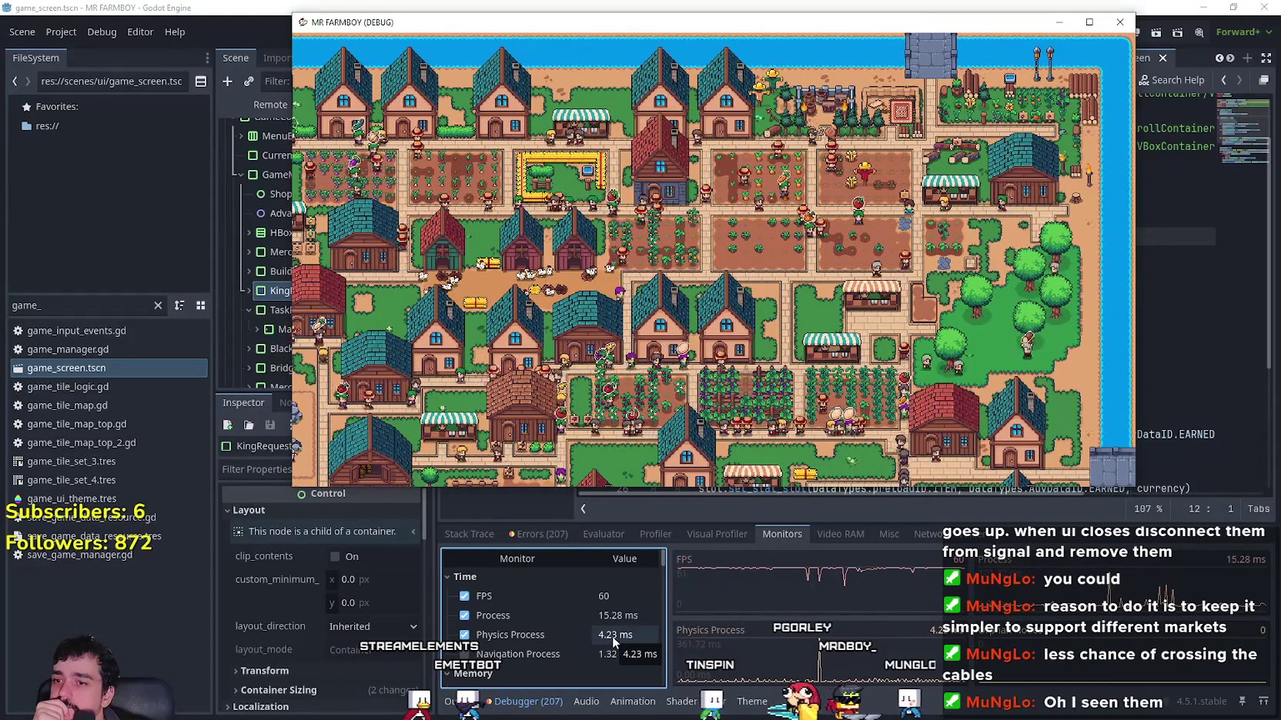
pyautogui.scroll(-5, 573, 403)
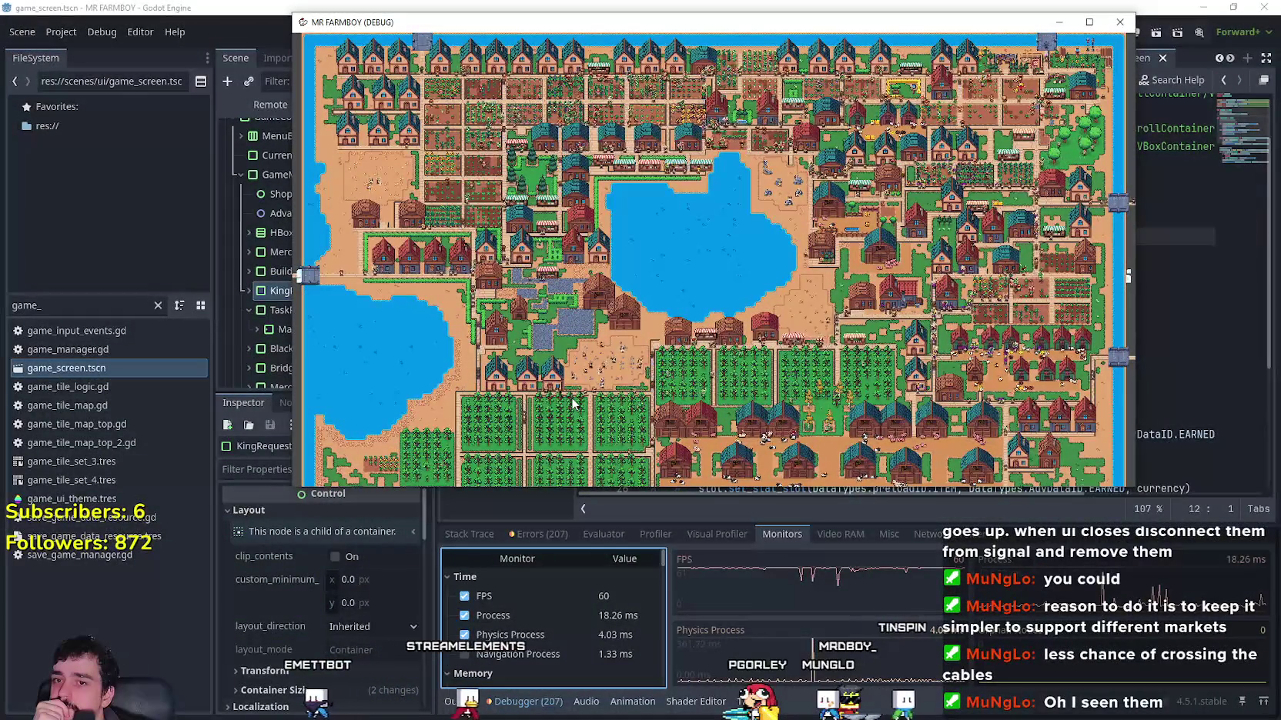
pyautogui.scroll(5, 572, 403)
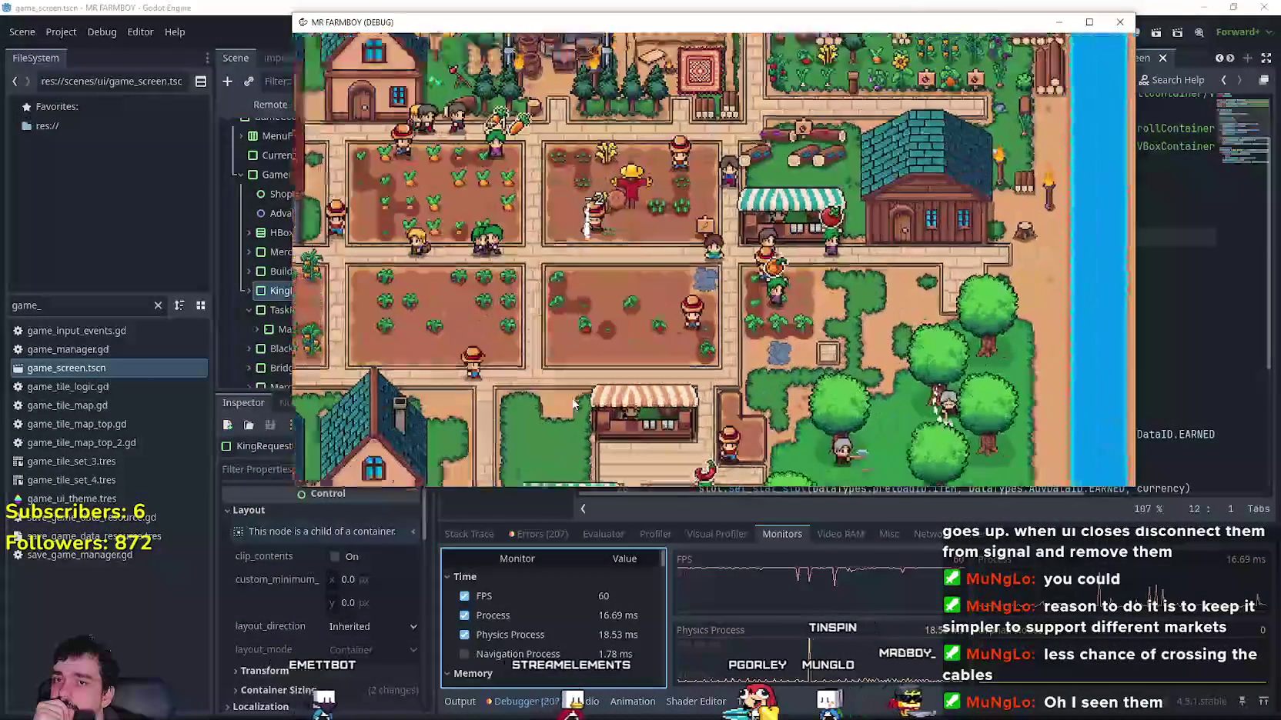
pyautogui.scroll(-3, 573, 403)
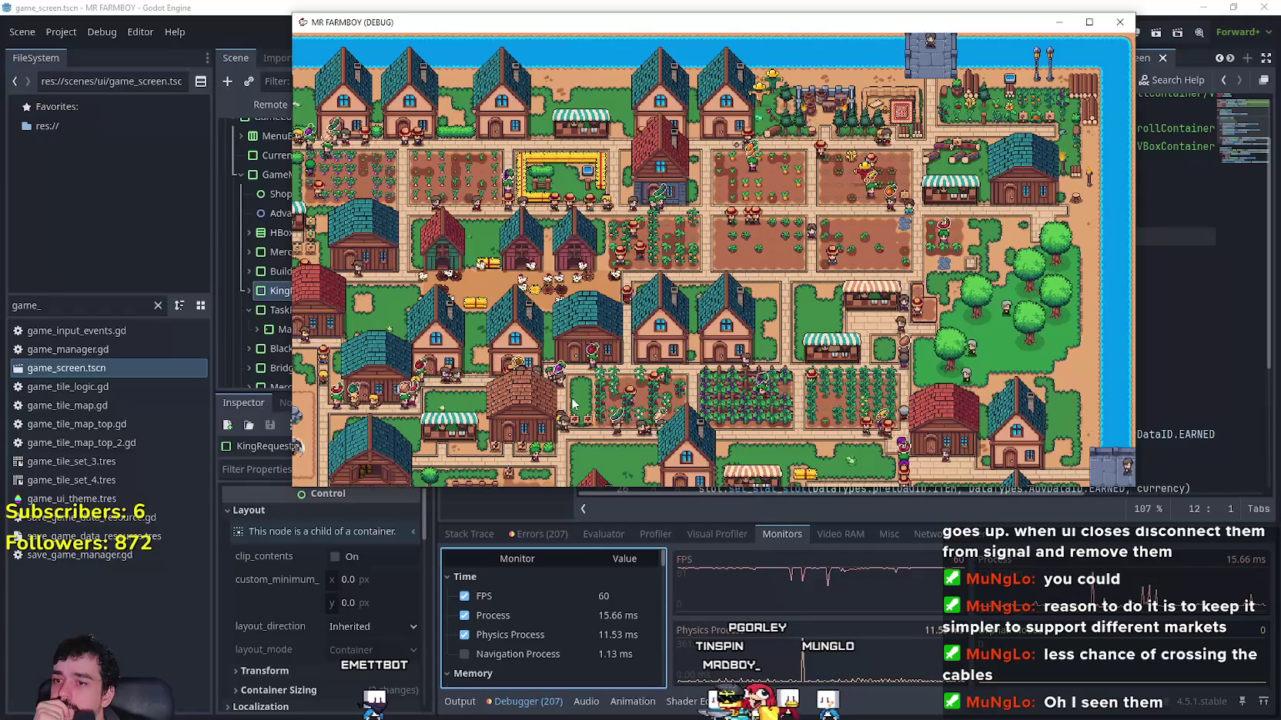
pyautogui.scroll(2, 598, 398)
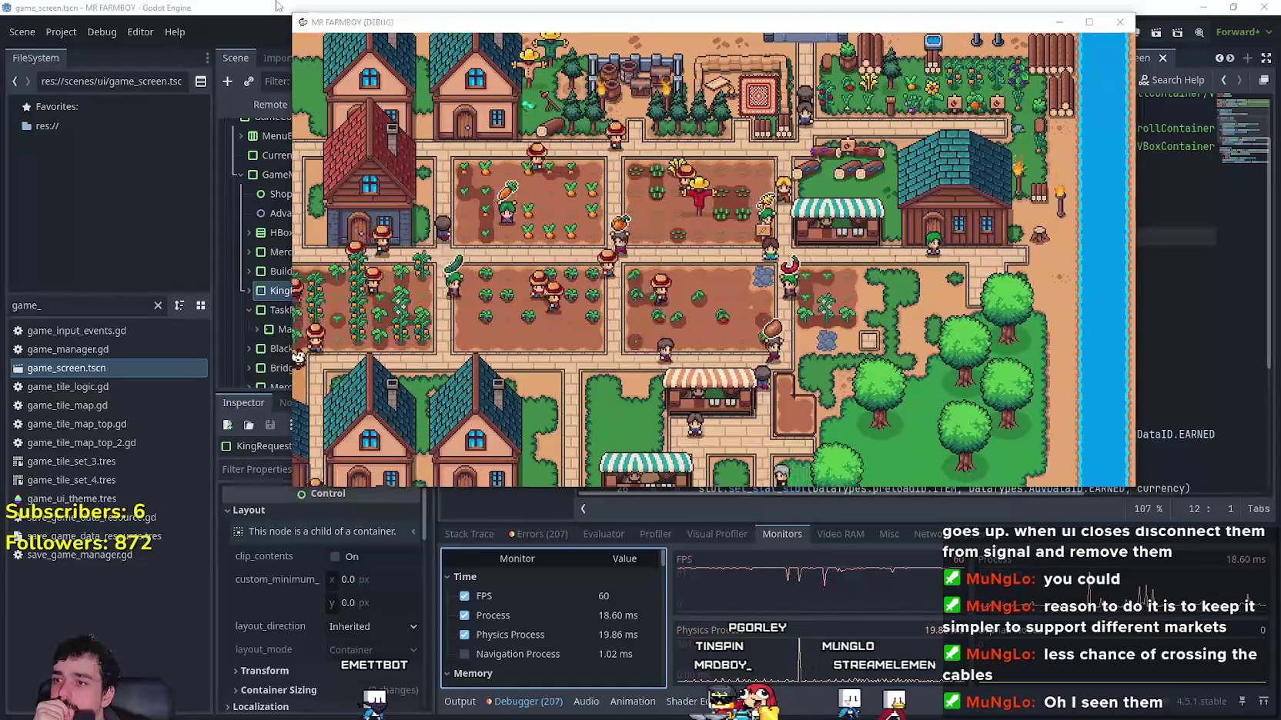
pyautogui.click(279, 6)
pyautogui.click(292, 106)
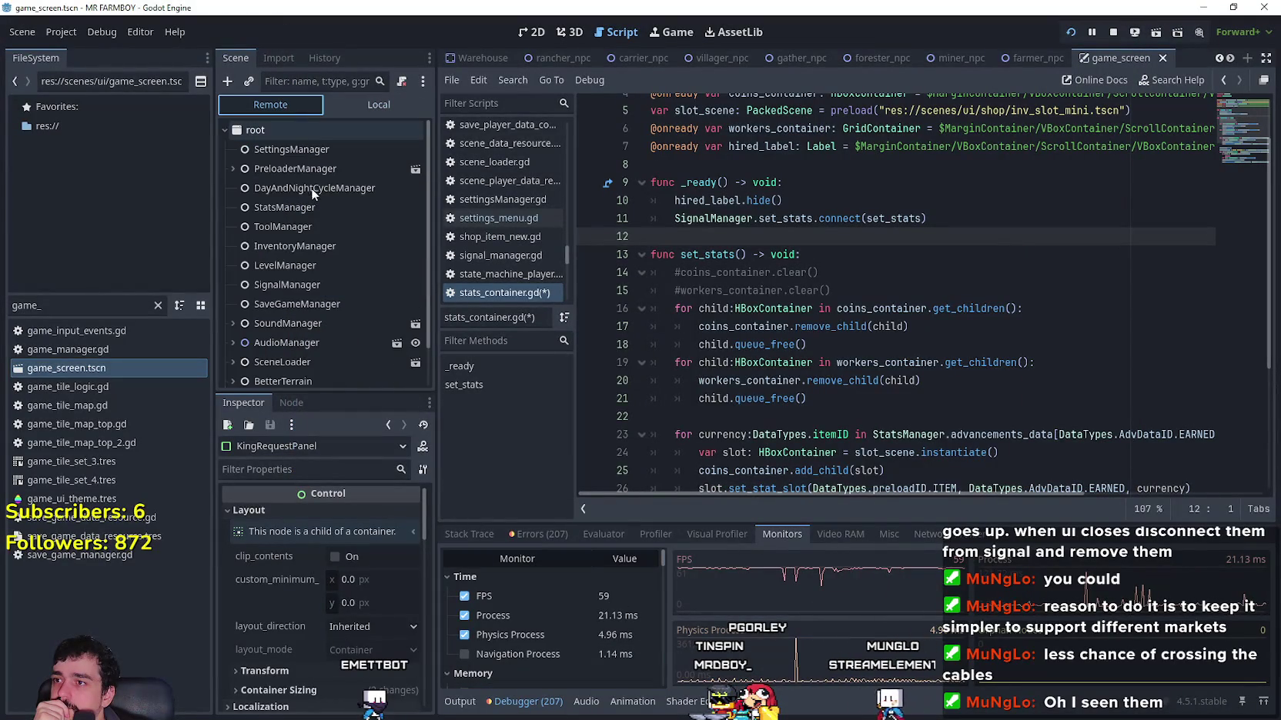
# Step: Check the live DayAndNightCycleManager game_speed, return to the Local tree, and pan the game camera
pyautogui.click(307, 194)
pyautogui.click(363, 516)
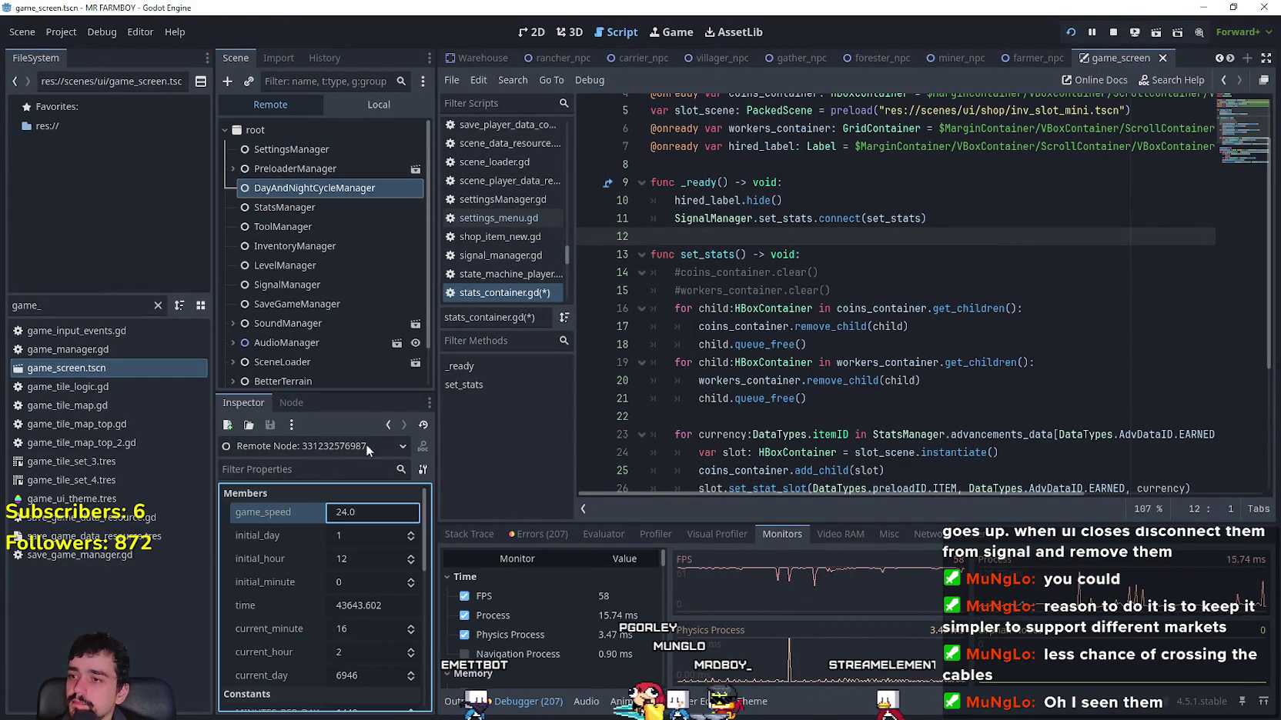
pyautogui.click(369, 101)
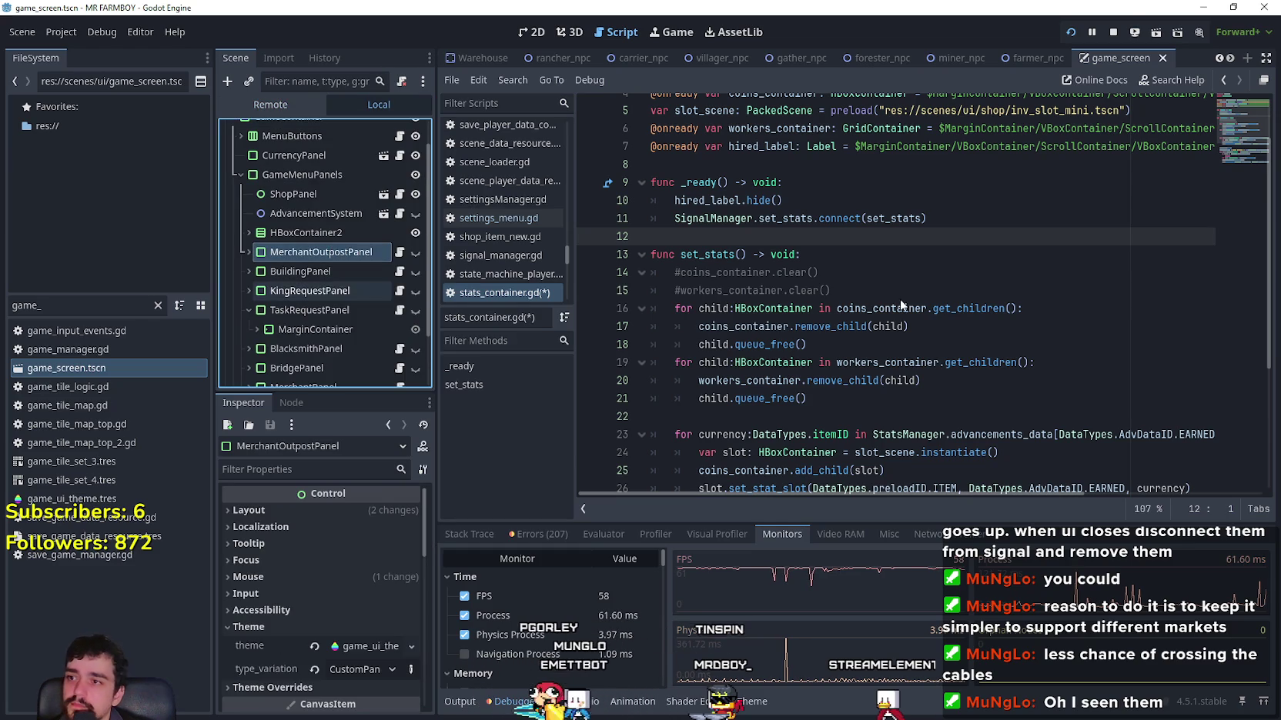
pyautogui.scroll(-3, 848, 248)
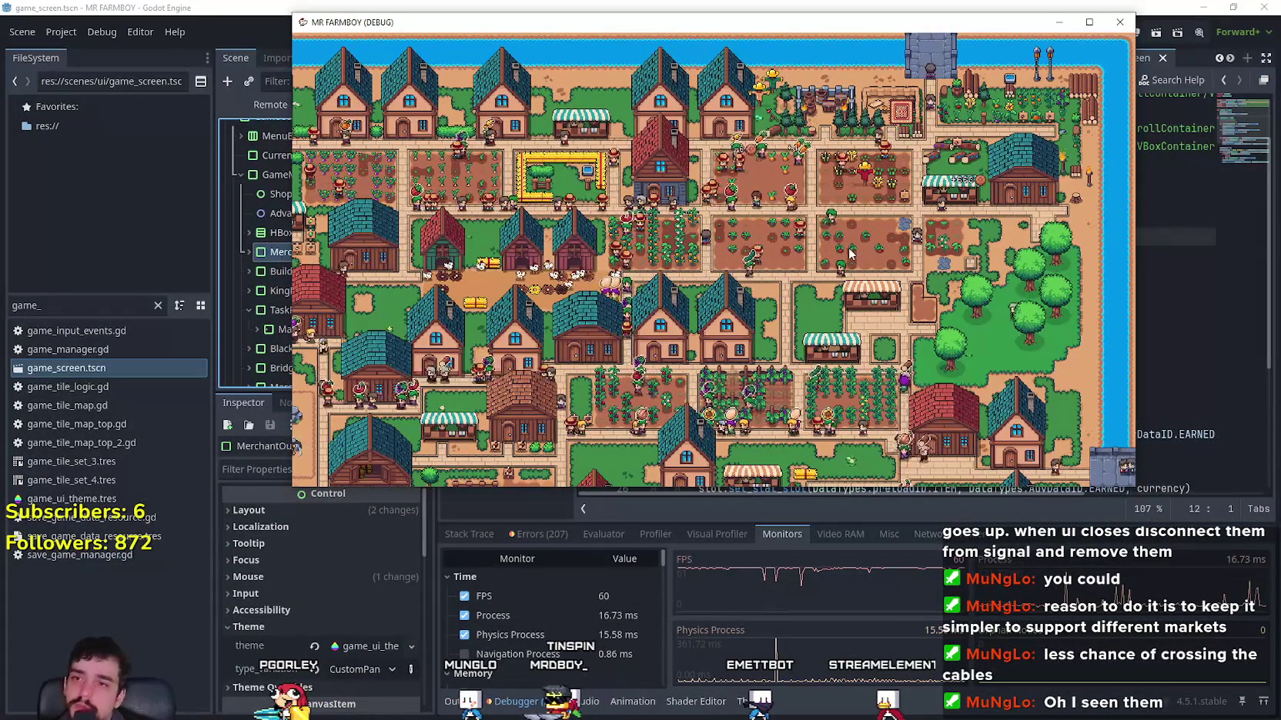
pyautogui.press('a')
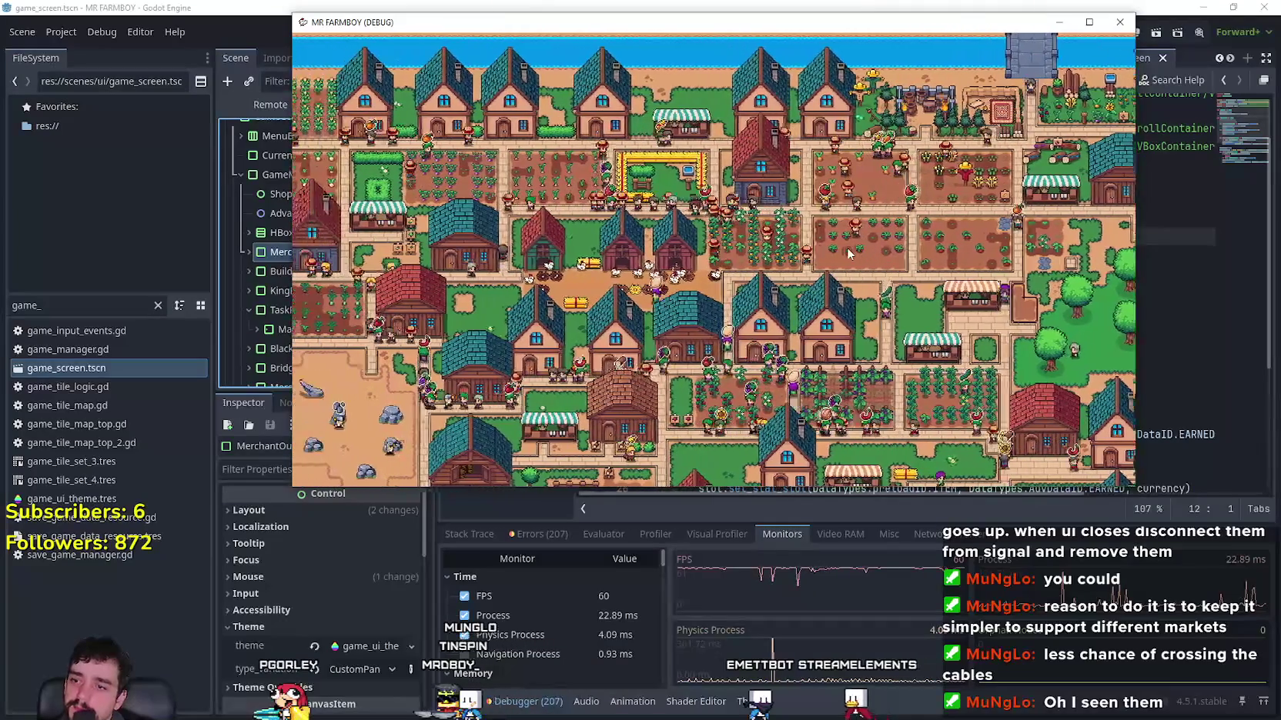
pyautogui.scroll(-3, 848, 252)
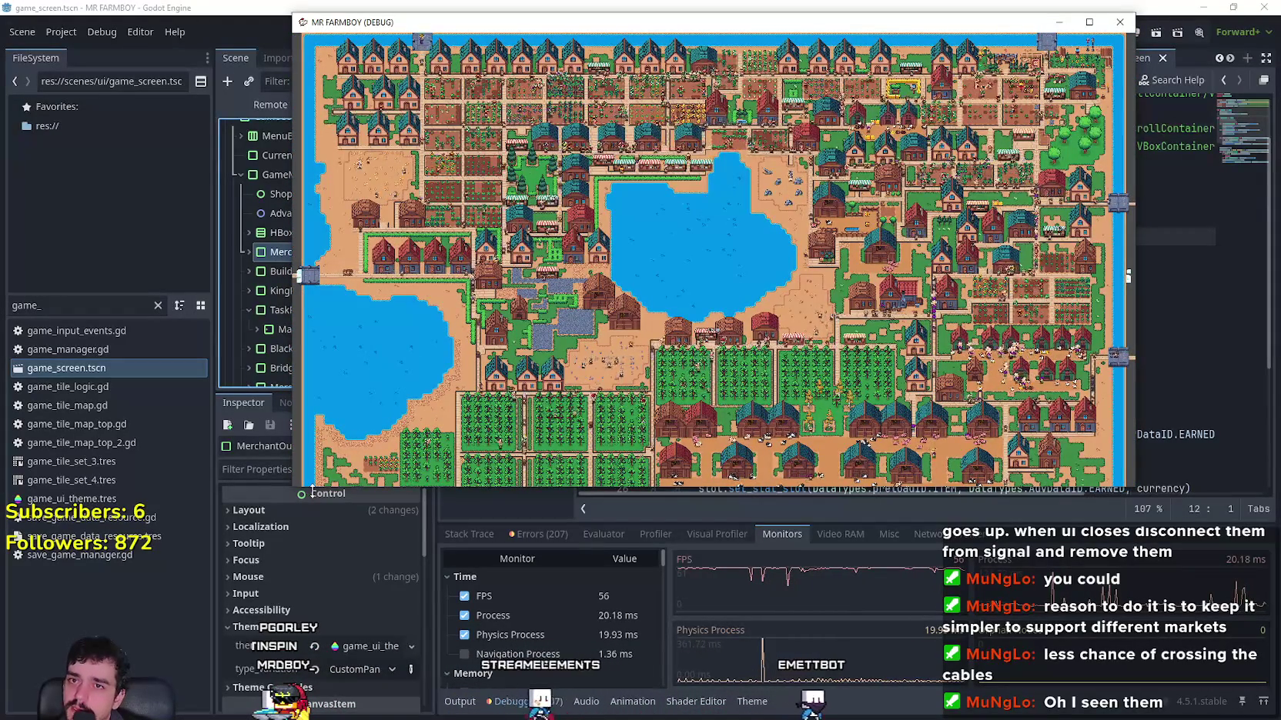
pyautogui.scroll(3, 320, 417)
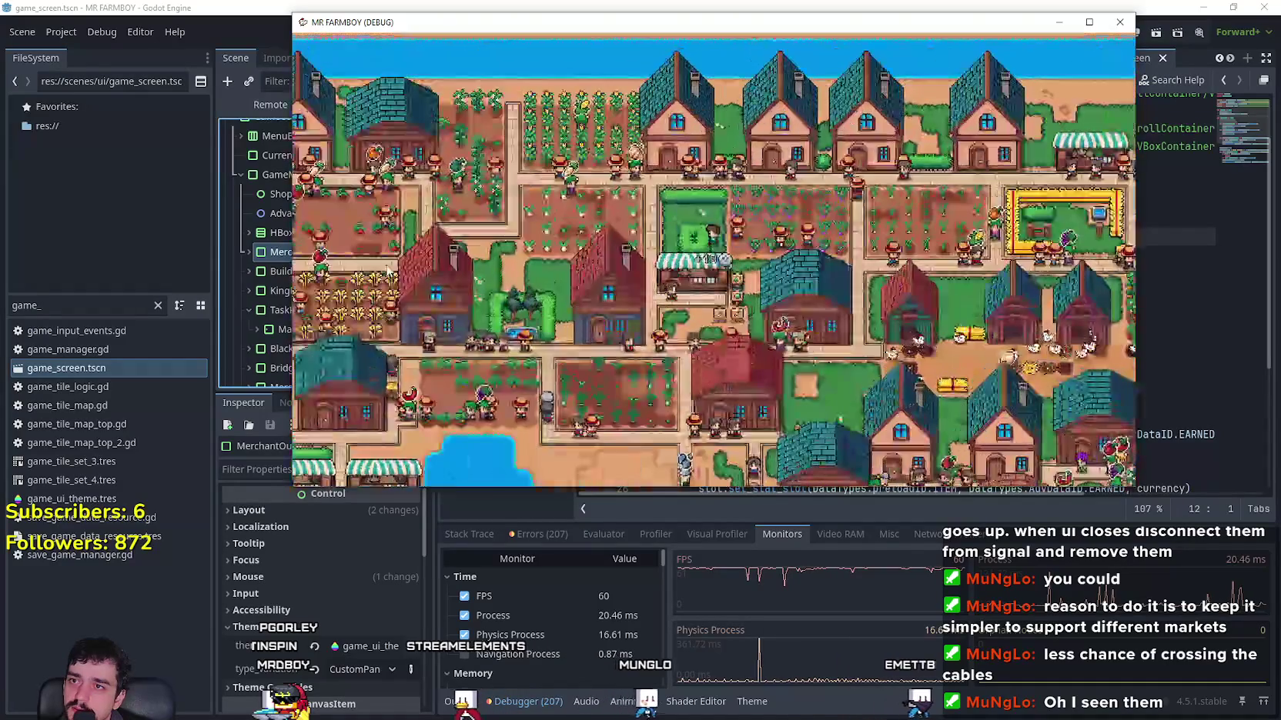
pyautogui.scroll(-3, 639, 368)
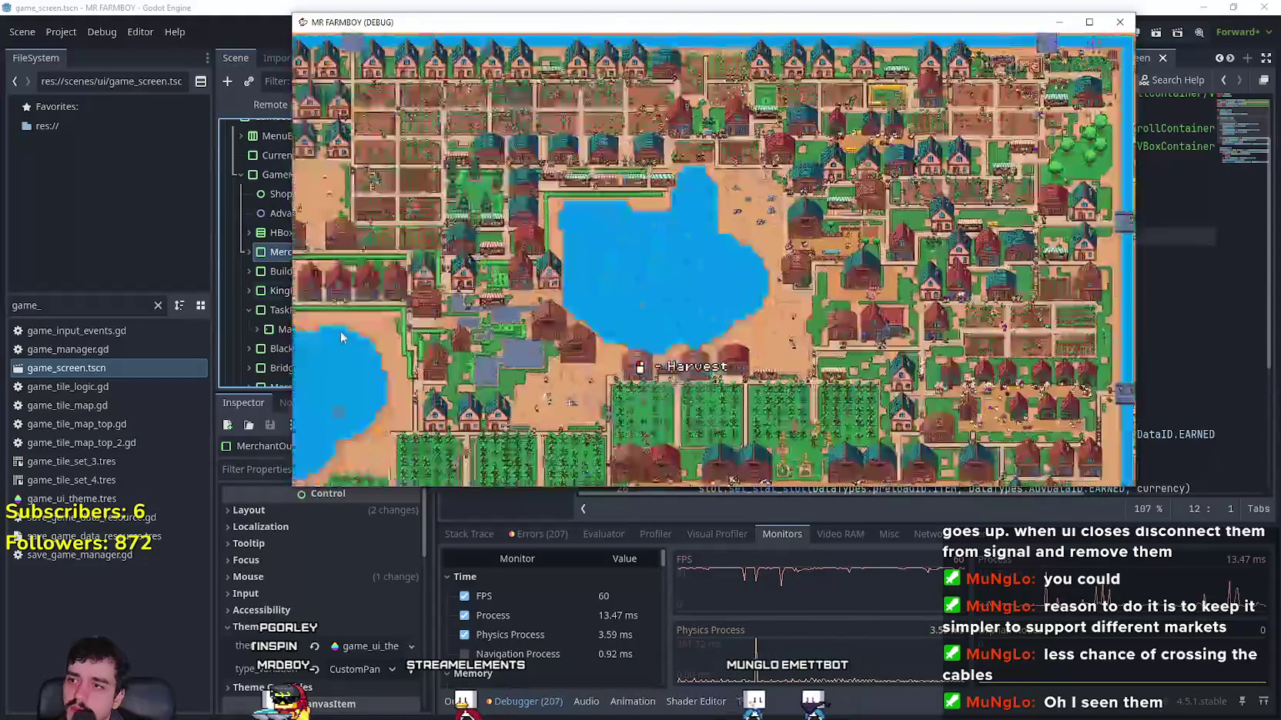
pyautogui.scroll(3, 639, 367)
pyautogui.scroll(-3, 638, 367)
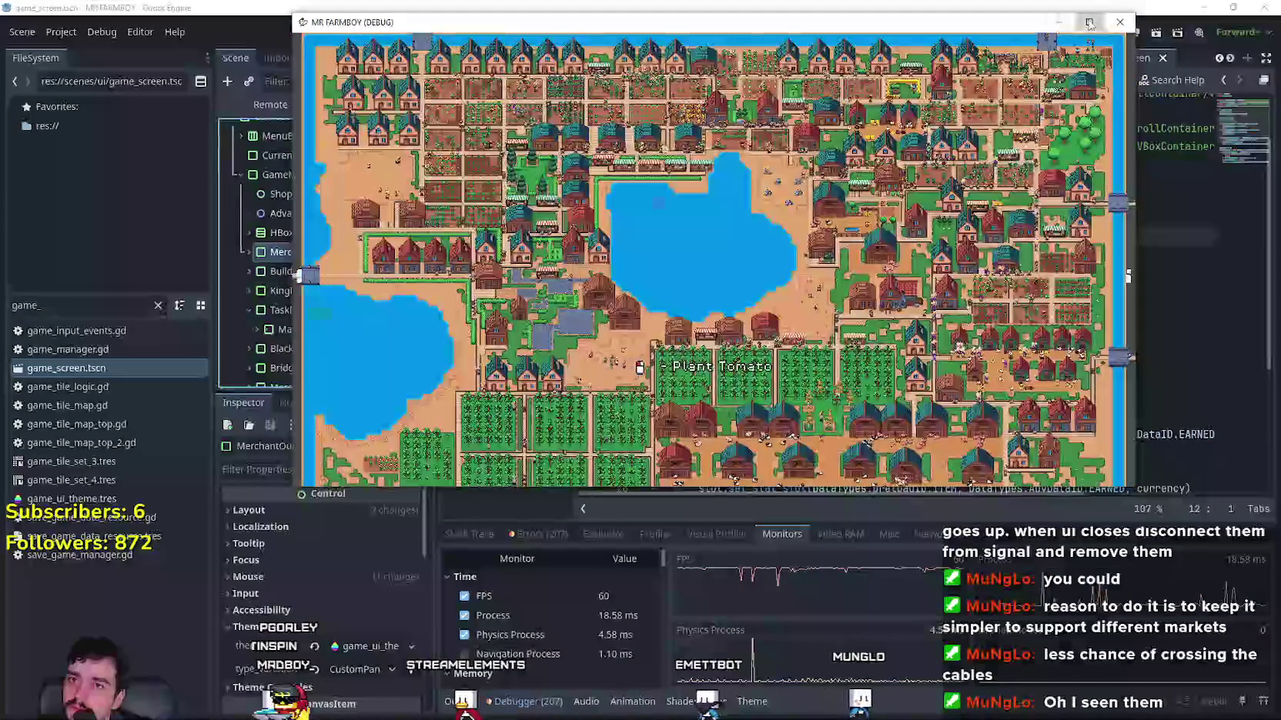
pyautogui.press('super+Up')
pyautogui.scroll(3, 393, 438)
pyautogui.scroll(-3, 394, 436)
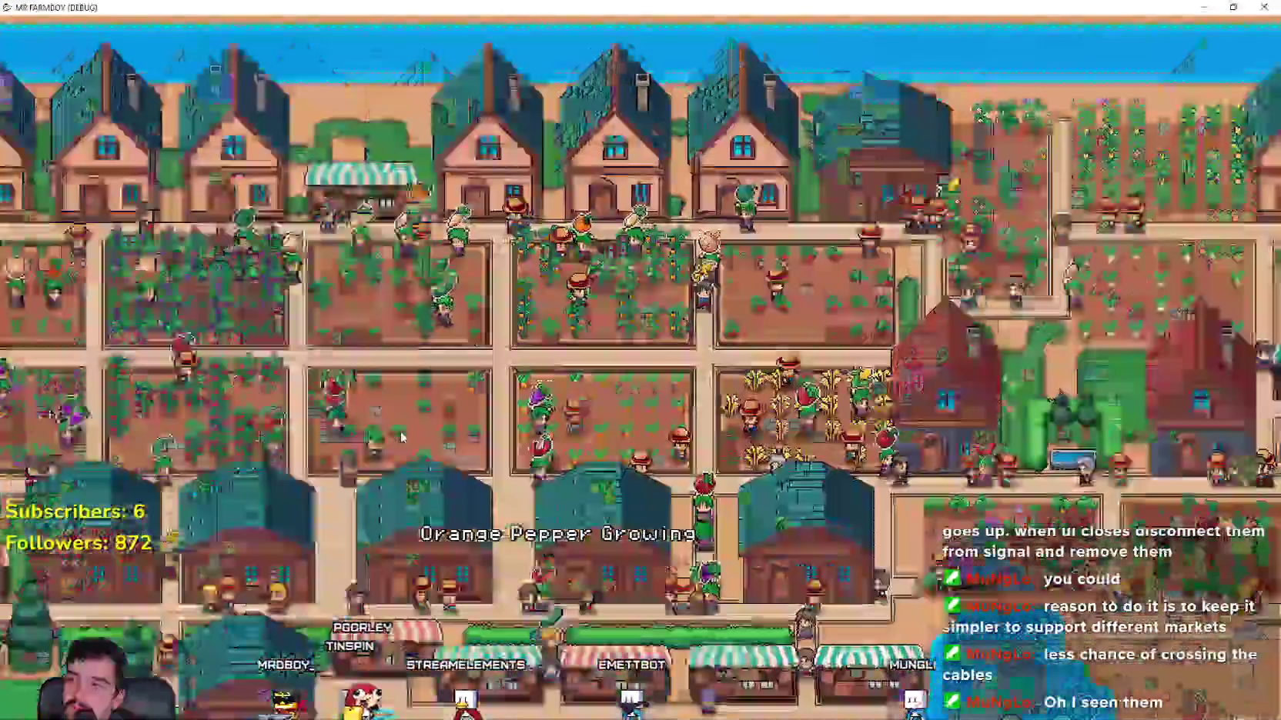
pyautogui.scroll(3, 400, 436)
pyautogui.scroll(3, 406, 435)
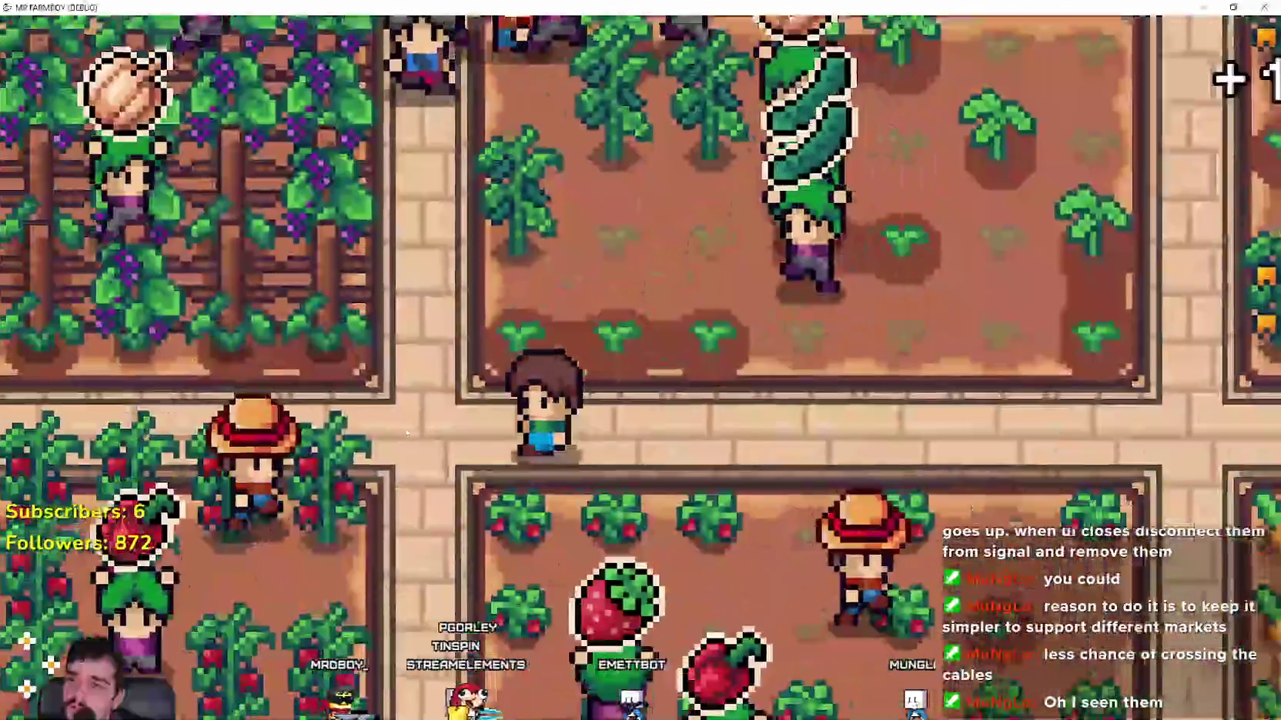
pyautogui.scroll(-4, 405, 430)
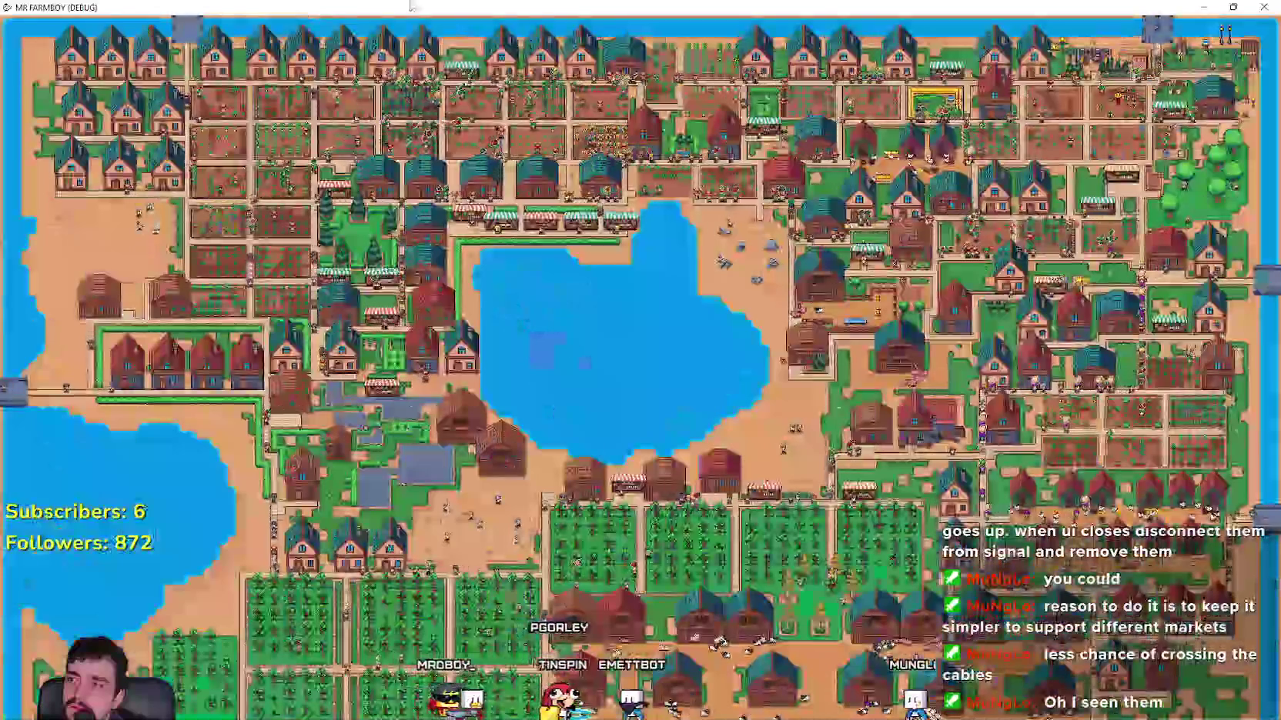
pyautogui.press('super+Down')
pyautogui.scroll(3, 471, 428)
pyautogui.scroll(-3, 471, 428)
pyautogui.scroll(3, 471, 428)
pyautogui.scroll(-3, 471, 428)
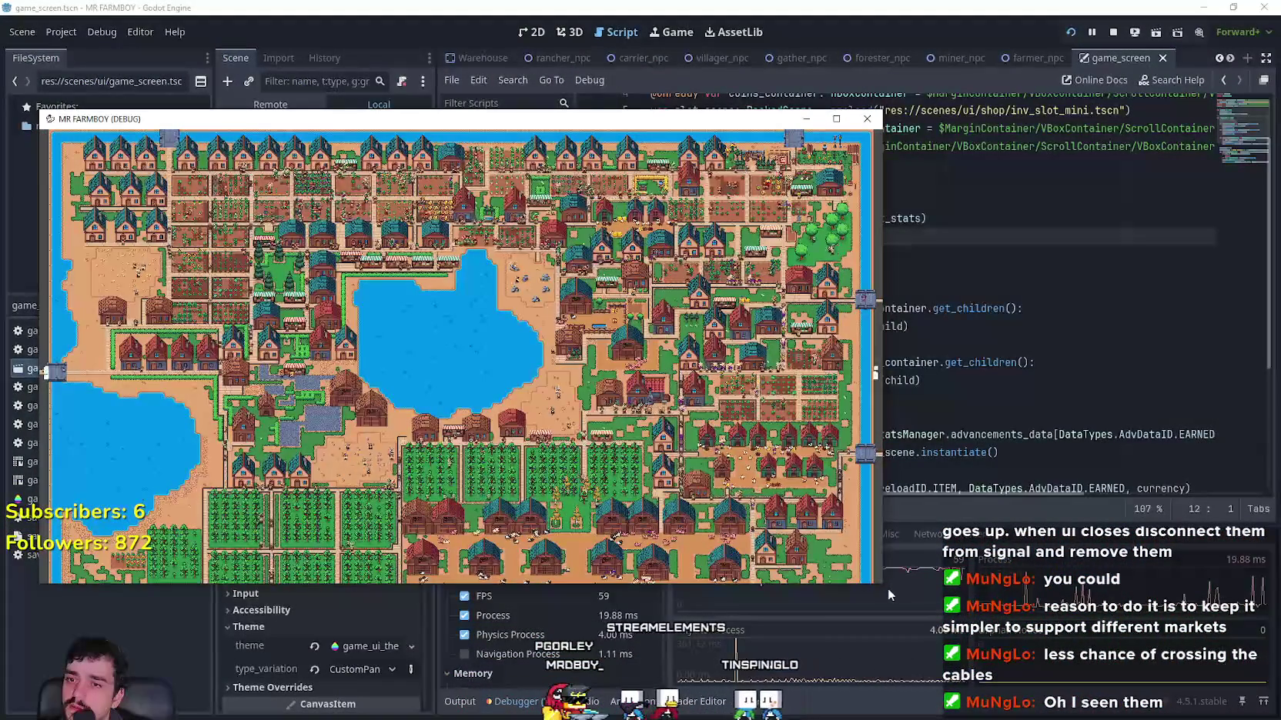
# Step: Shrink the game window to uncover the script, zoom in and out, then enlarge it slightly
pyautogui.moveTo(888, 588); pyautogui.dragTo(748, 520)
pyautogui.scroll(3, 403, 343)
pyautogui.scroll(-3, 403, 343)
pyautogui.scroll(4, 403, 341)
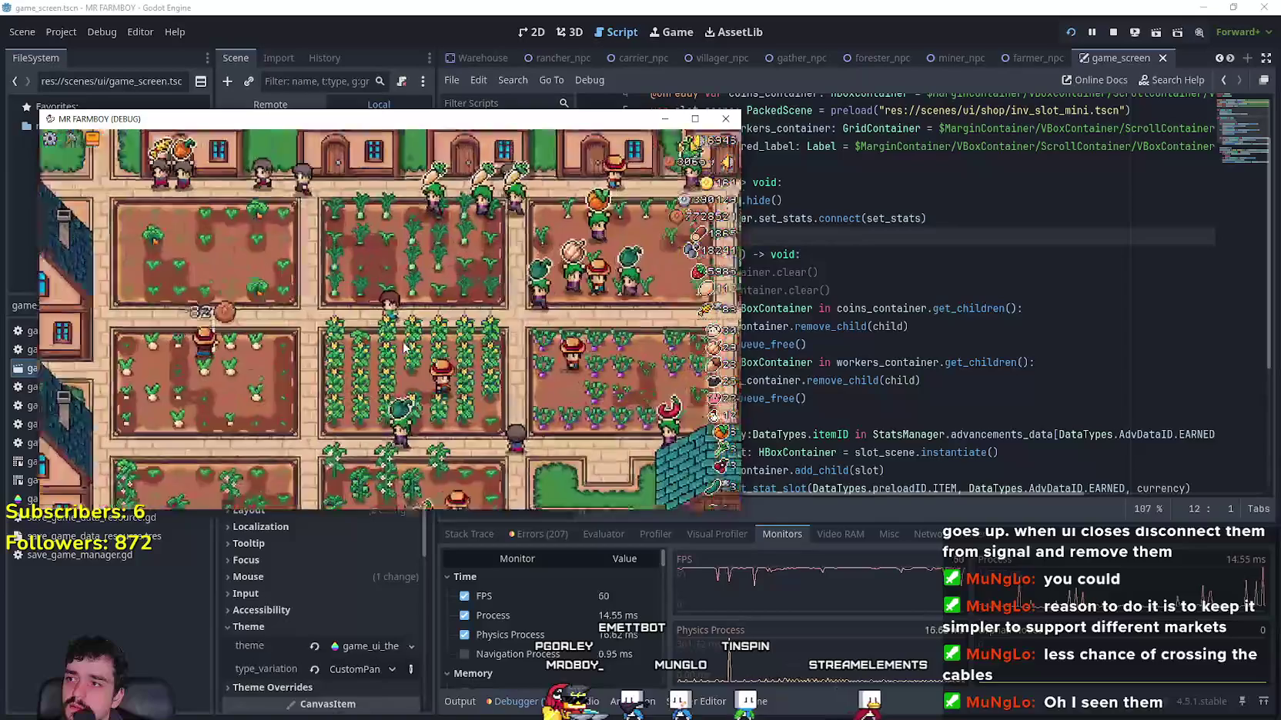
pyautogui.scroll(-2, 404, 346)
pyautogui.scroll(-5, 404, 346)
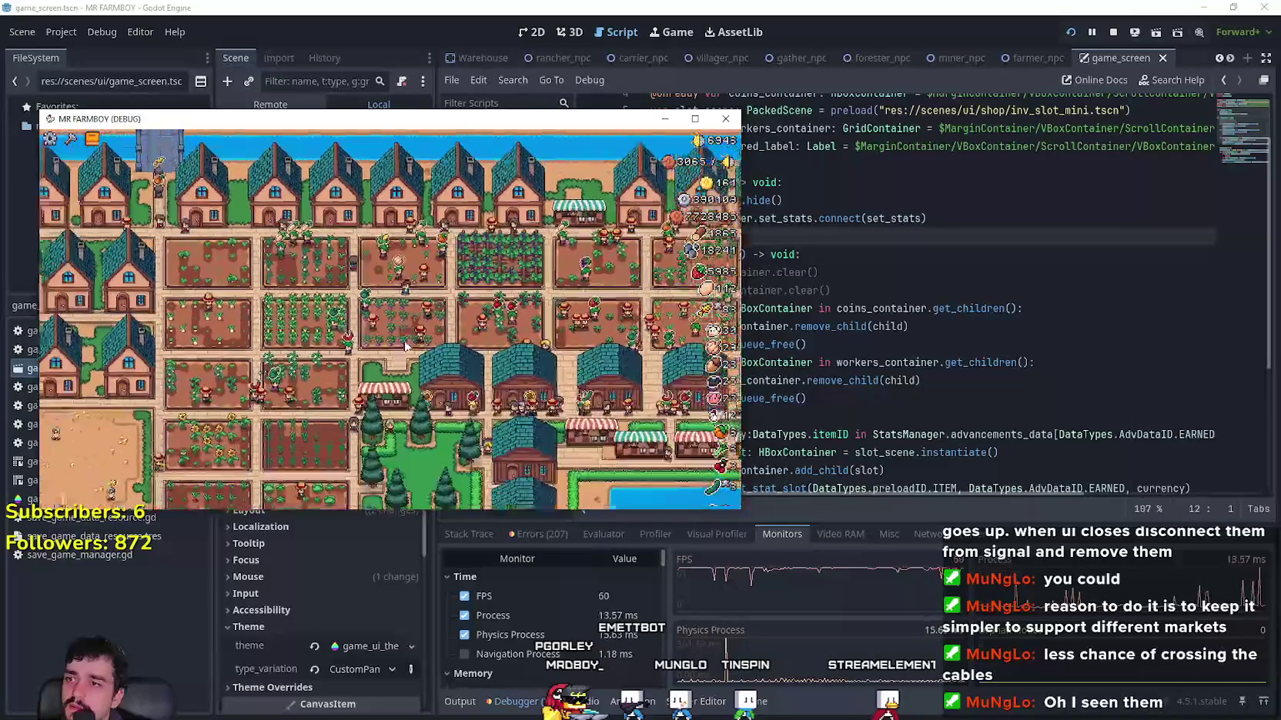
pyautogui.scroll(5, 404, 345)
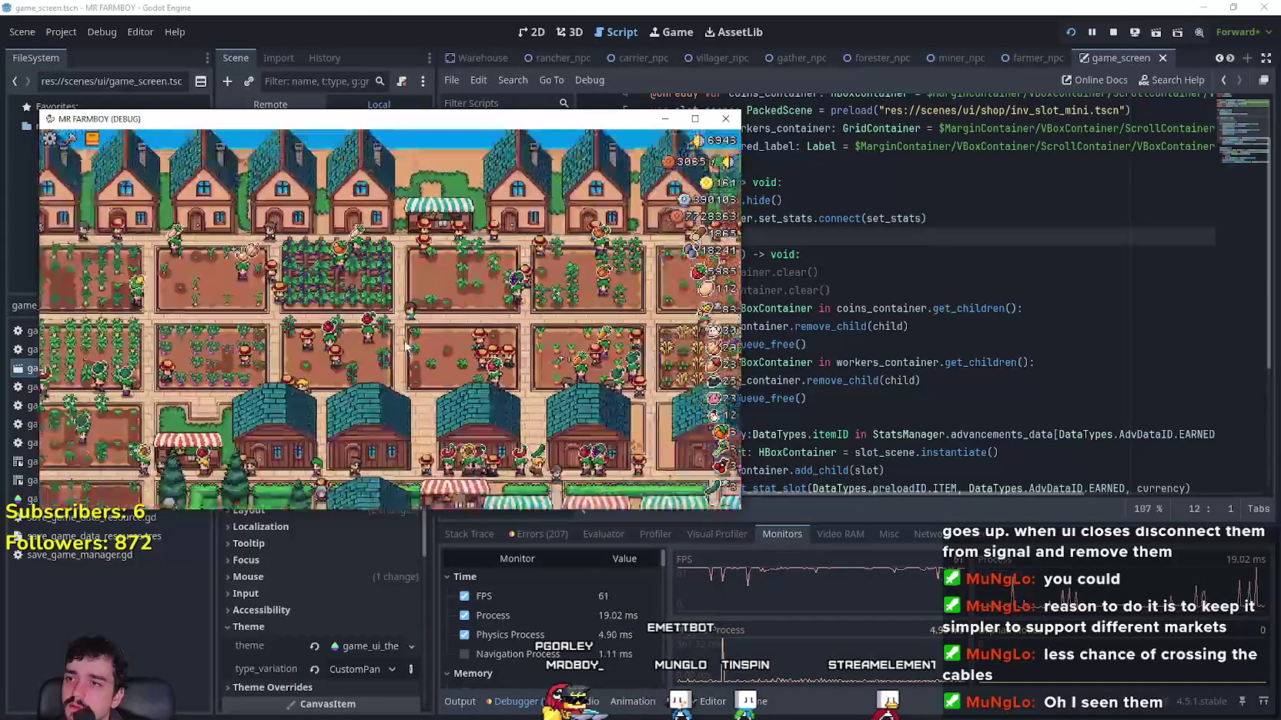
pyautogui.scroll(-2, 405, 346)
pyautogui.scroll(-5, 405, 347)
pyautogui.scroll(5, 405, 346)
pyautogui.scroll(-5, 405, 346)
pyautogui.moveTo(734, 513); pyautogui.dragTo(739, 545)
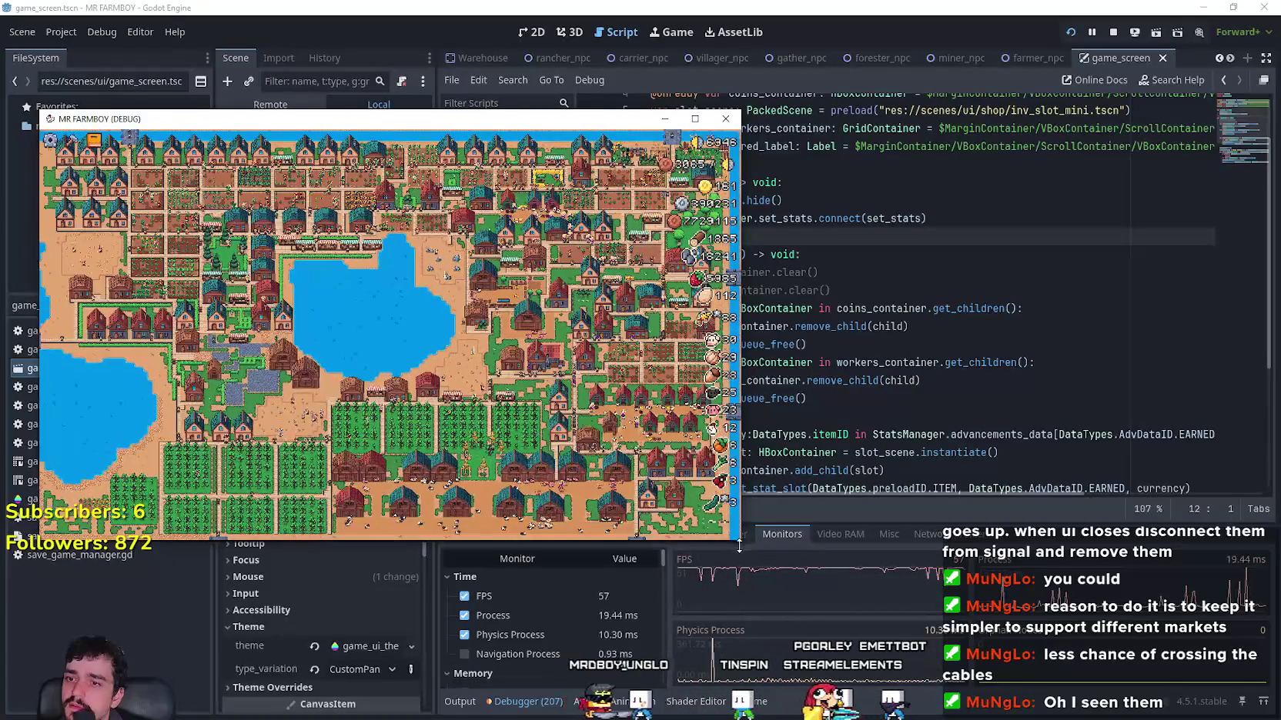
pyautogui.scroll(5, 538, 372)
pyautogui.scroll(-5, 537, 371)
# Step: Move the game window up and right, zoom around the town, then maximize it
pyautogui.moveTo(321, 127)
pyautogui.mouseDown()
pyautogui.moveTo(532, 93)
pyautogui.moveTo(741, 87)
pyautogui.mouseUp()
pyautogui.scroll(5, 798, 283)
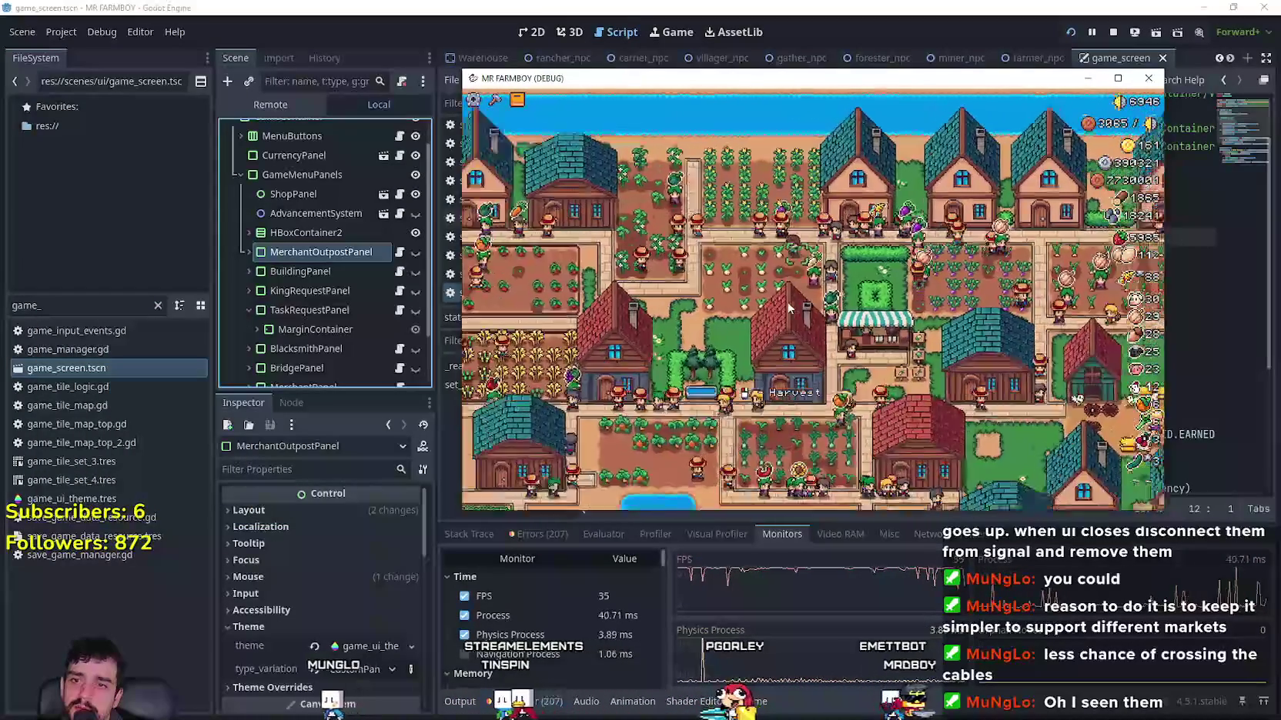
pyautogui.scroll(-5, 786, 302)
pyautogui.scroll(5, 784, 302)
pyautogui.scroll(-3, 708, 293)
pyautogui.scroll(5, 695, 293)
pyautogui.scroll(-6, 690, 290)
pyautogui.scroll(5, 690, 290)
pyautogui.scroll(-4, 690, 290)
pyautogui.scroll(3, 690, 290)
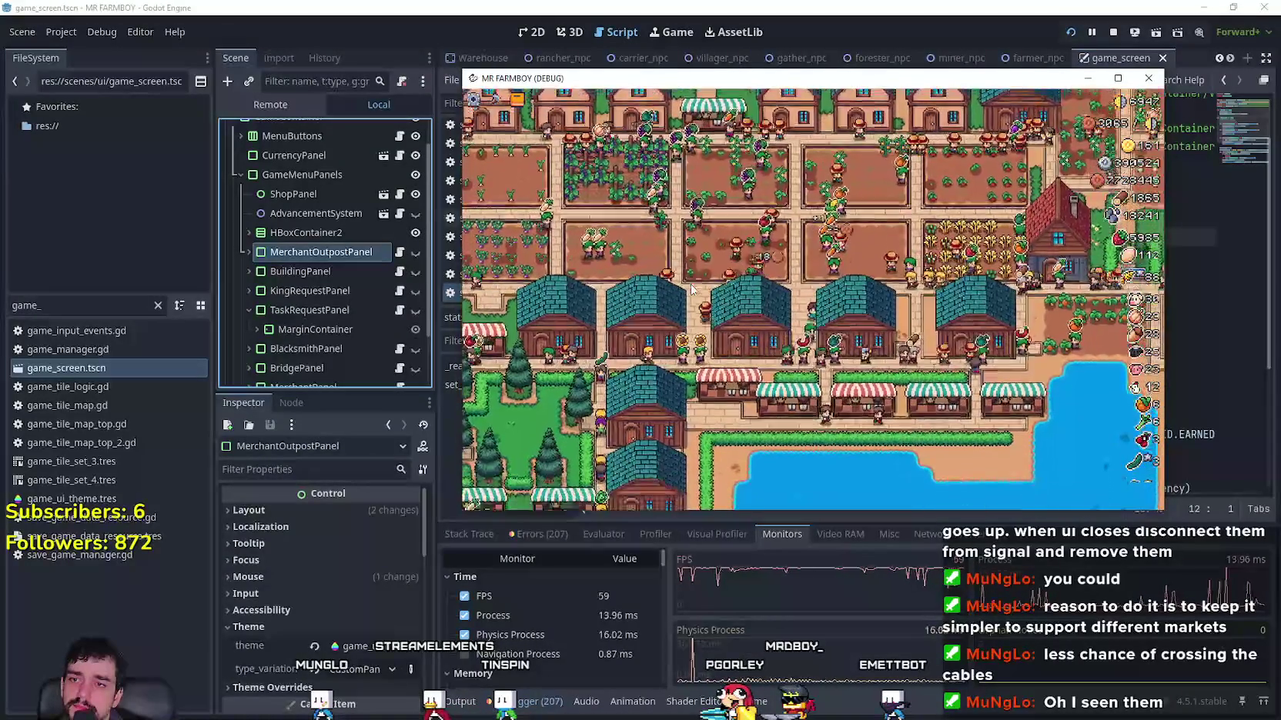
pyautogui.scroll(3, 690, 290)
pyautogui.scroll(-5, 691, 291)
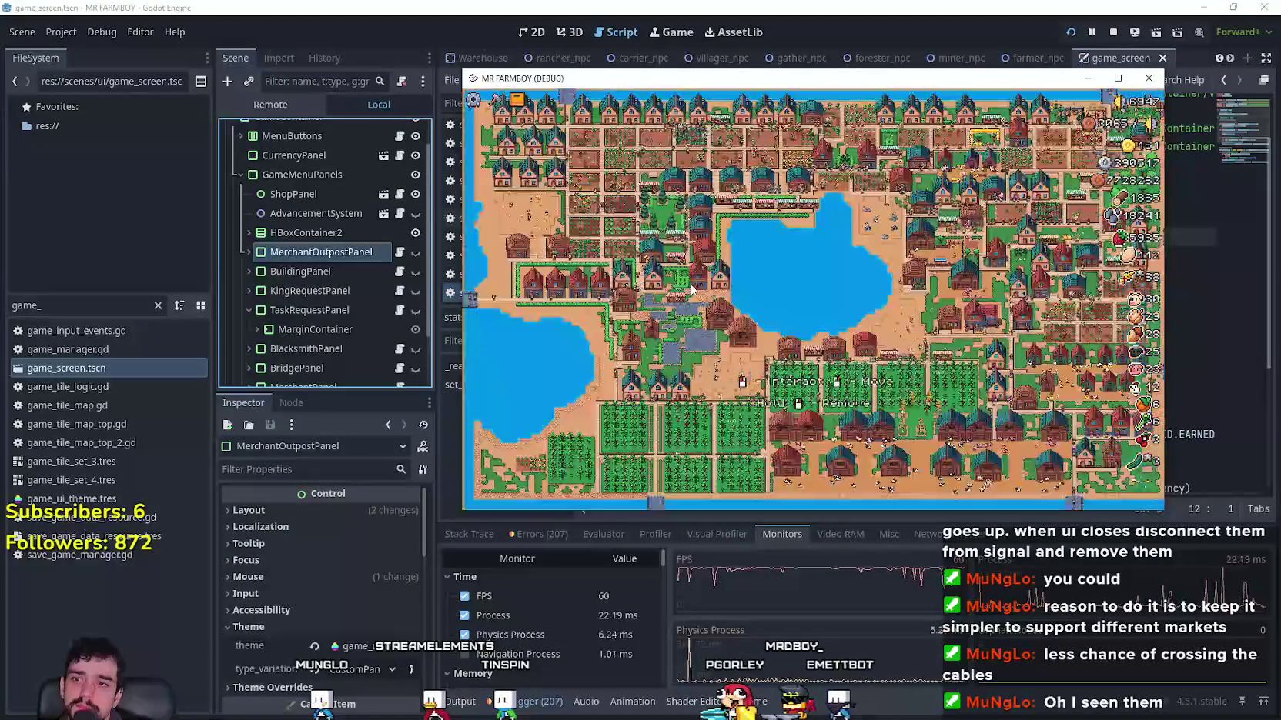
pyautogui.scroll(5, 690, 291)
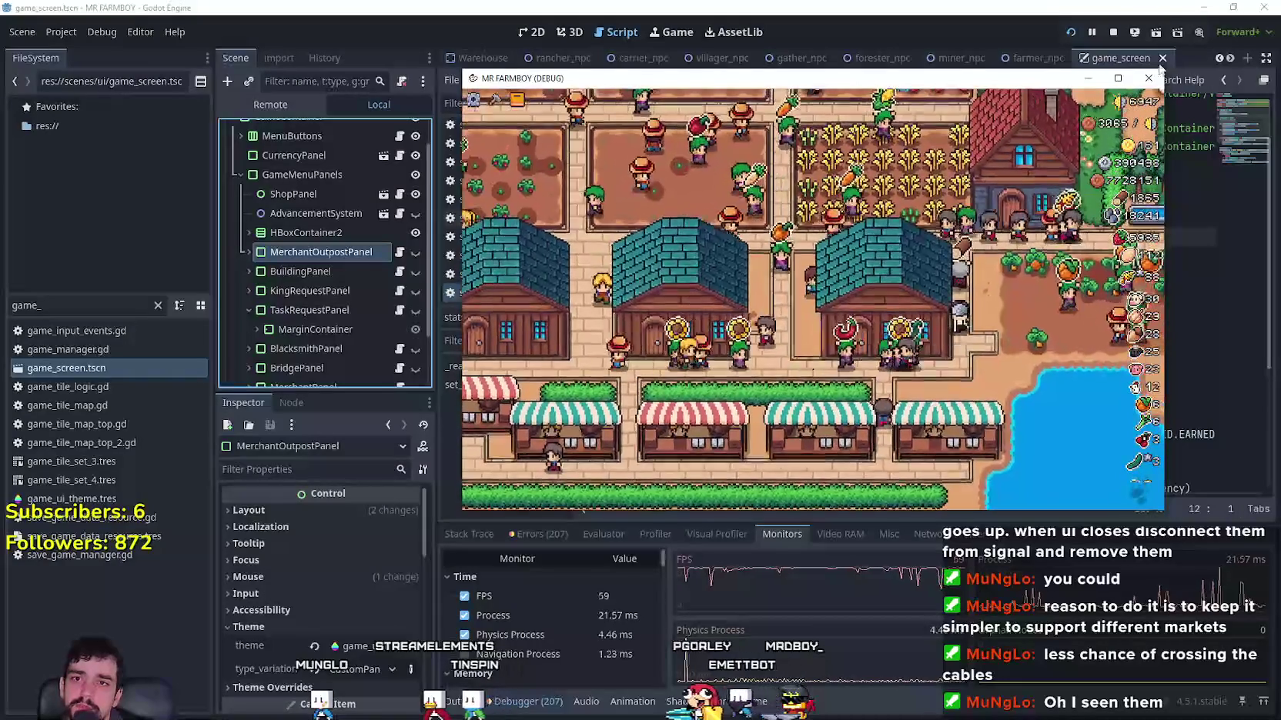
pyautogui.click(1118, 78)
pyautogui.scroll(-5, 744, 333)
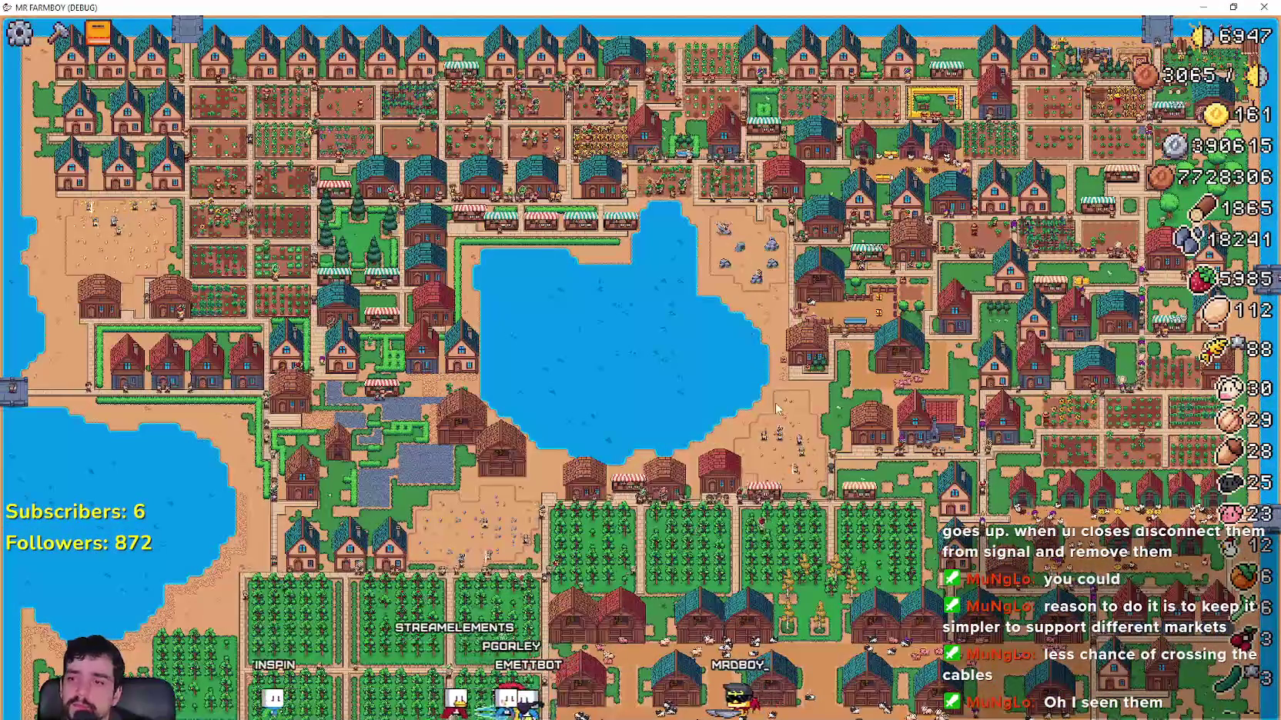
# Step: Zoom the camera into the farm and restore the game window to its smaller size
pyautogui.scroll(5, 776, 405)
pyautogui.scroll(5, 776, 402)
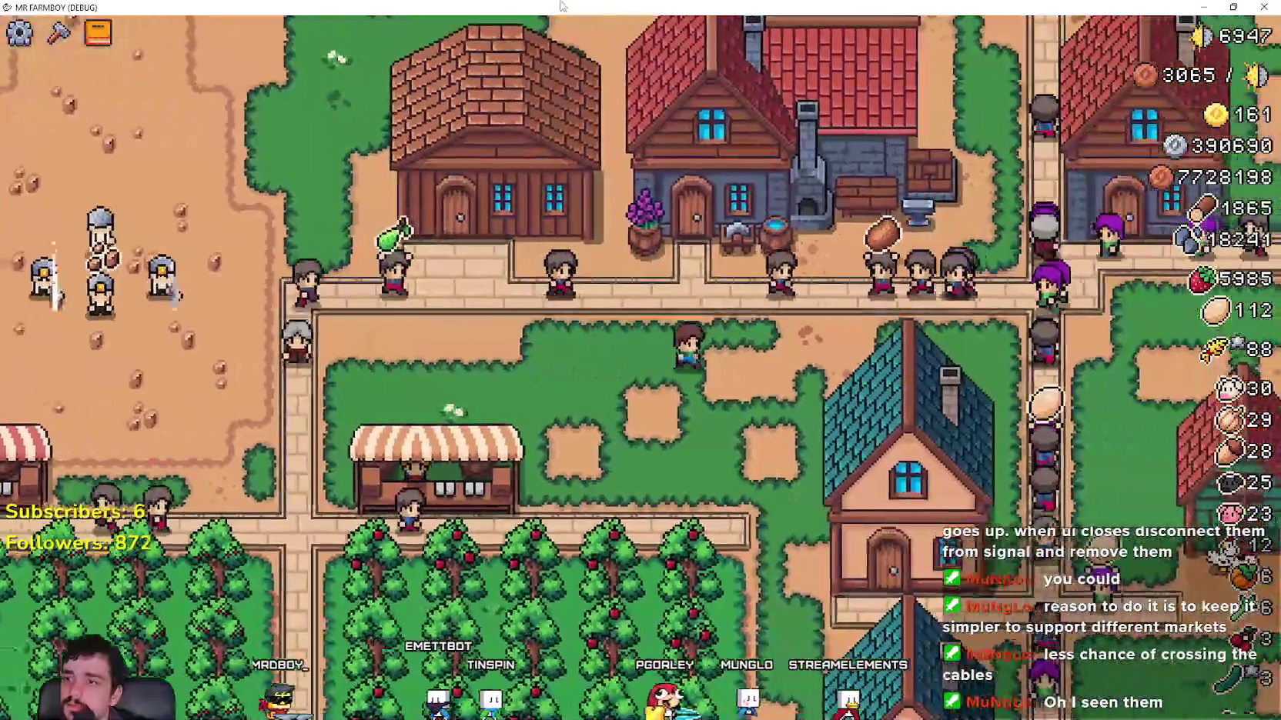
pyautogui.doubleClick(561, 7)
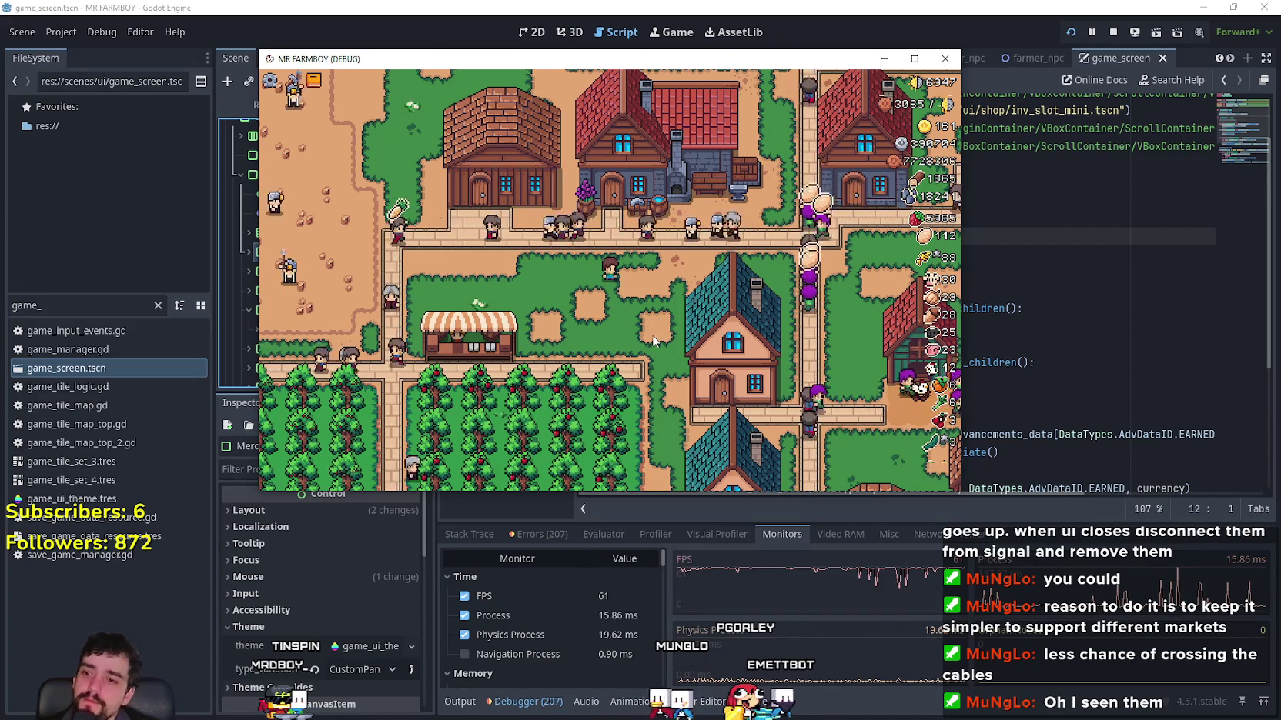
# Step: Pan the camera right and up toward the houses, then maximize and zoom out
pyautogui.press('d')
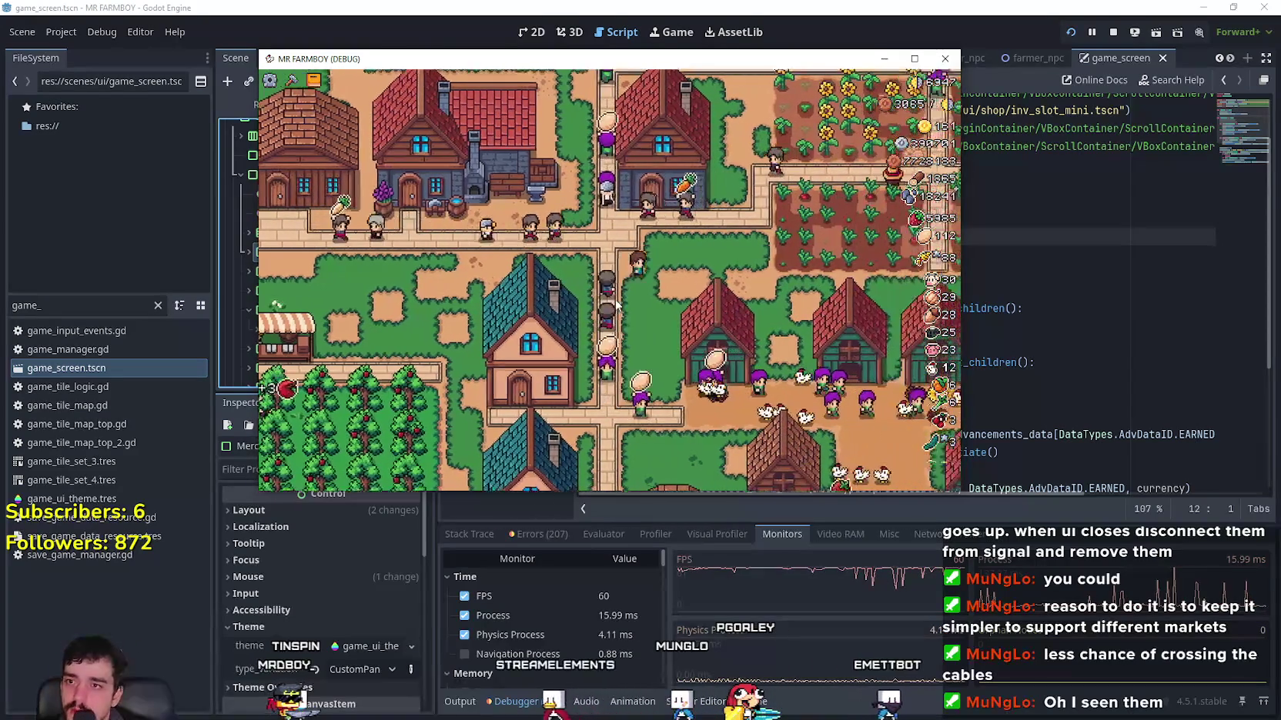
pyautogui.press('w')
pyautogui.press('d')
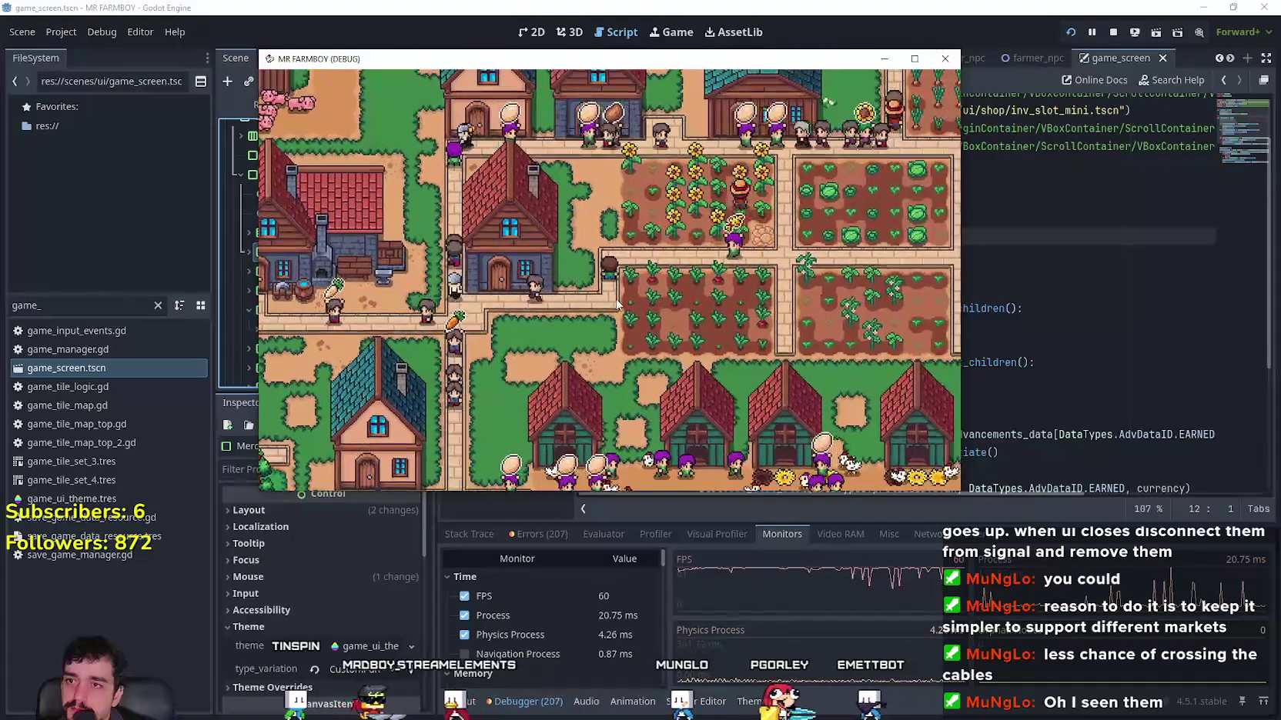
pyautogui.press('d')
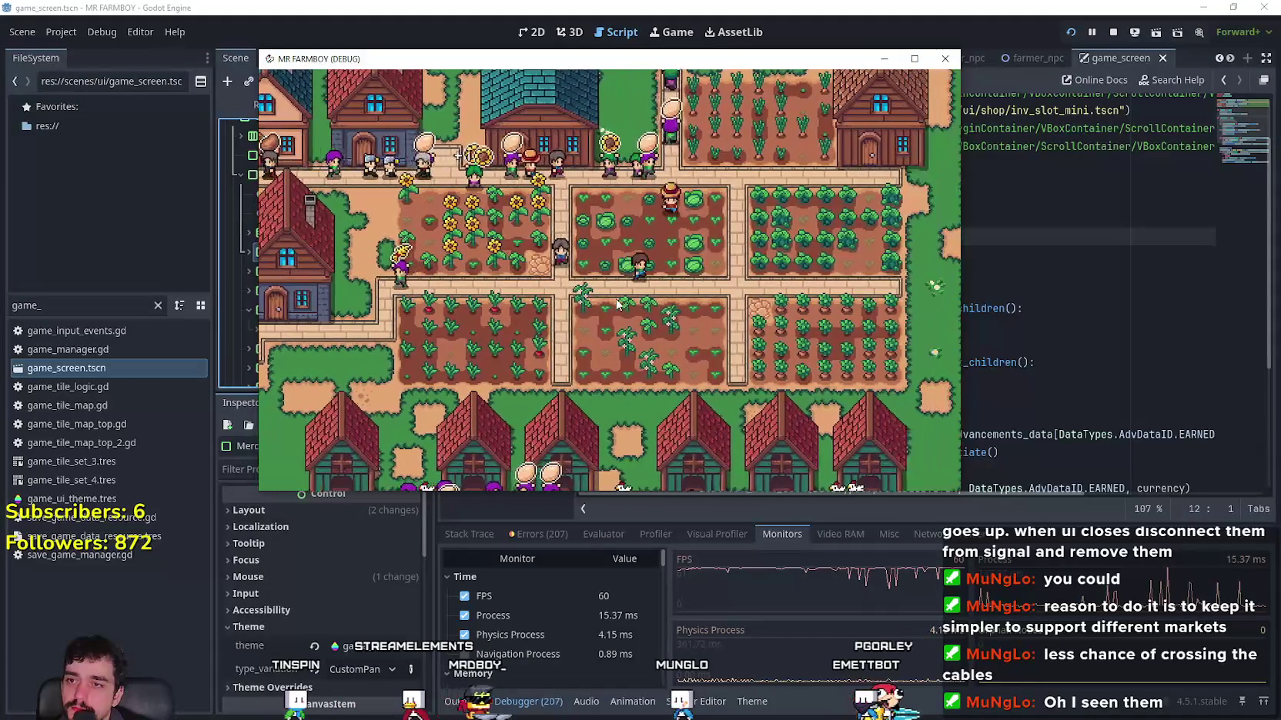
pyautogui.press('w')
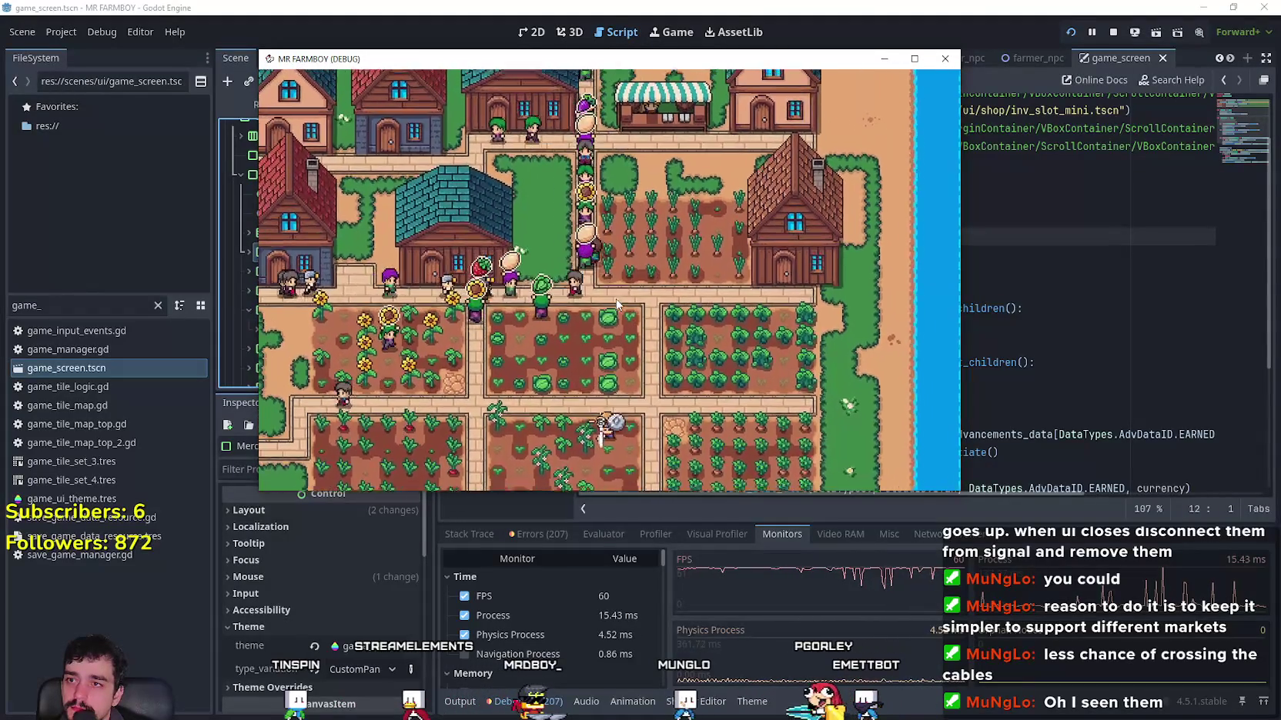
pyautogui.press('w')
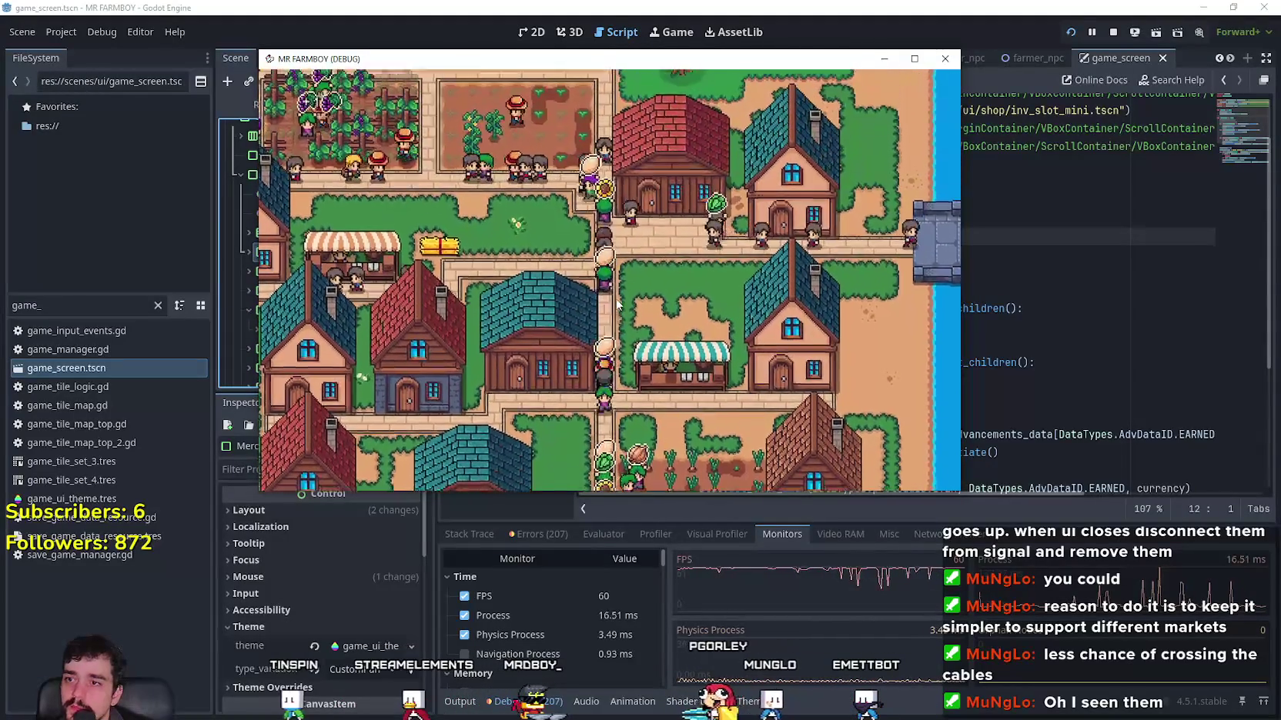
pyautogui.press('w')
pyautogui.press('a')
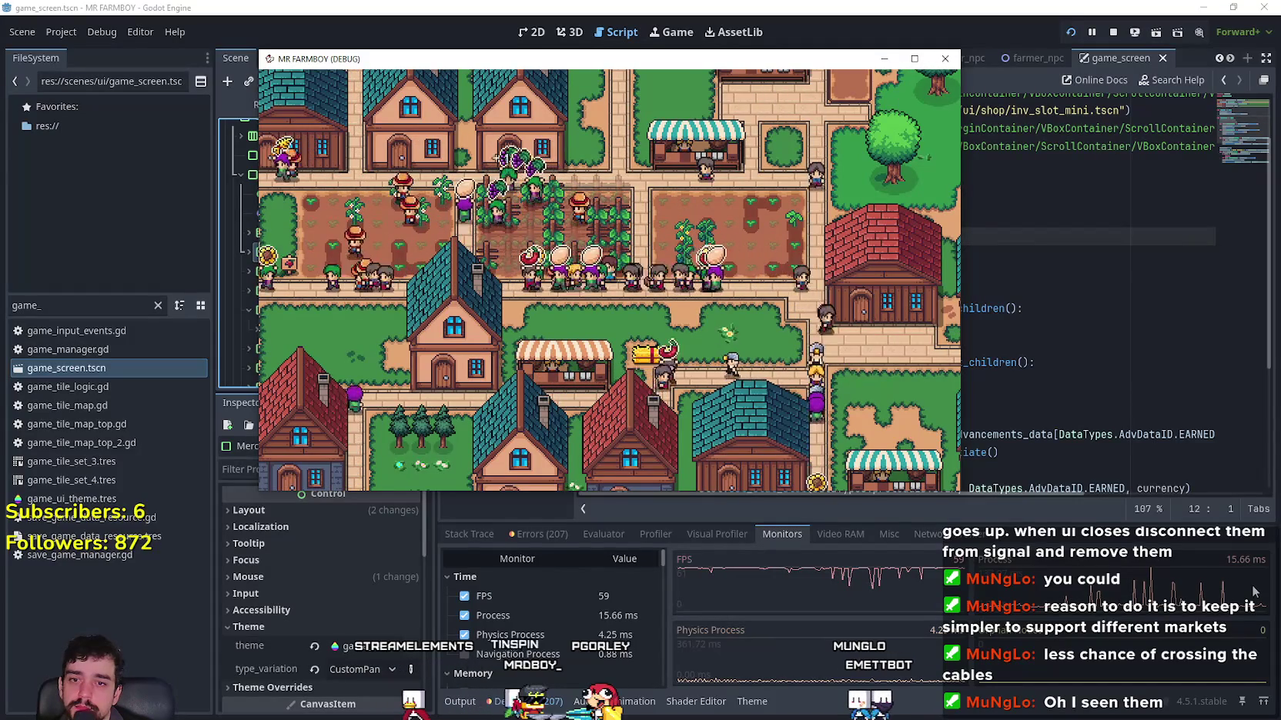
pyautogui.click(909, 60)
pyautogui.scroll(-5, 783, 408)
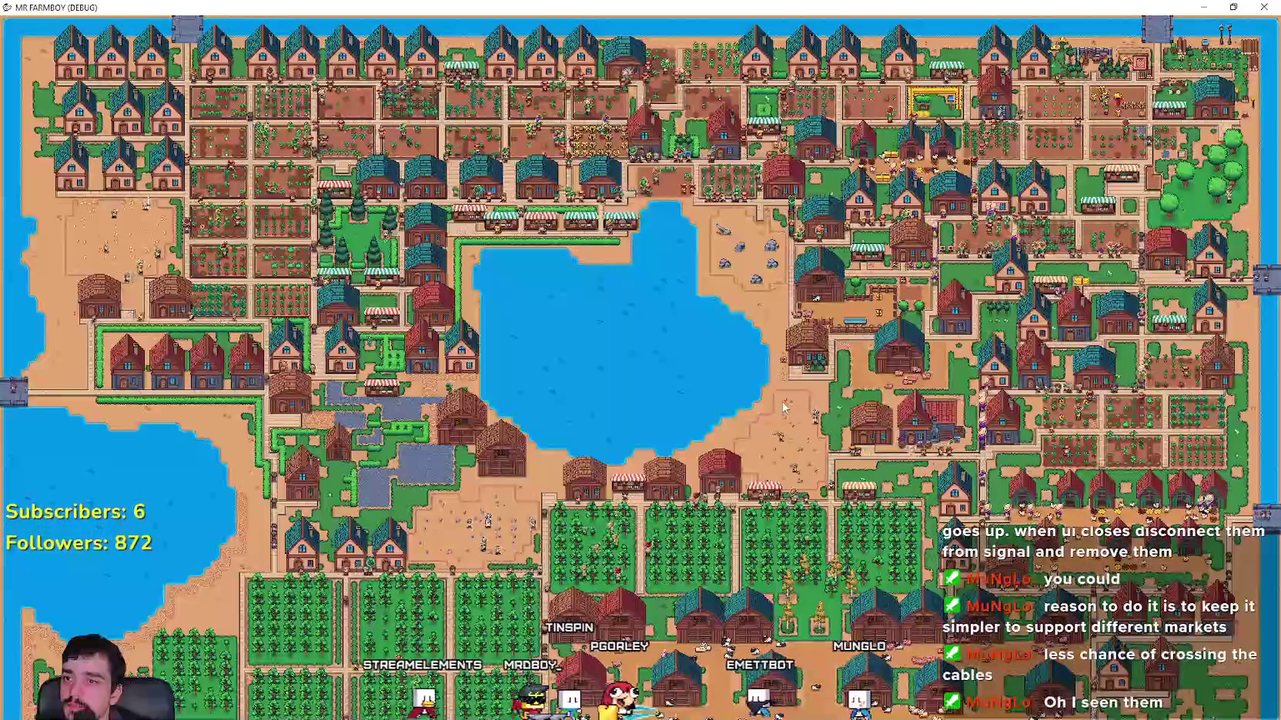
pyautogui.scroll(5, 784, 409)
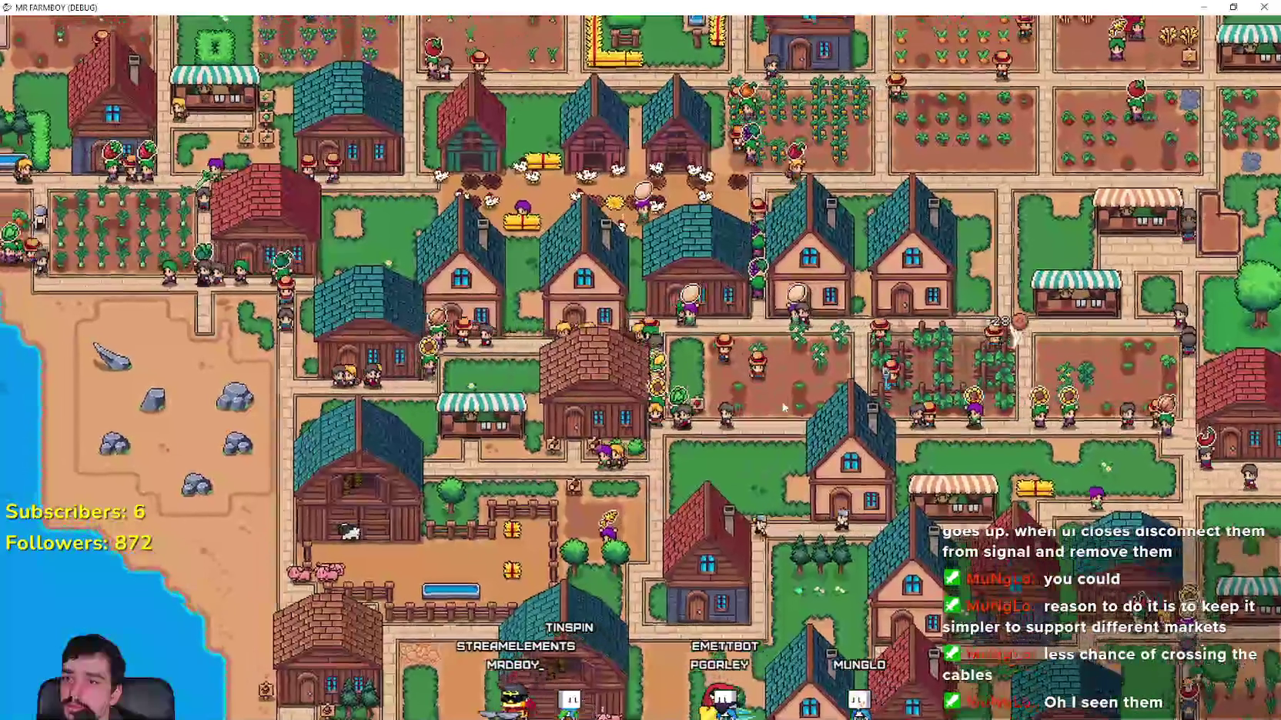
pyautogui.press('a')
pyautogui.press('s')
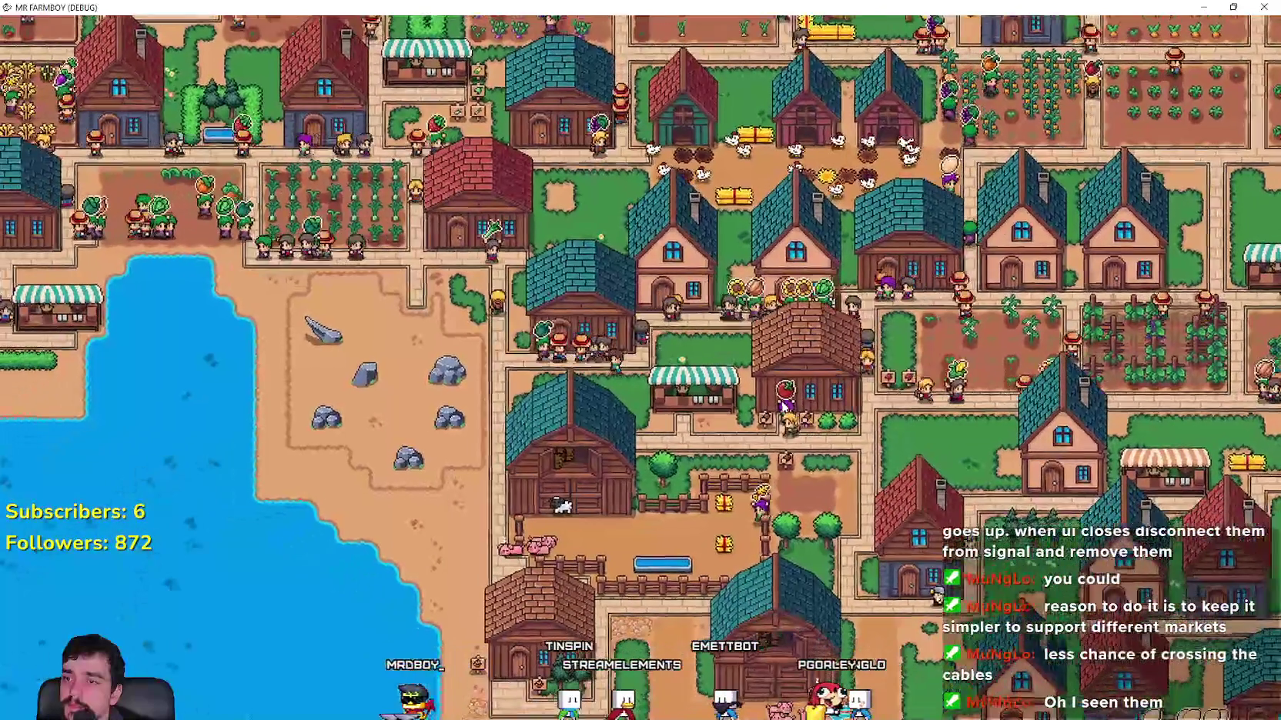
pyautogui.press('w')
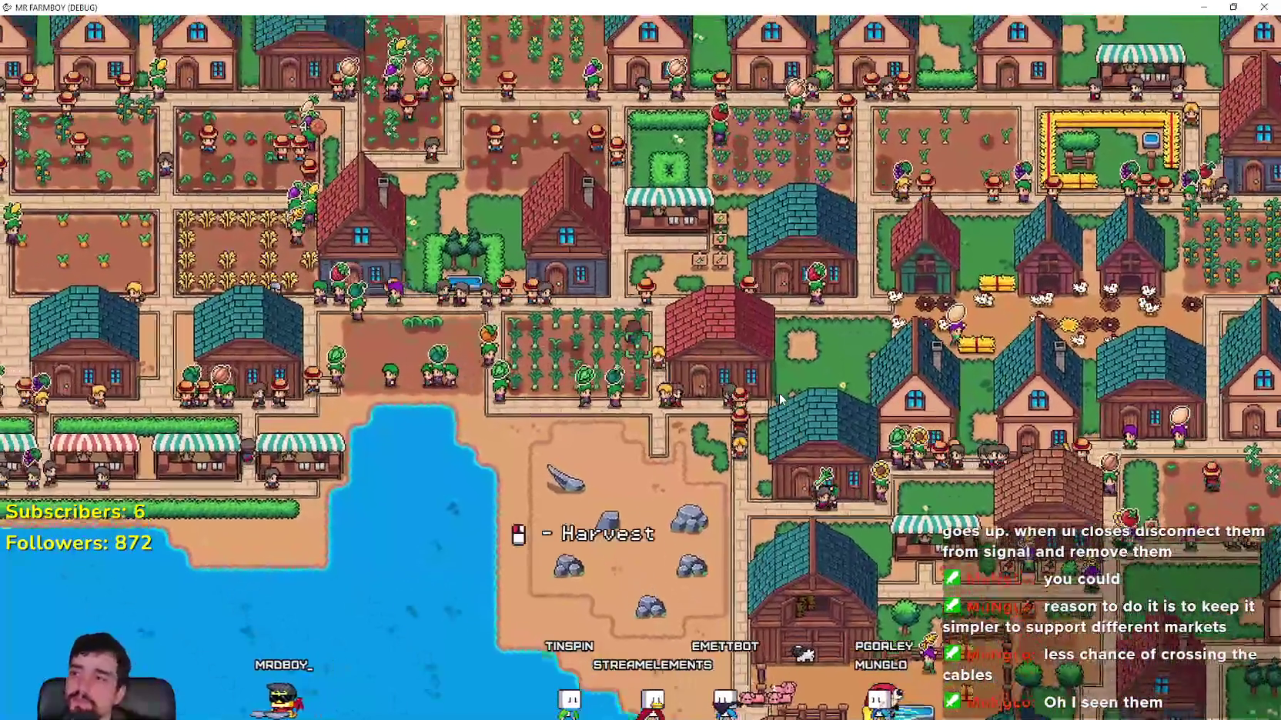
pyautogui.press('a')
pyautogui.press('w')
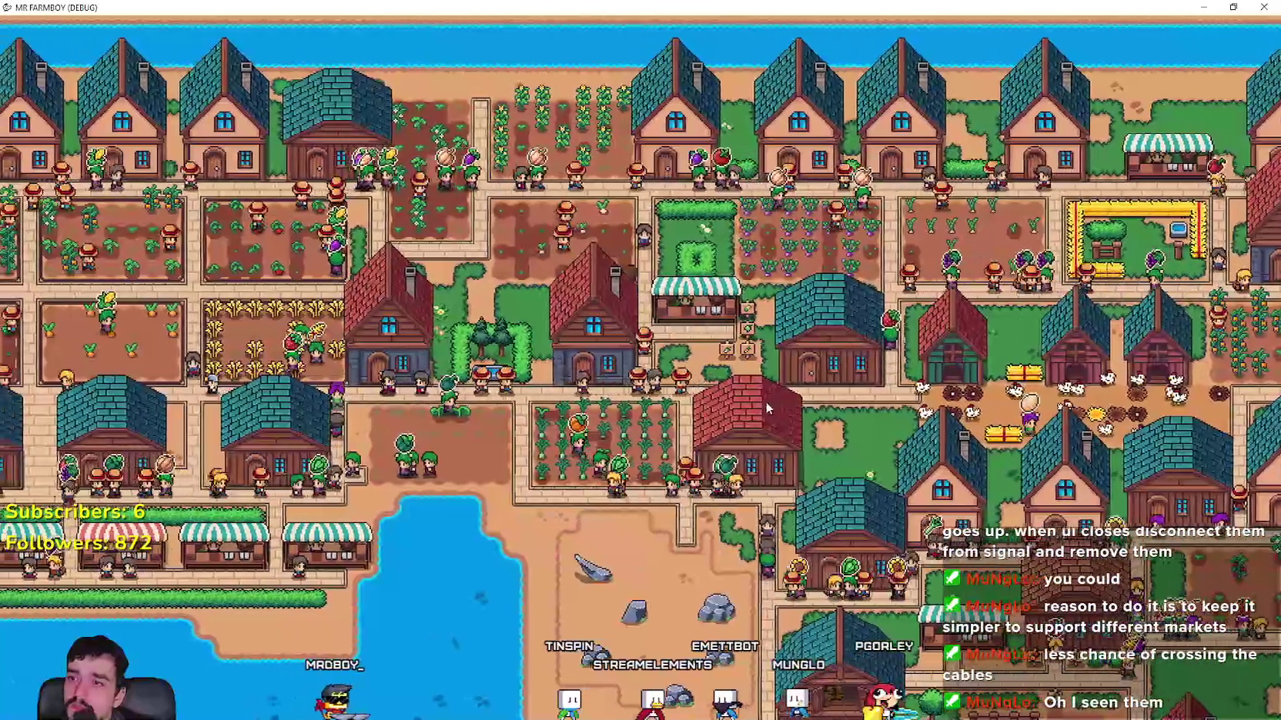
pyautogui.press('Escape')
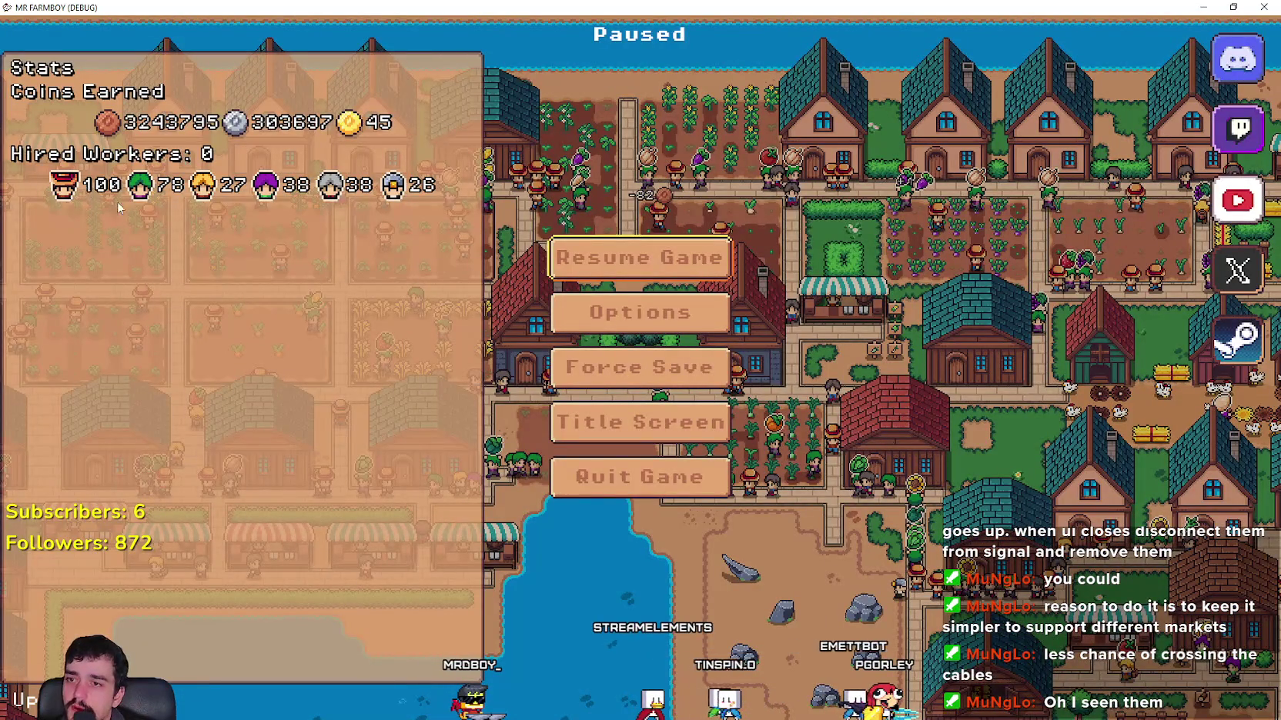
pyautogui.press('Escape')
pyautogui.press('a')
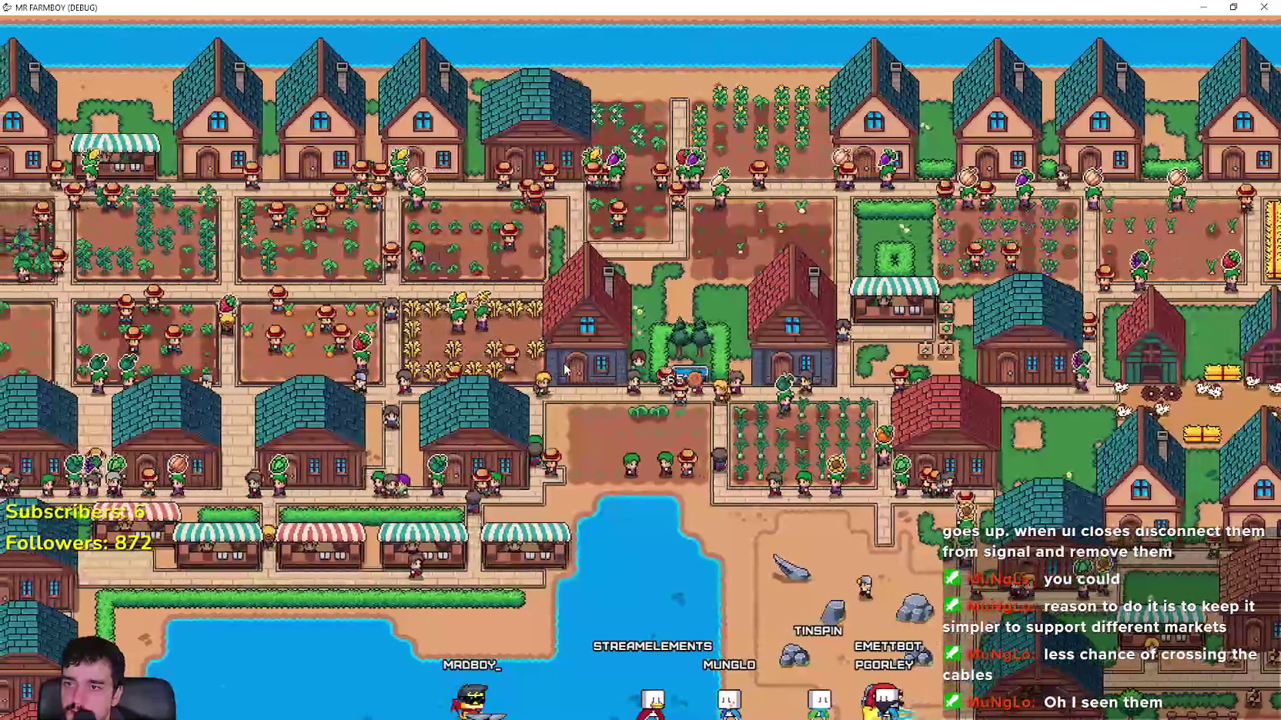
pyautogui.press('s')
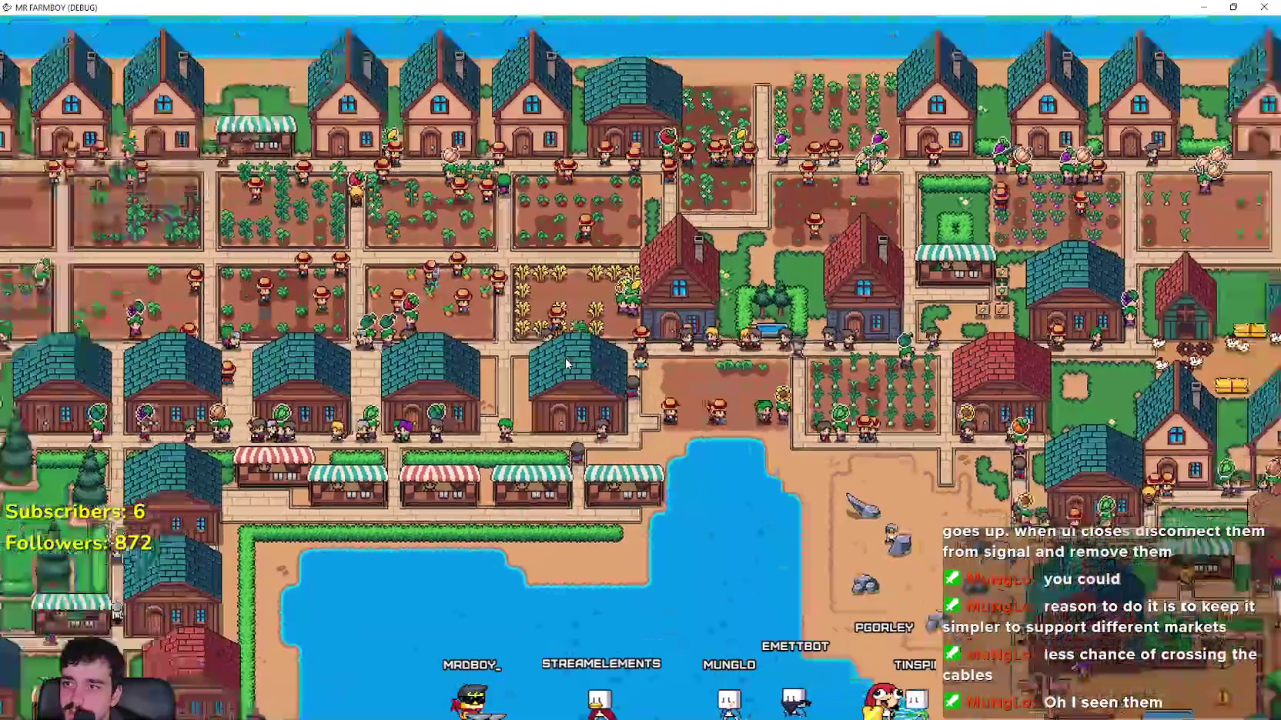
pyautogui.scroll(-3, 565, 362)
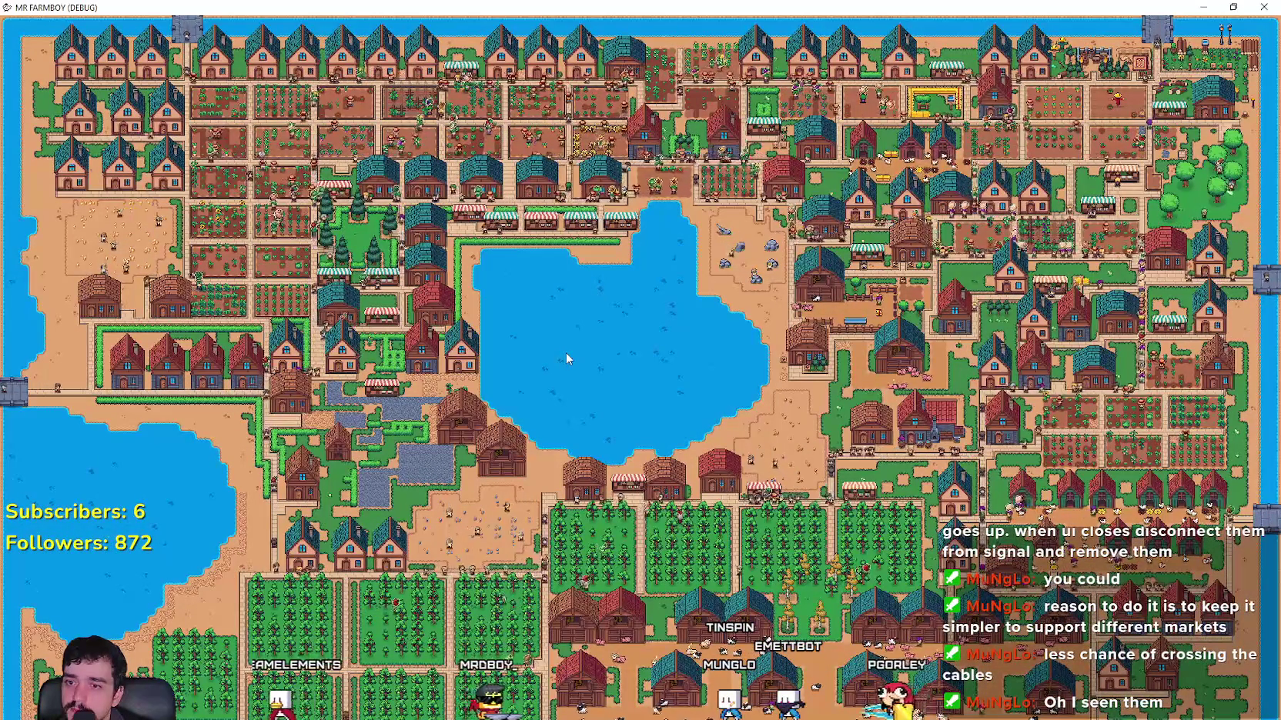
# Step: Pan left, inspect a farmer's current task, zoom out, and un-maximize the game with Super+Down
pyautogui.scroll(3, 565, 353)
pyautogui.scroll(2, 567, 356)
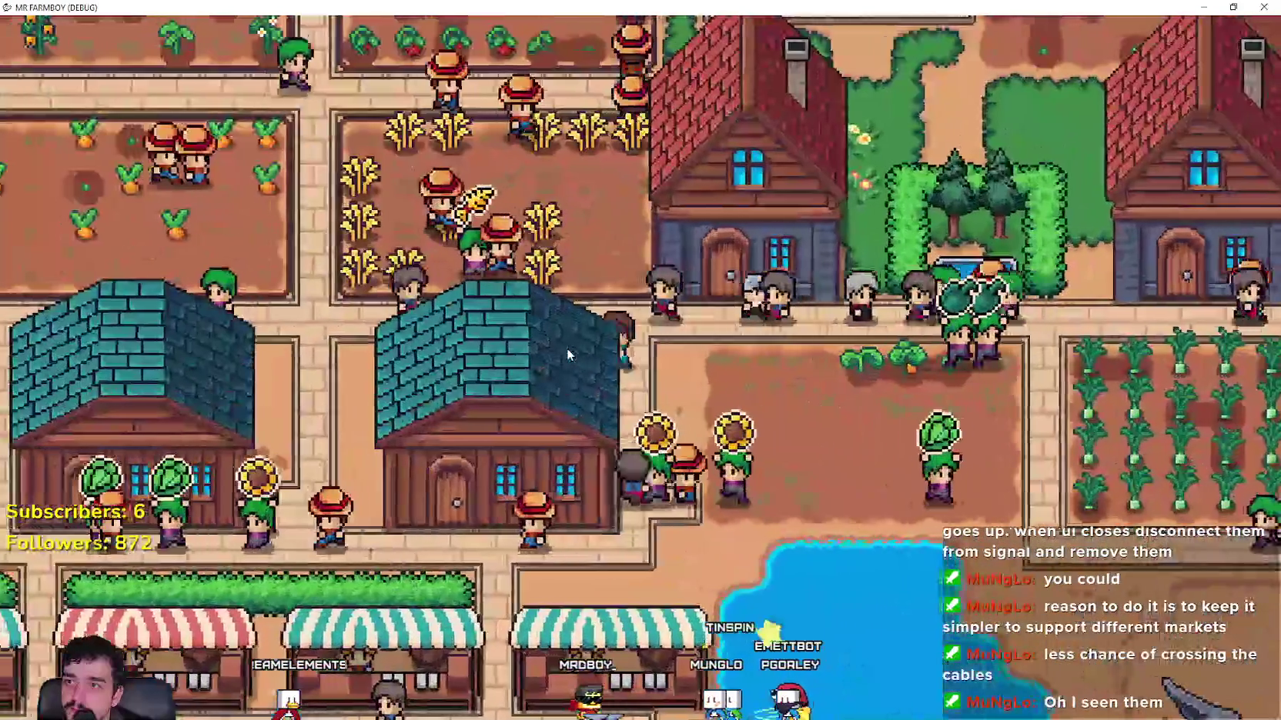
pyautogui.press('Left')
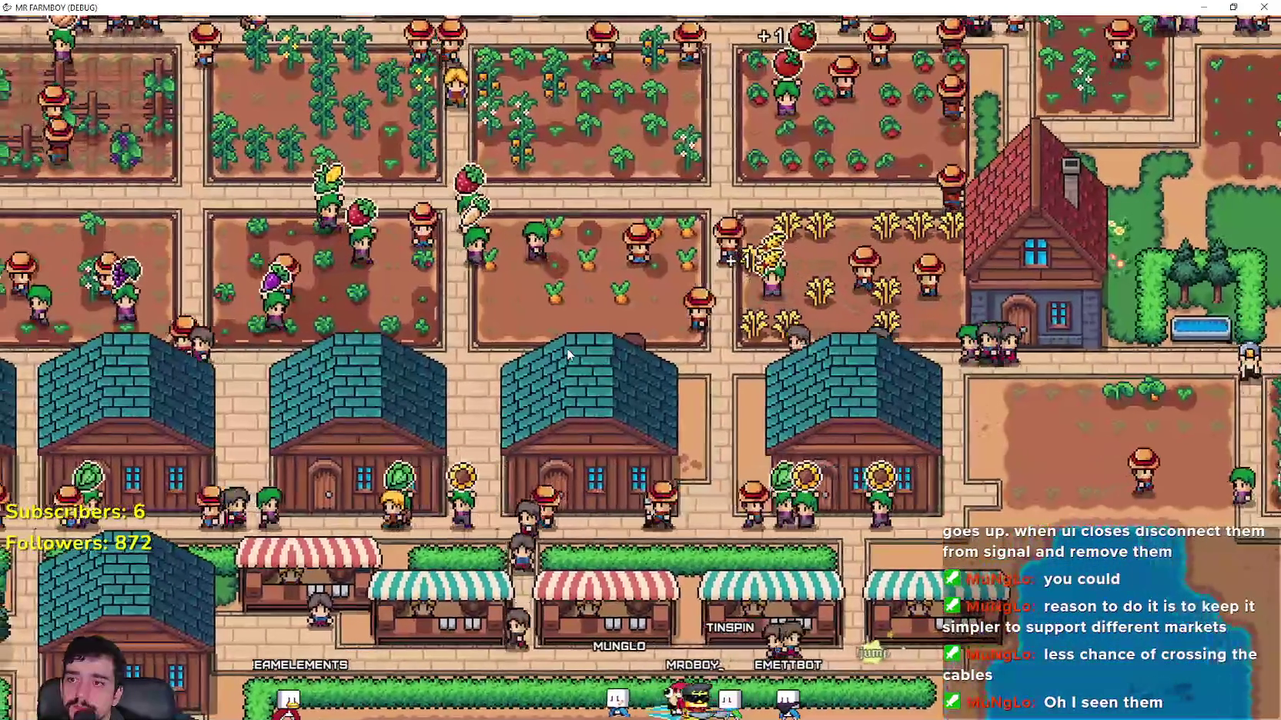
pyautogui.press('Left')
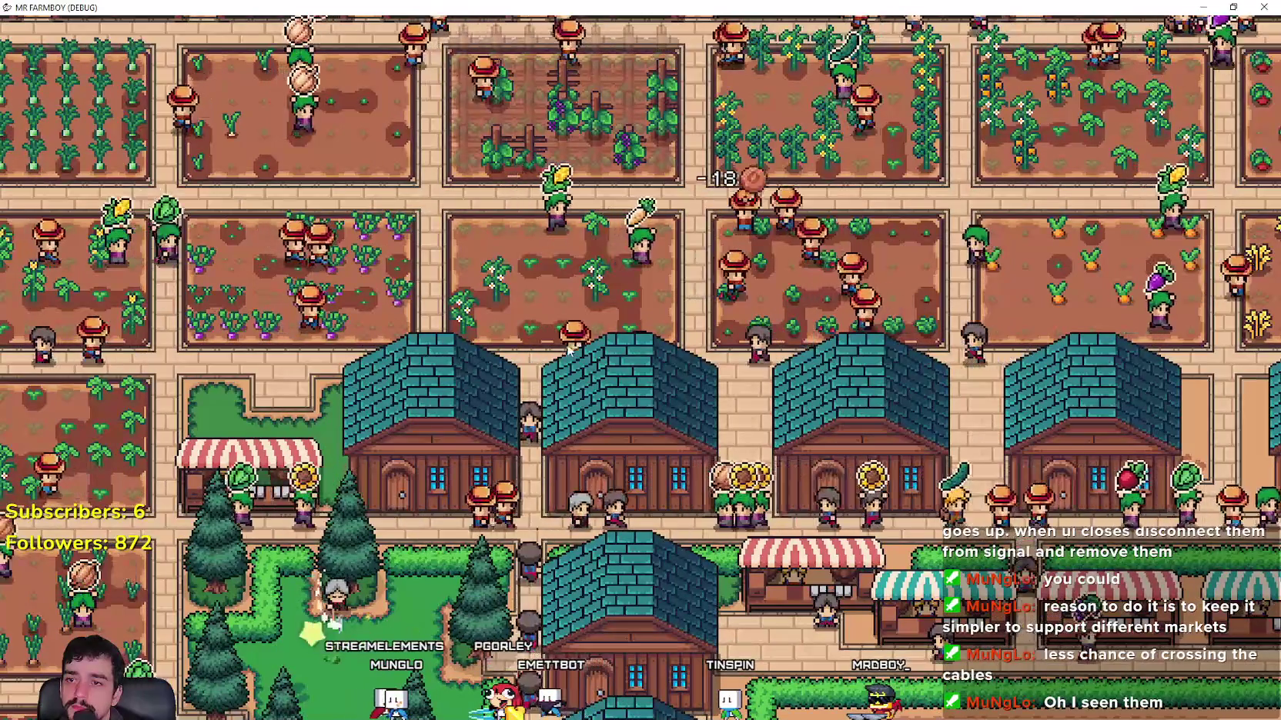
pyautogui.click(645, 343)
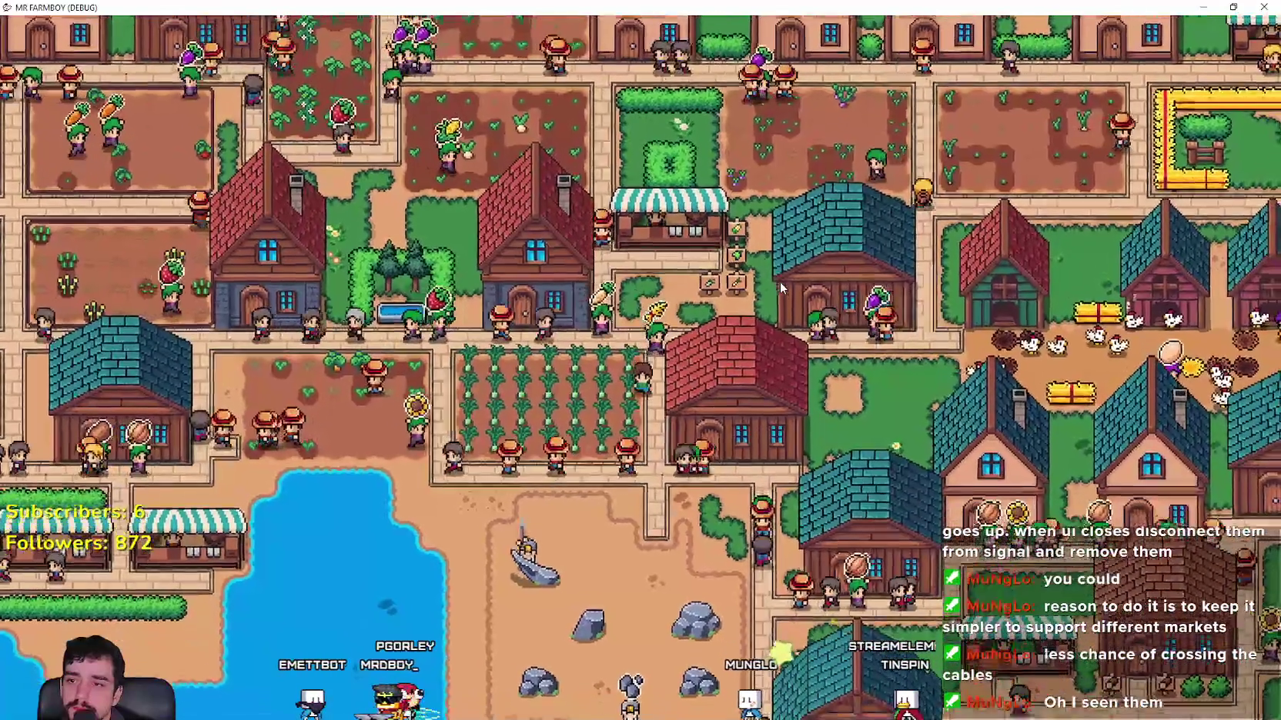
pyautogui.scroll(-3, 778, 281)
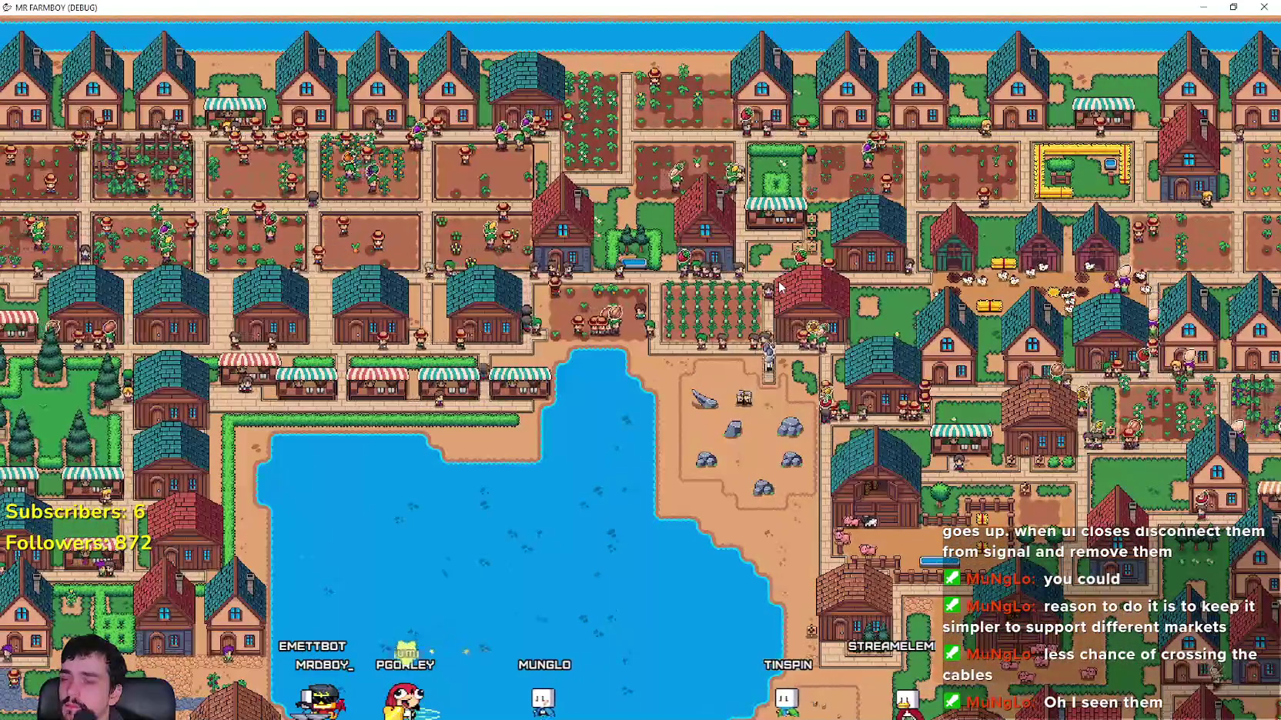
pyautogui.scroll(-2, 779, 287)
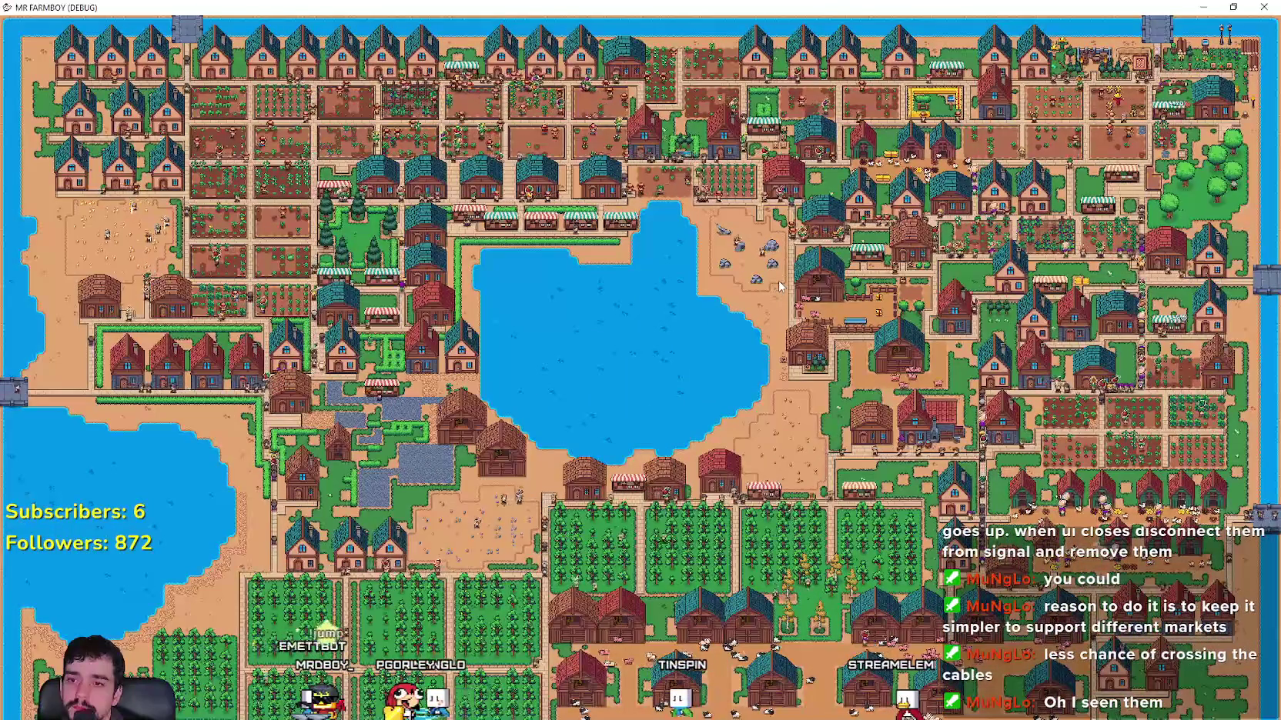
pyautogui.press('super+Down')
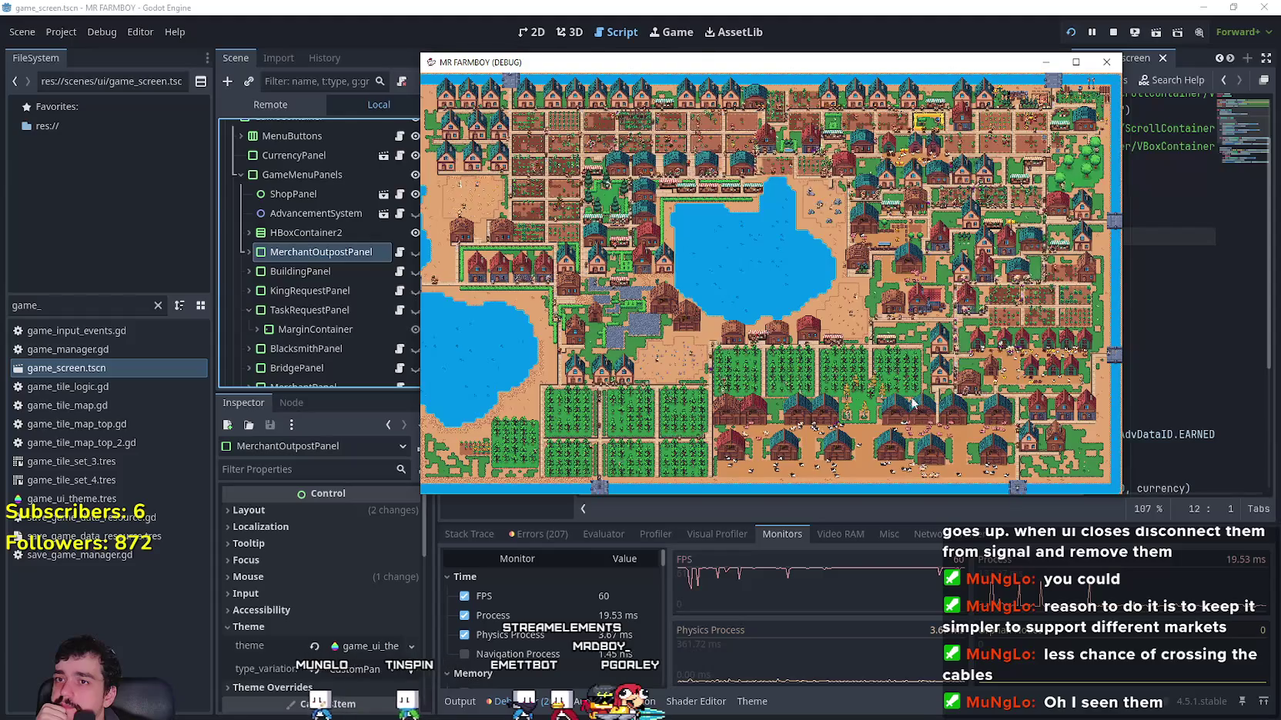
pyautogui.click(271, 104)
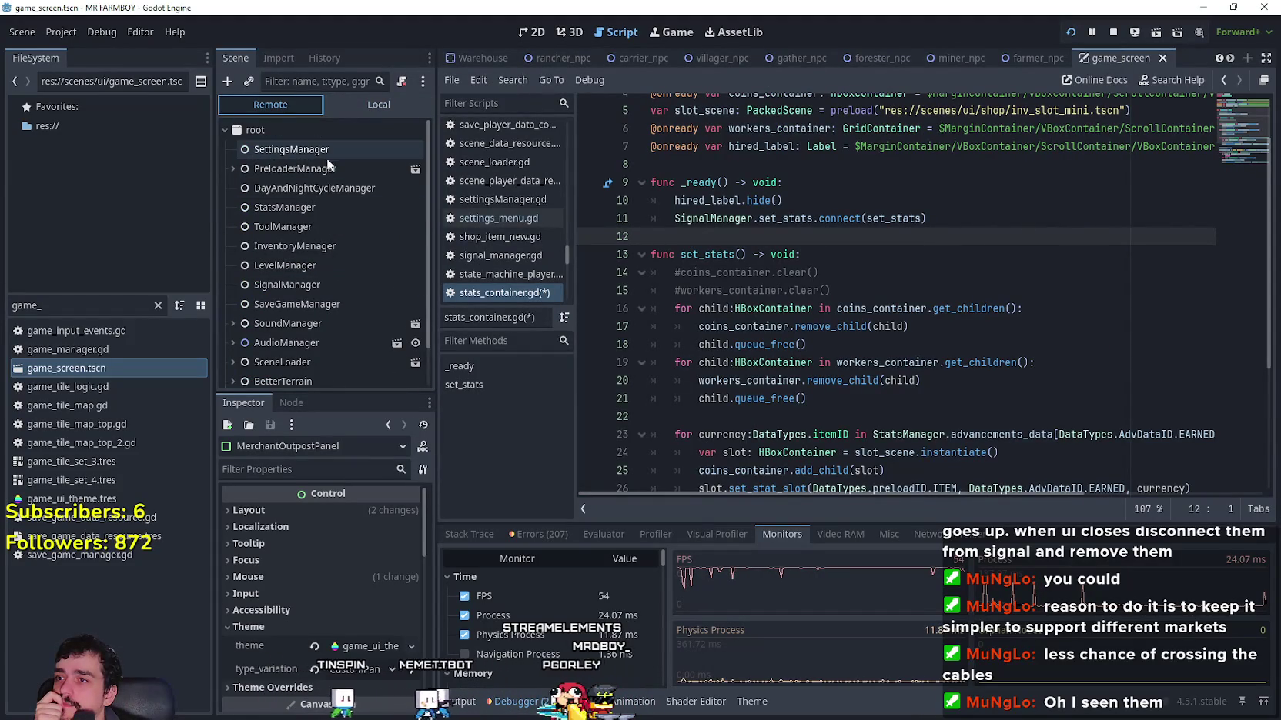
pyautogui.click(324, 188)
pyautogui.click(369, 514)
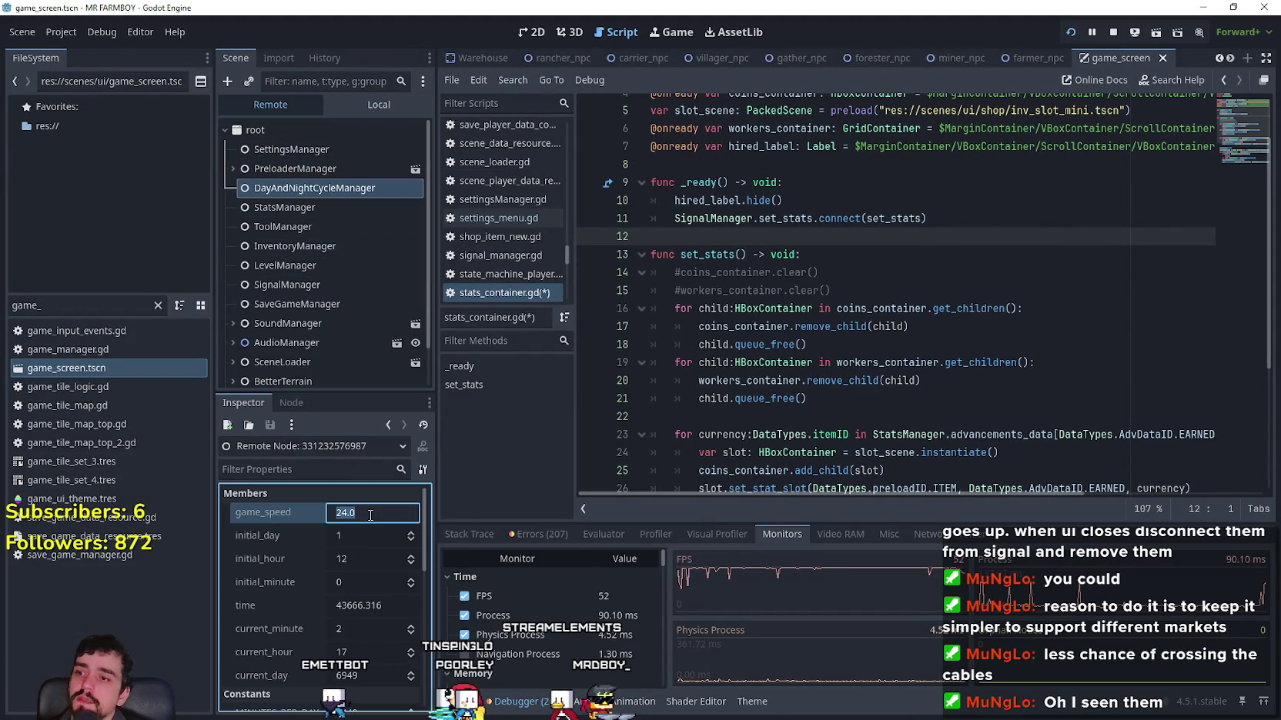
pyautogui.click(360, 104)
pyautogui.click(331, 251)
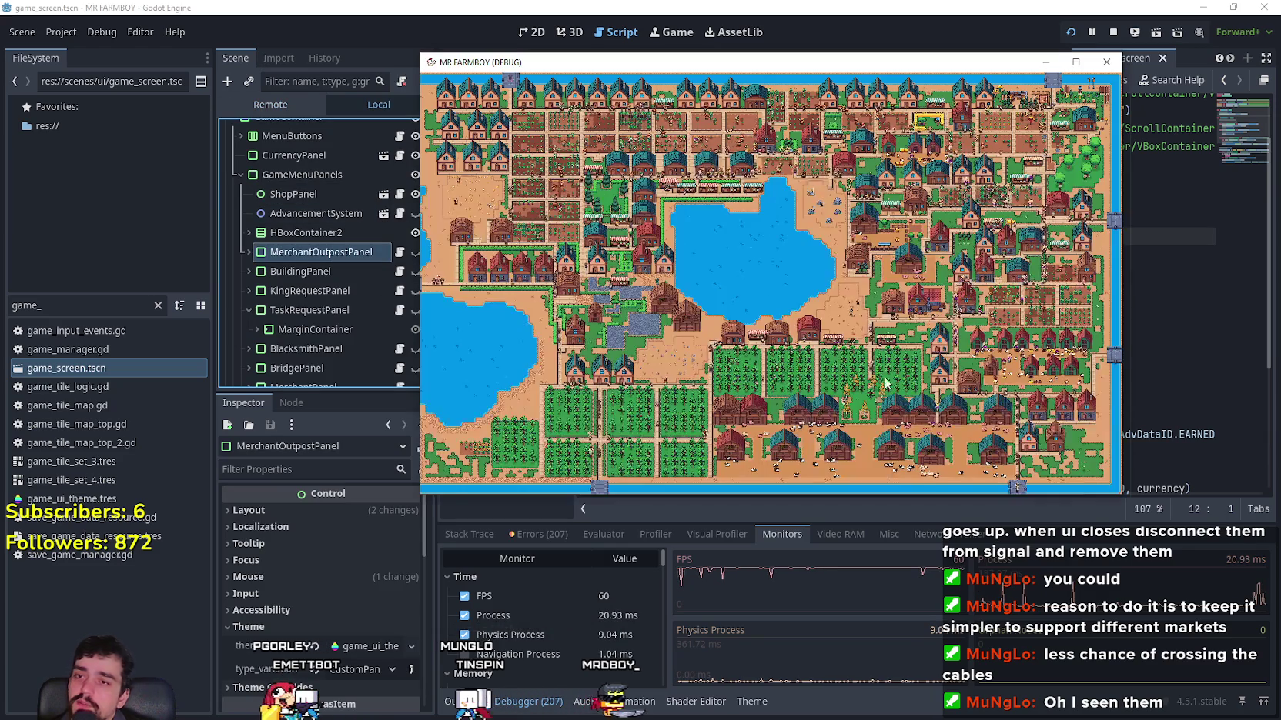
pyautogui.scroll(5, 895, 206)
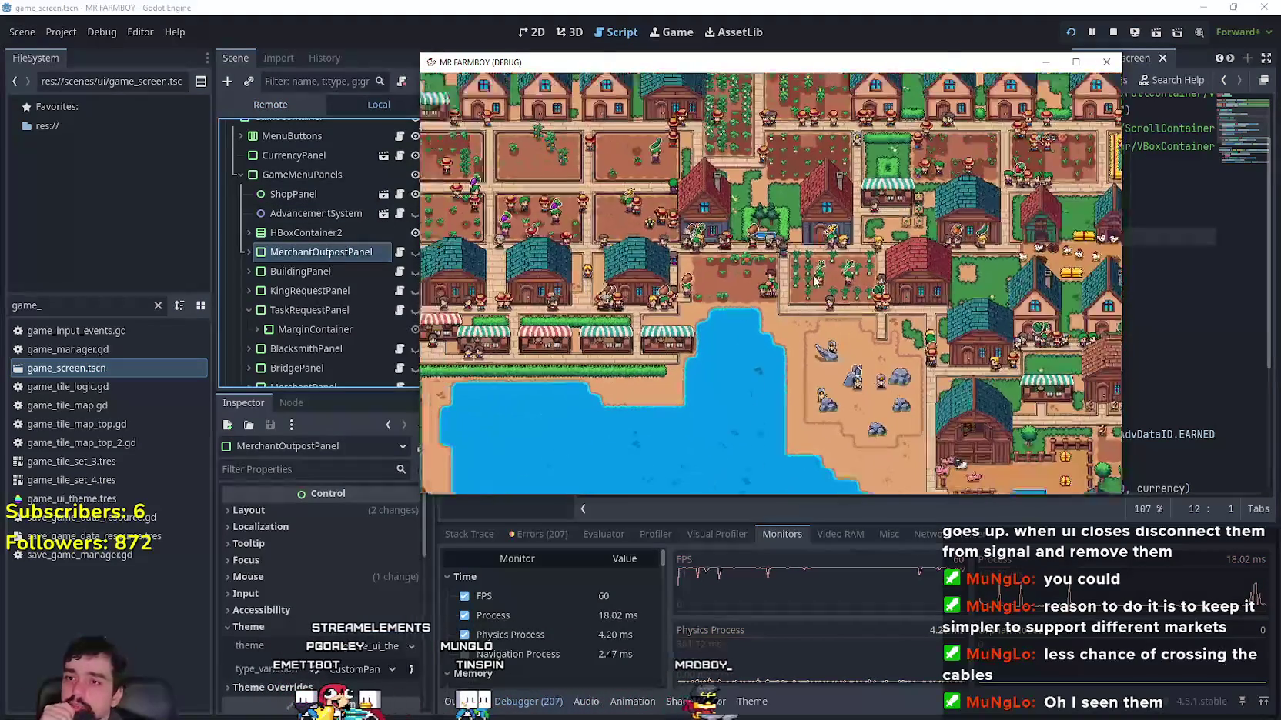
# Step: Maximize then restore the game window, and show the running game's Remote scene tree
pyautogui.click(1074, 61)
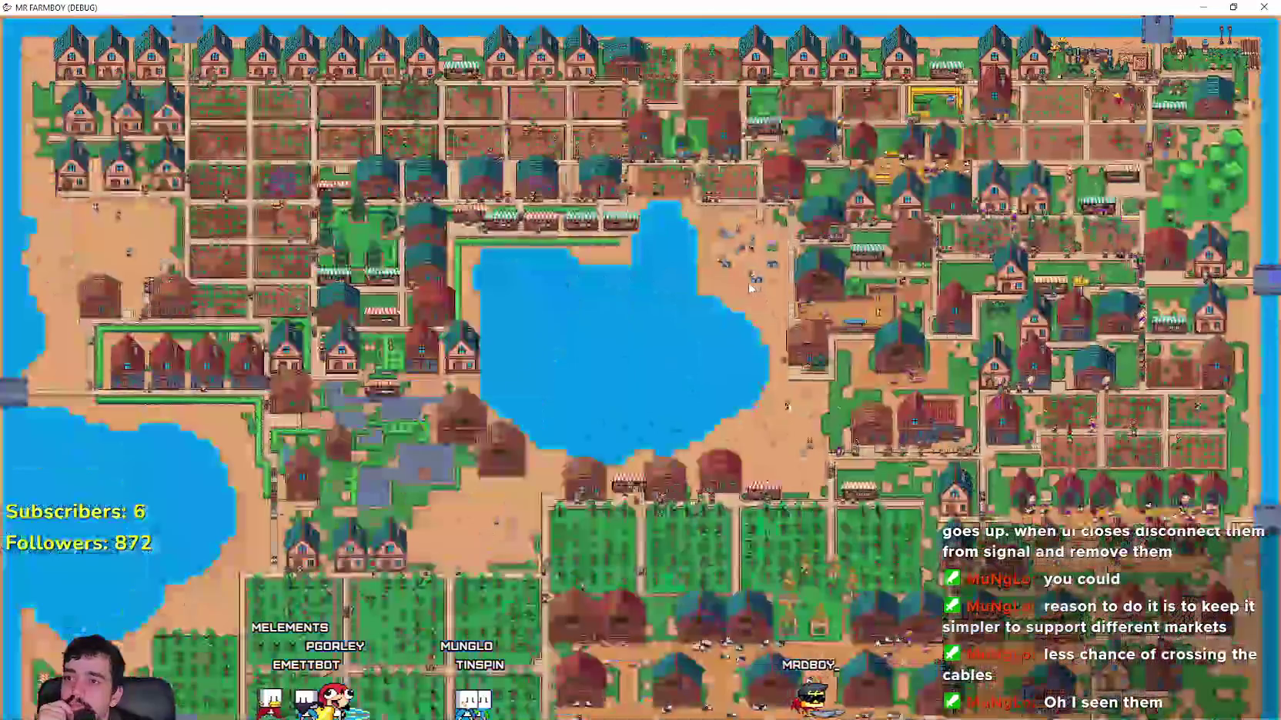
pyautogui.scroll(-6, 745, 285)
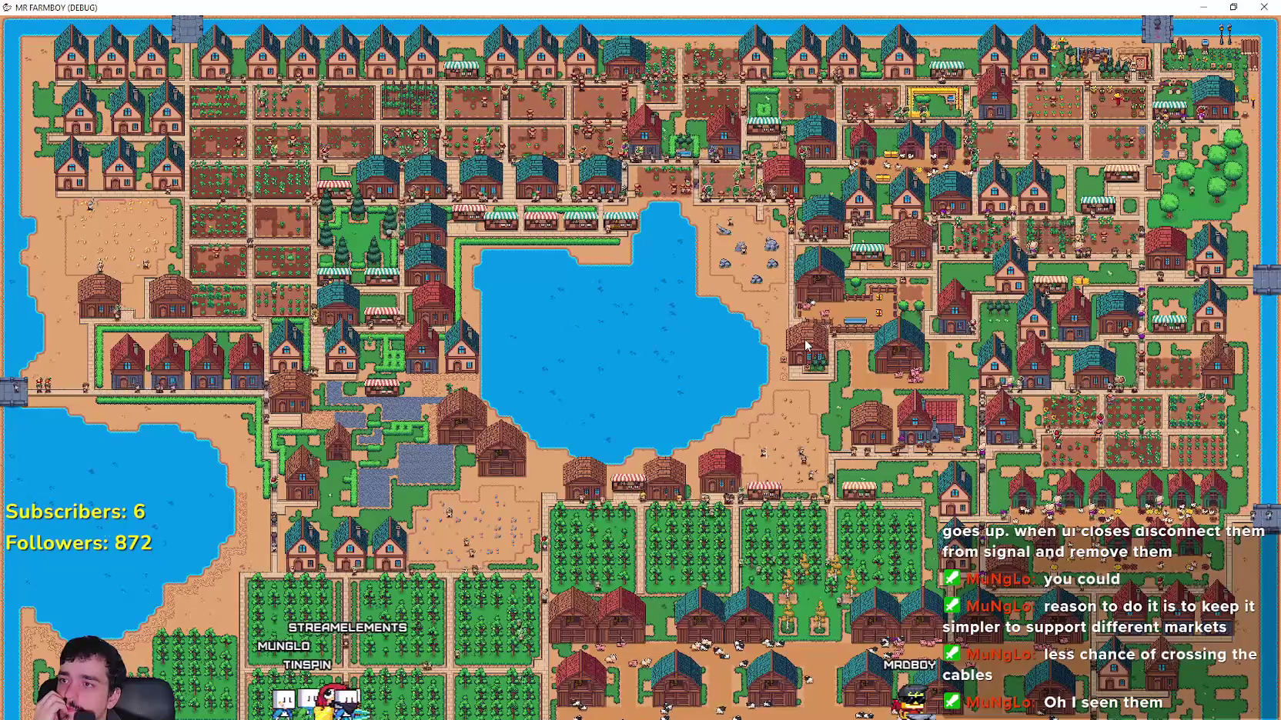
pyautogui.doubleClick(571, 6)
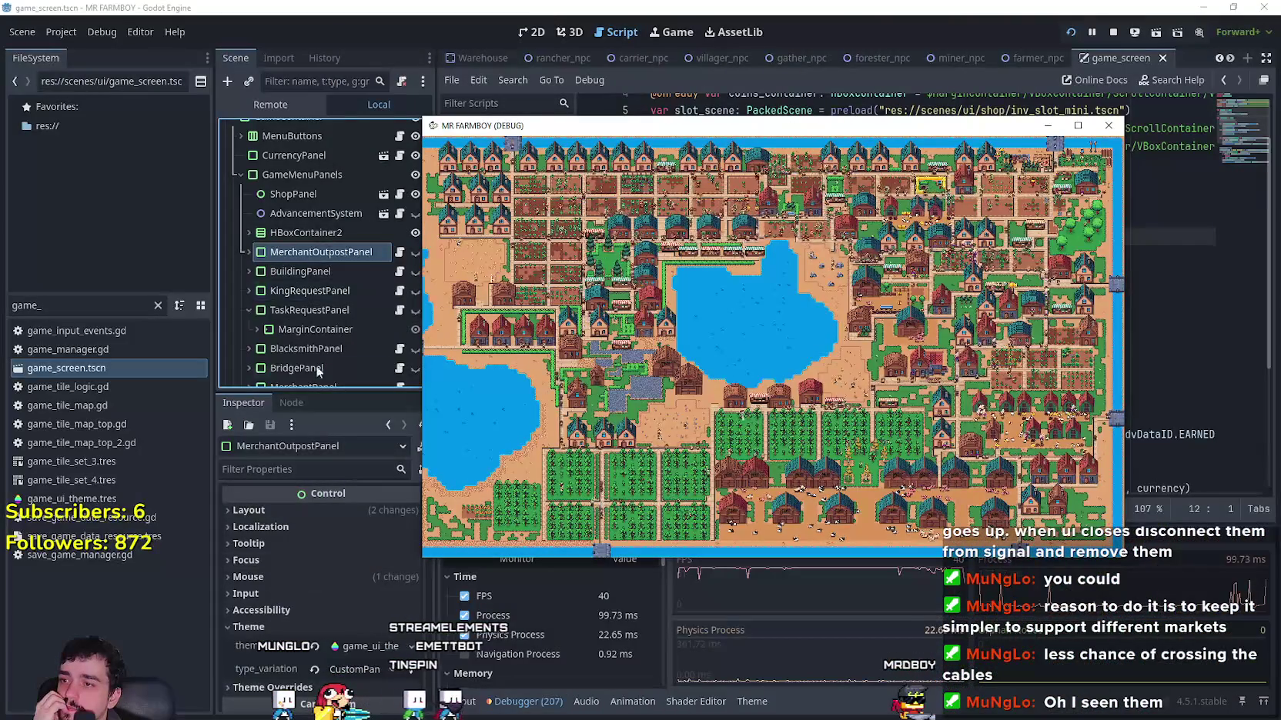
pyautogui.click(303, 105)
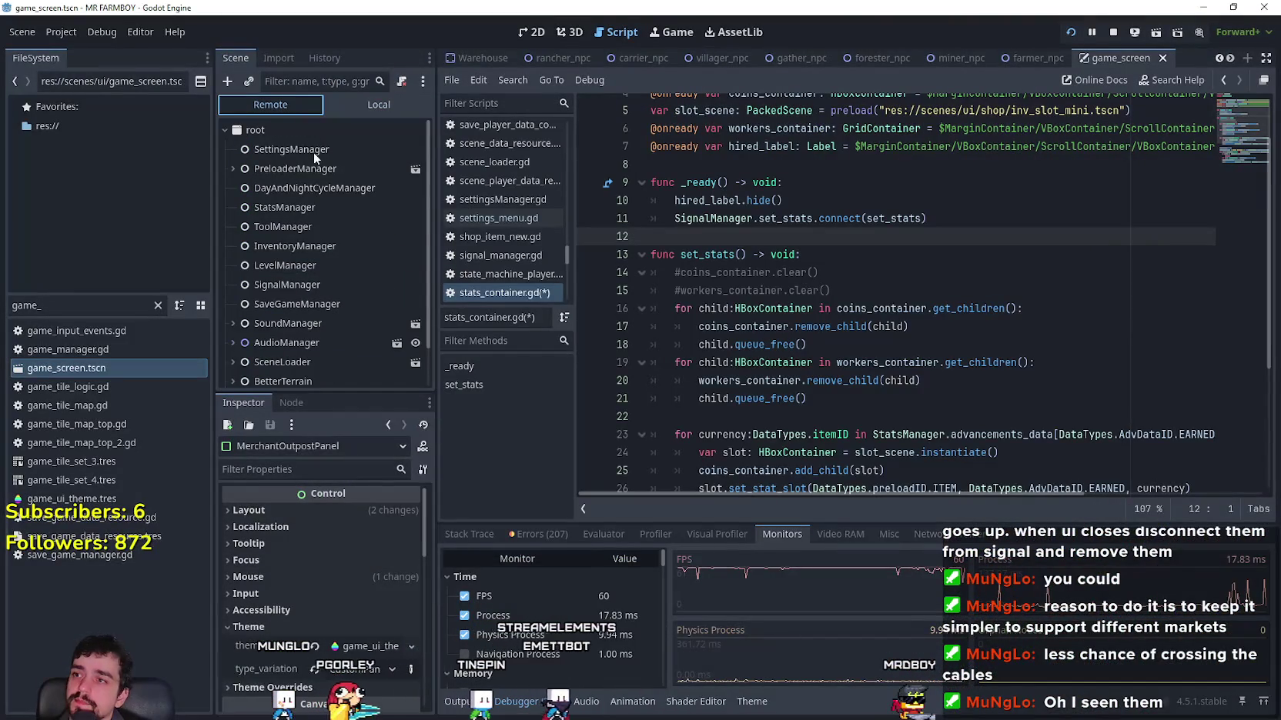
# Step: Set the running DayAndNightCycleManager's game_speed to 14.0 in the Remote Inspector
pyautogui.click(313, 187)
pyautogui.doubleClick(370, 513)
pyautogui.write('4')
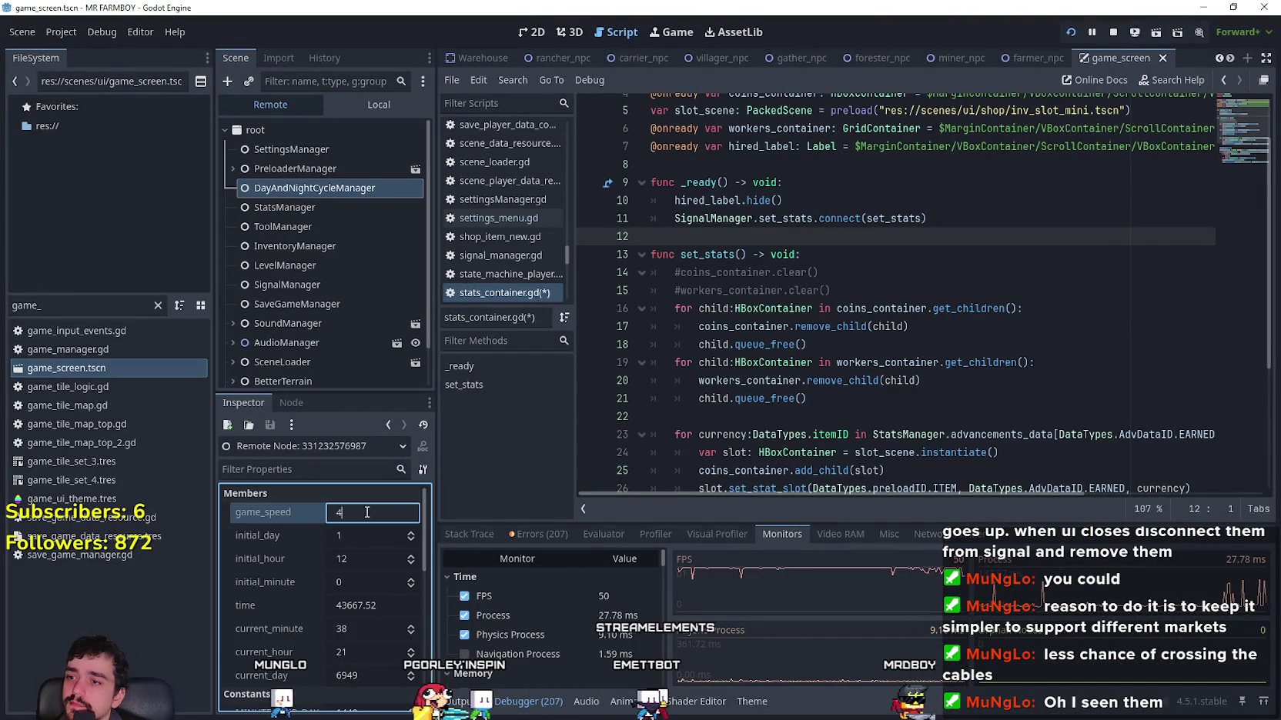
pyautogui.write('14')
pyautogui.press('Return')
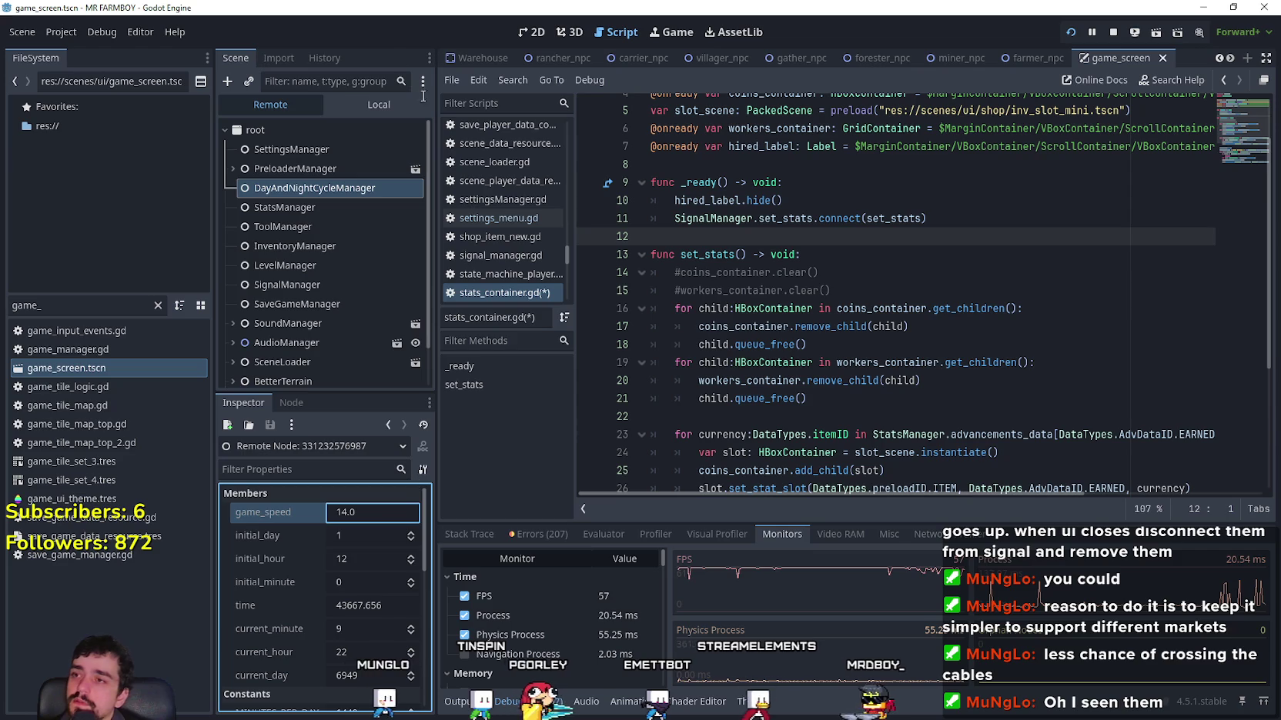
# Step: Return to the Local scene tree and select the BuildingPanel node
pyautogui.click(377, 104)
pyautogui.click(337, 267)
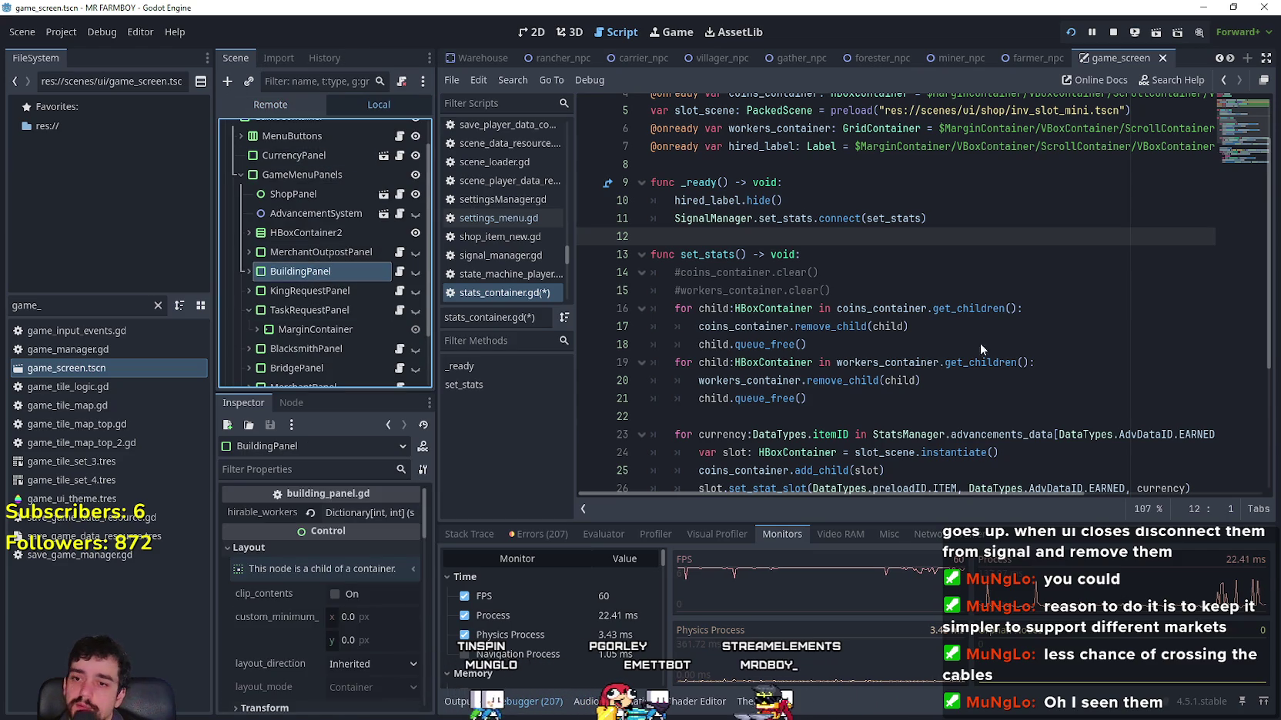
pyautogui.scroll(5, 901, 328)
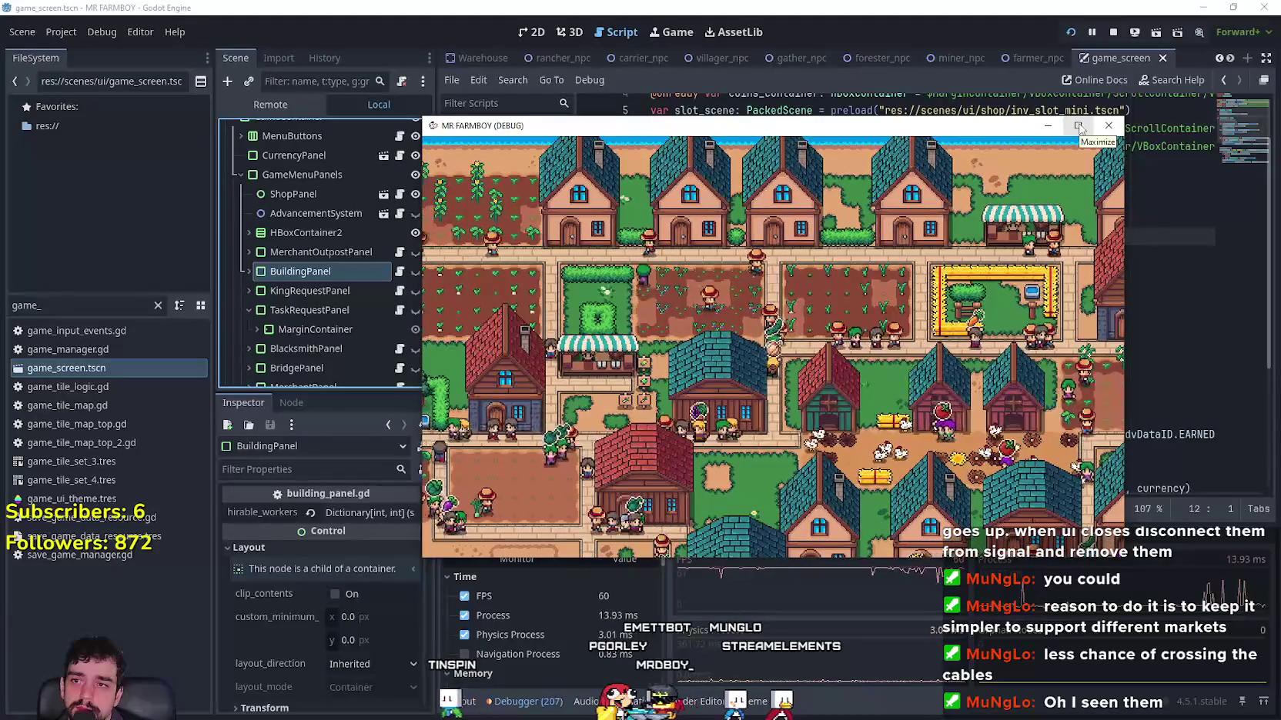
# Step: Maximize the game, plant a turnip, pause to view stats, then return to the editor
pyautogui.click(1079, 128)
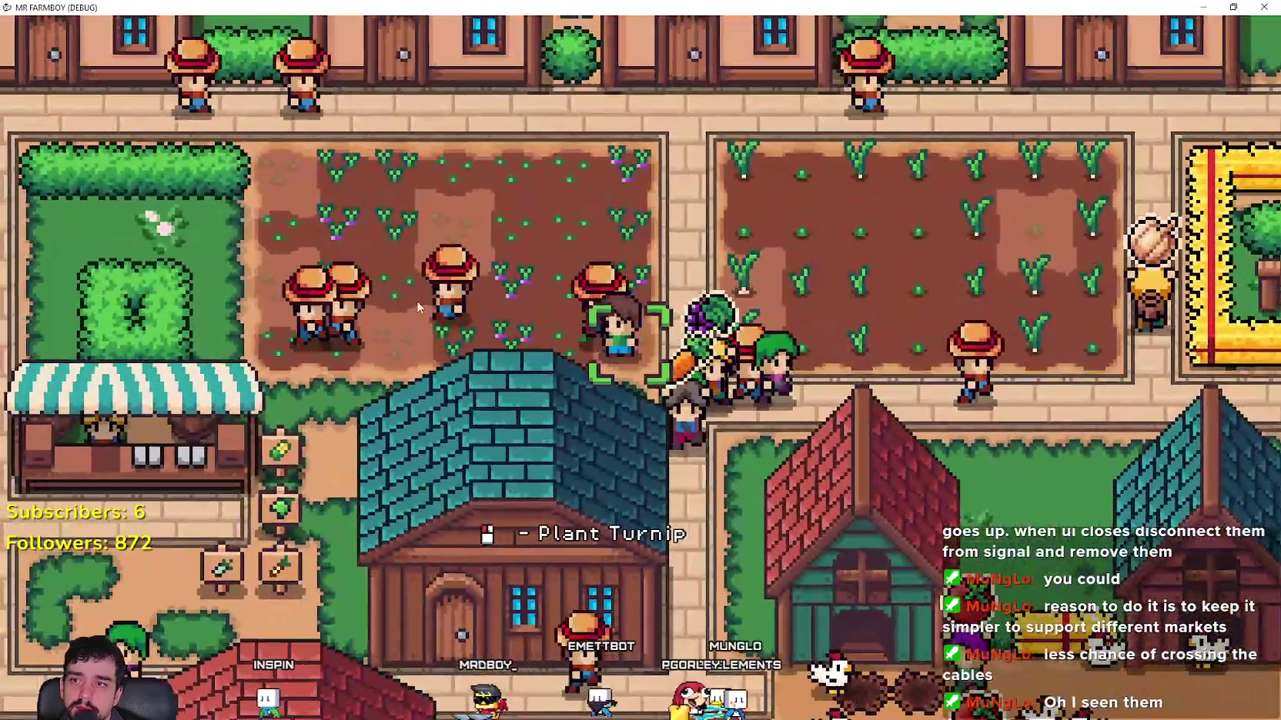
pyautogui.click(416, 306)
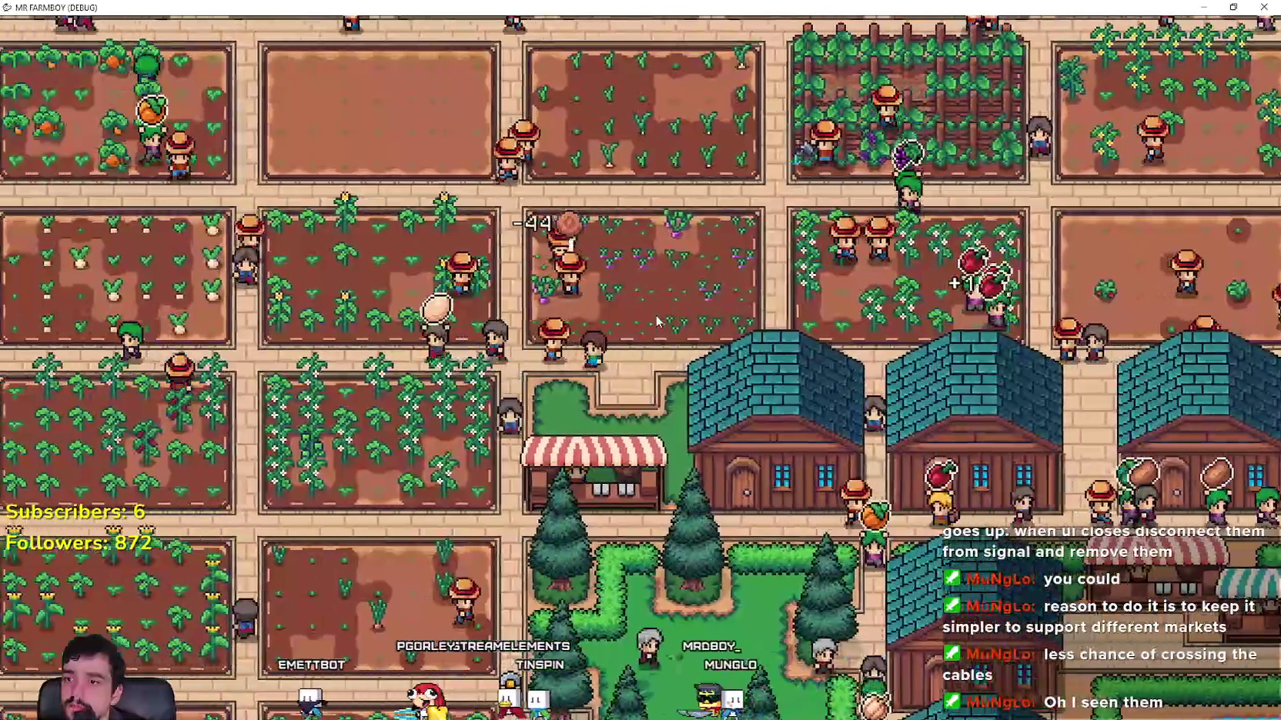
pyautogui.press('Escape')
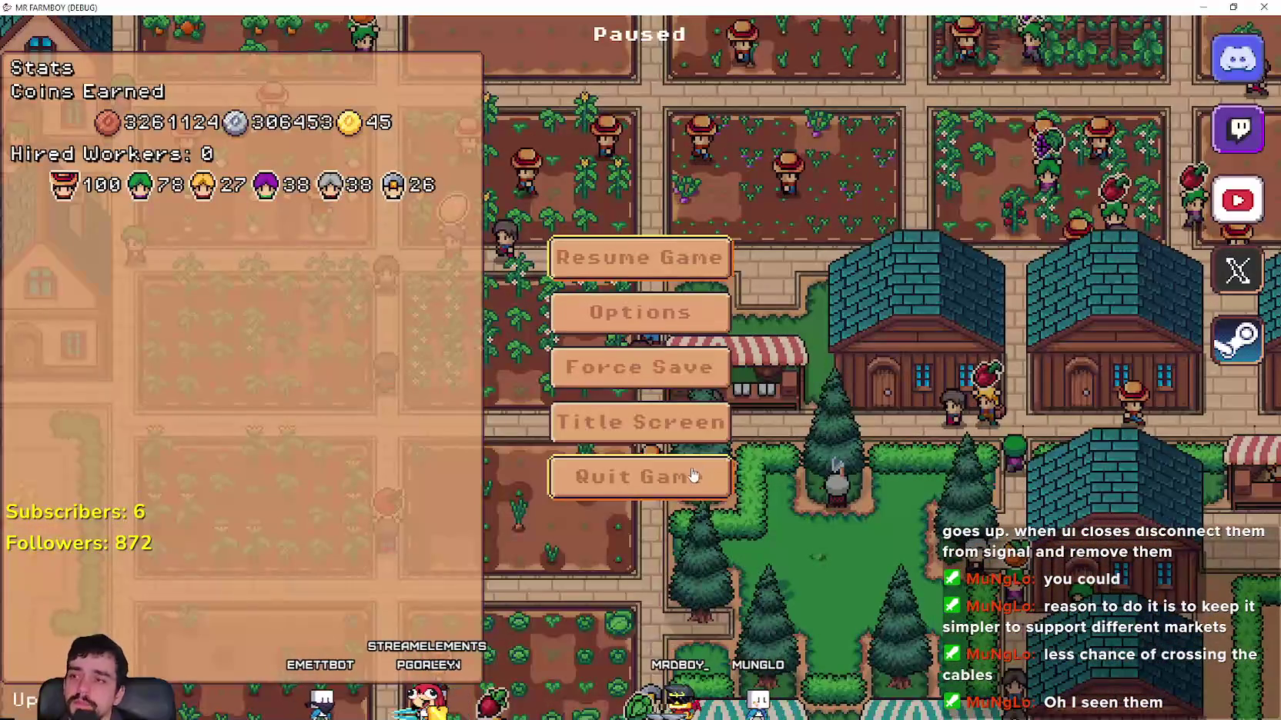
pyautogui.press('F8')
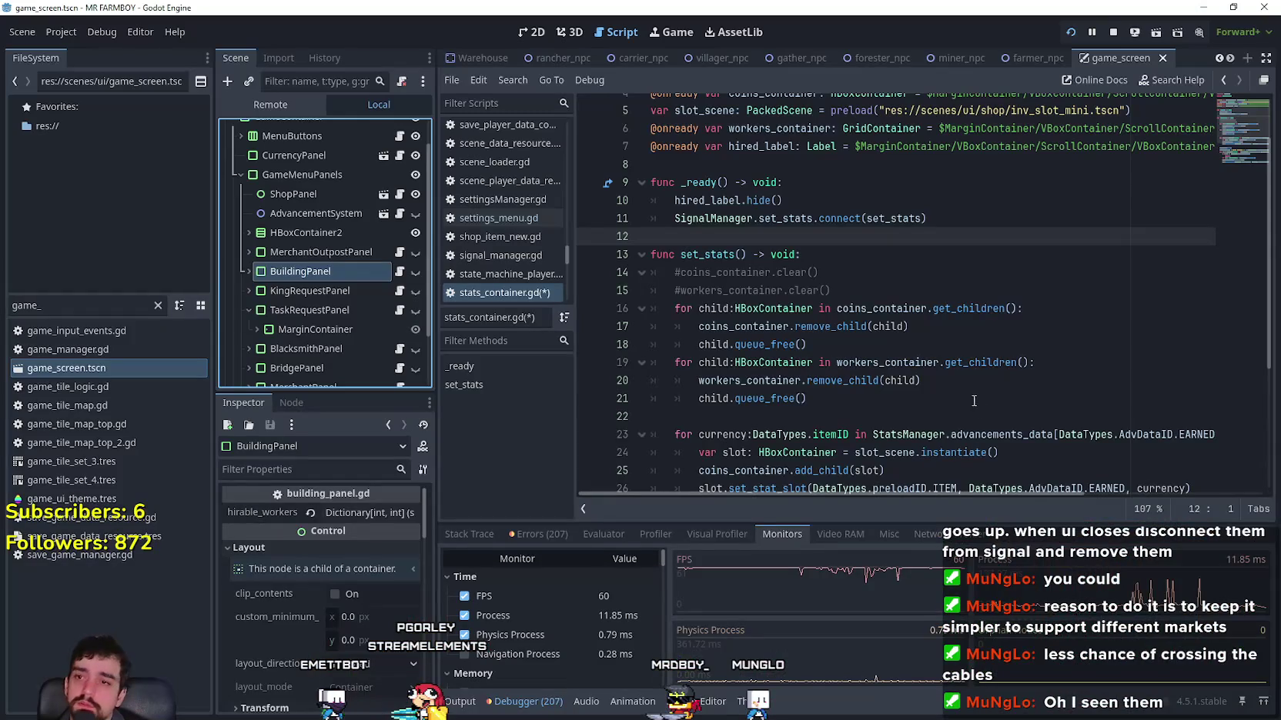
# Step: Review set_stats in stats_container.gd, then switch to the paused game showing Hired Workers: 0
pyautogui.click(979, 402)
pyautogui.scroll(-3, 924, 396)
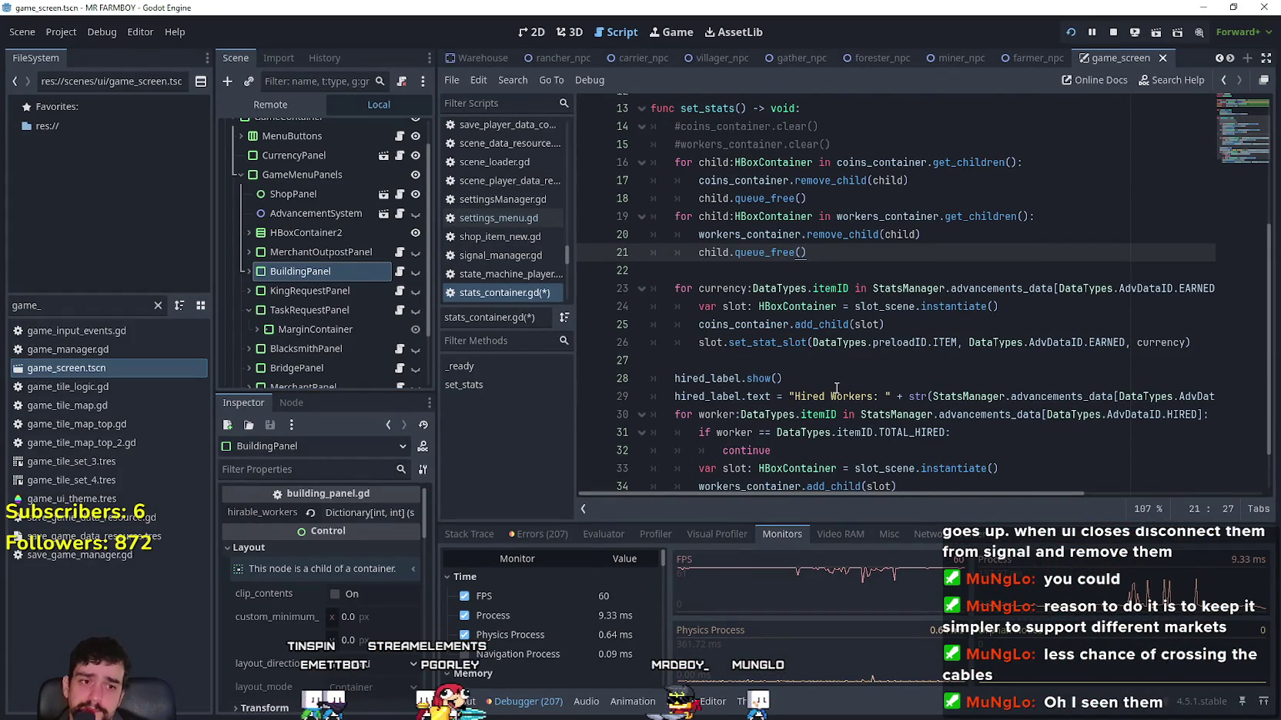
pyautogui.click(790, 360)
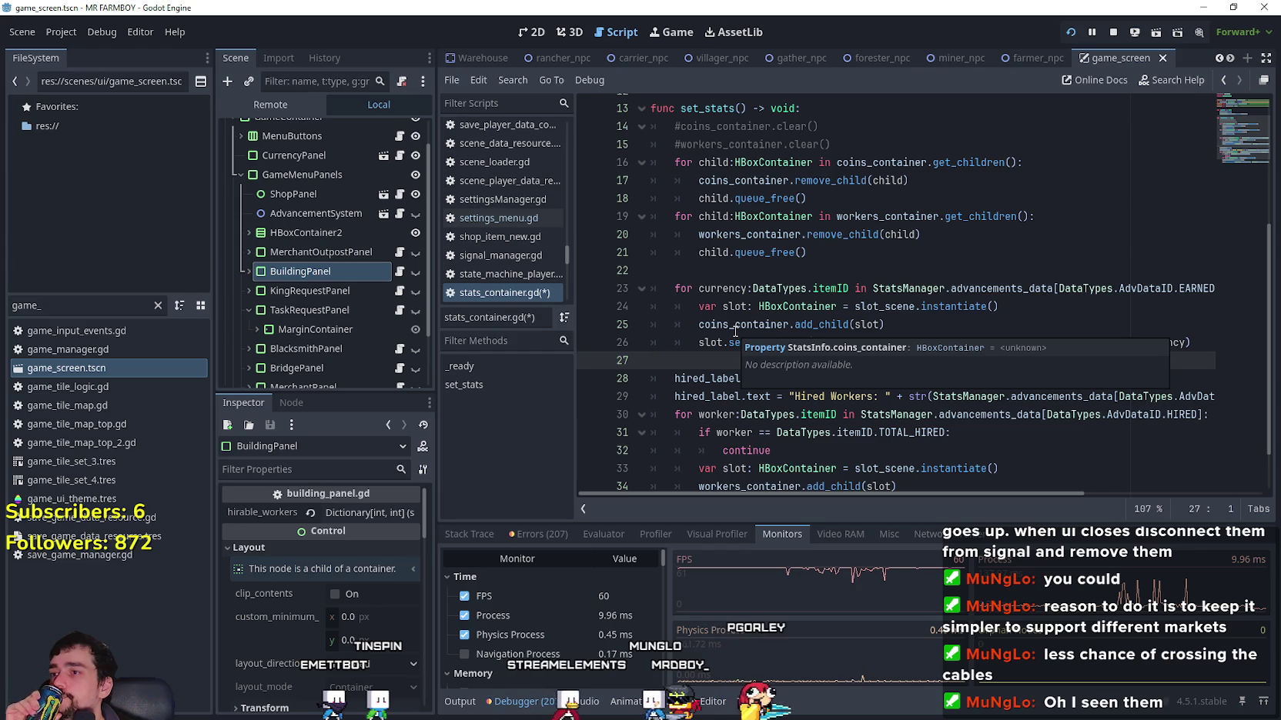
pyautogui.scroll(-1, 909, 382)
pyautogui.scroll(4, 935, 387)
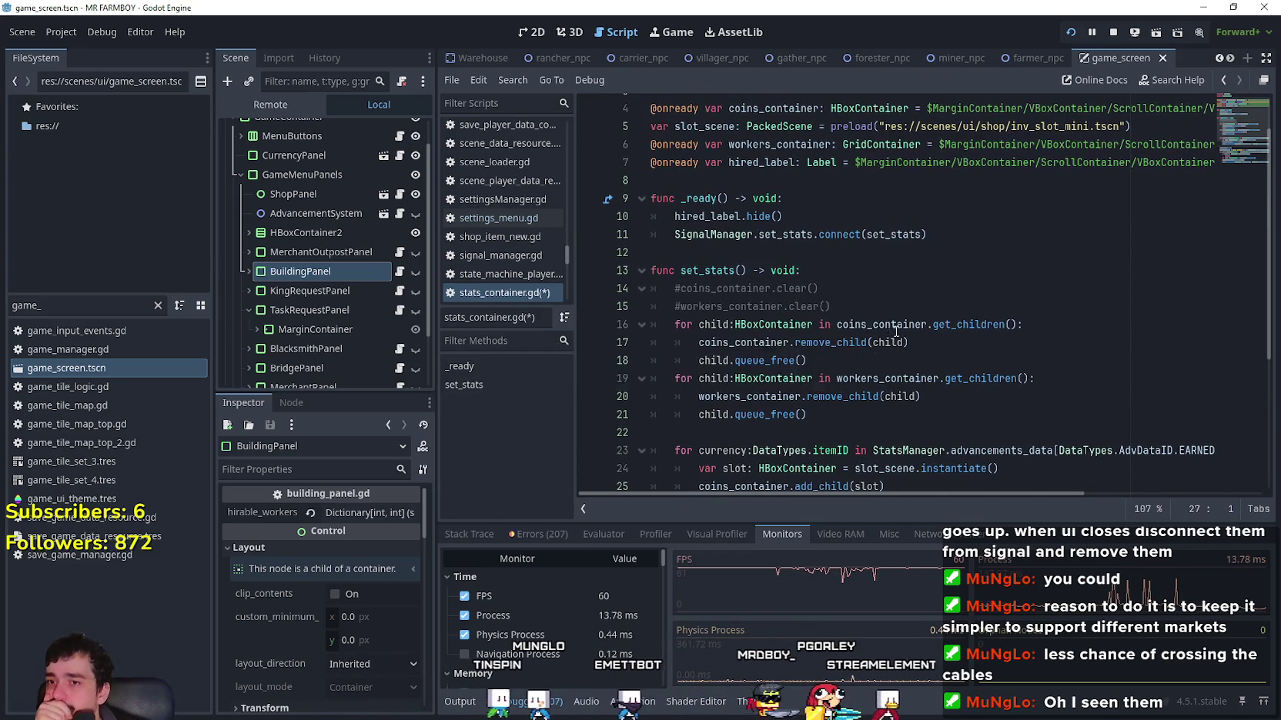
pyautogui.click(891, 416)
pyautogui.scroll(-2, 891, 315)
pyautogui.click(891, 325)
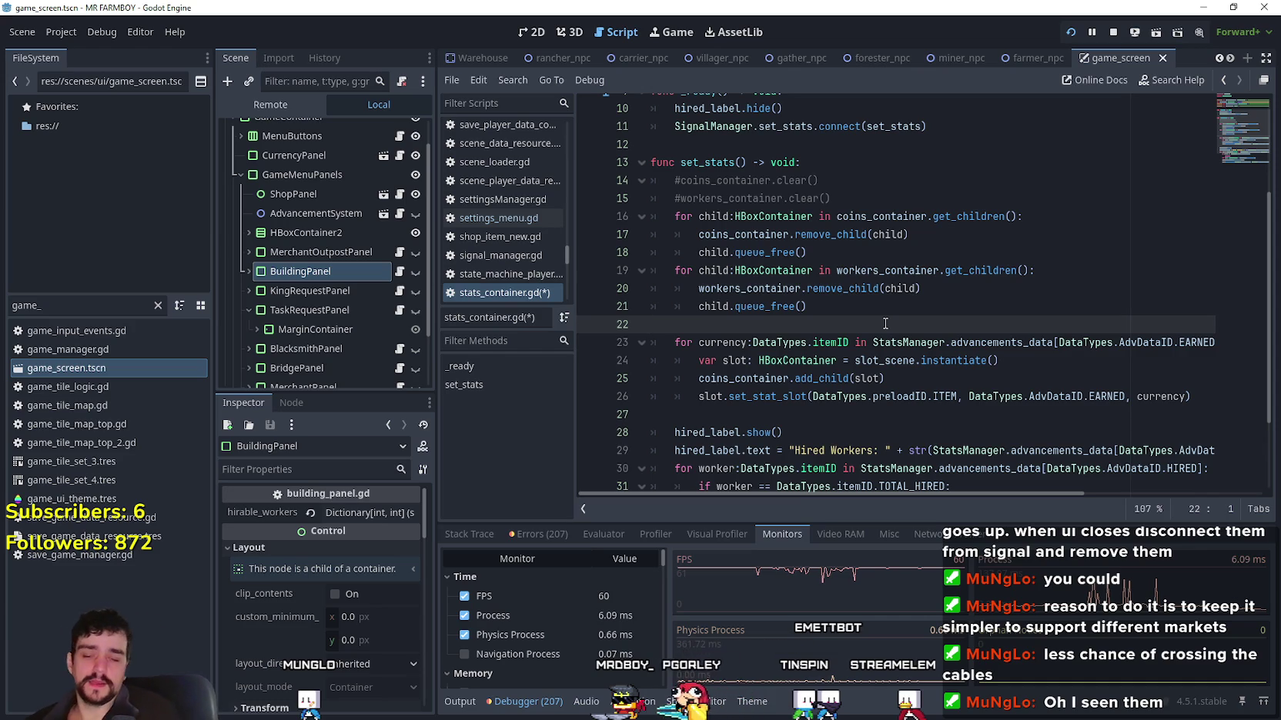
pyautogui.scroll(-1, 1025, 280)
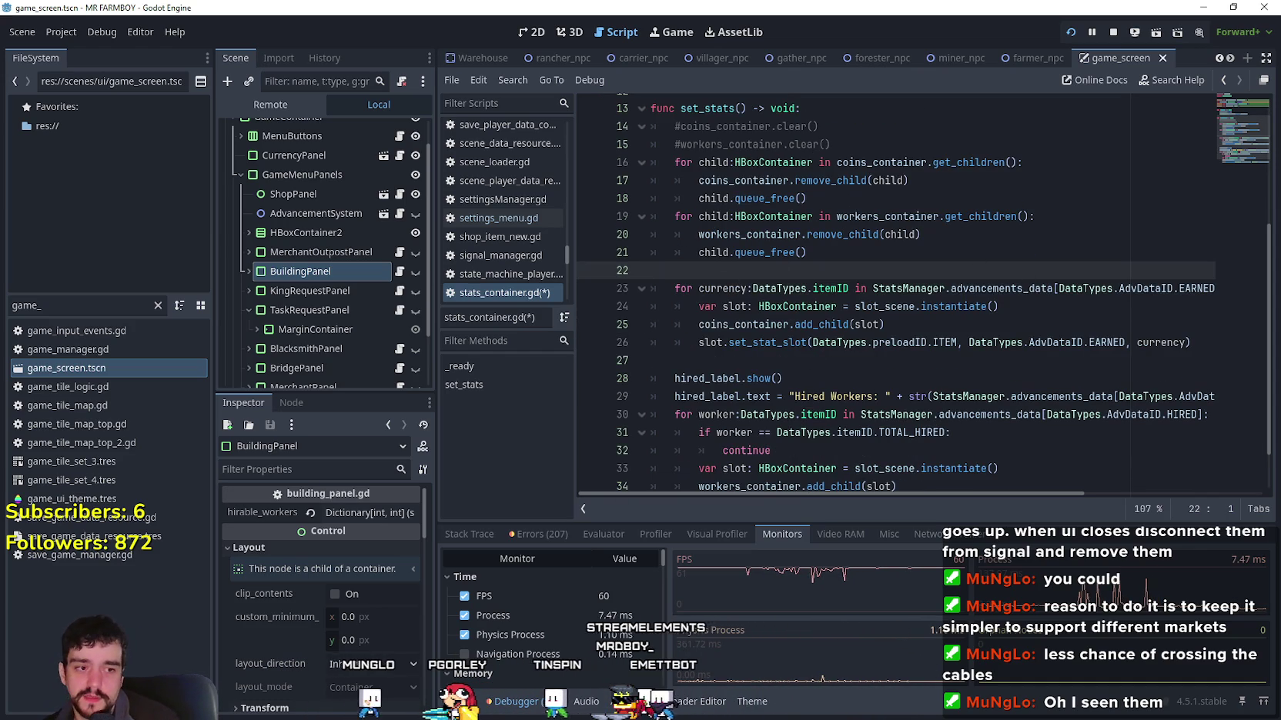
pyautogui.hotkey('alt', 'Tab')
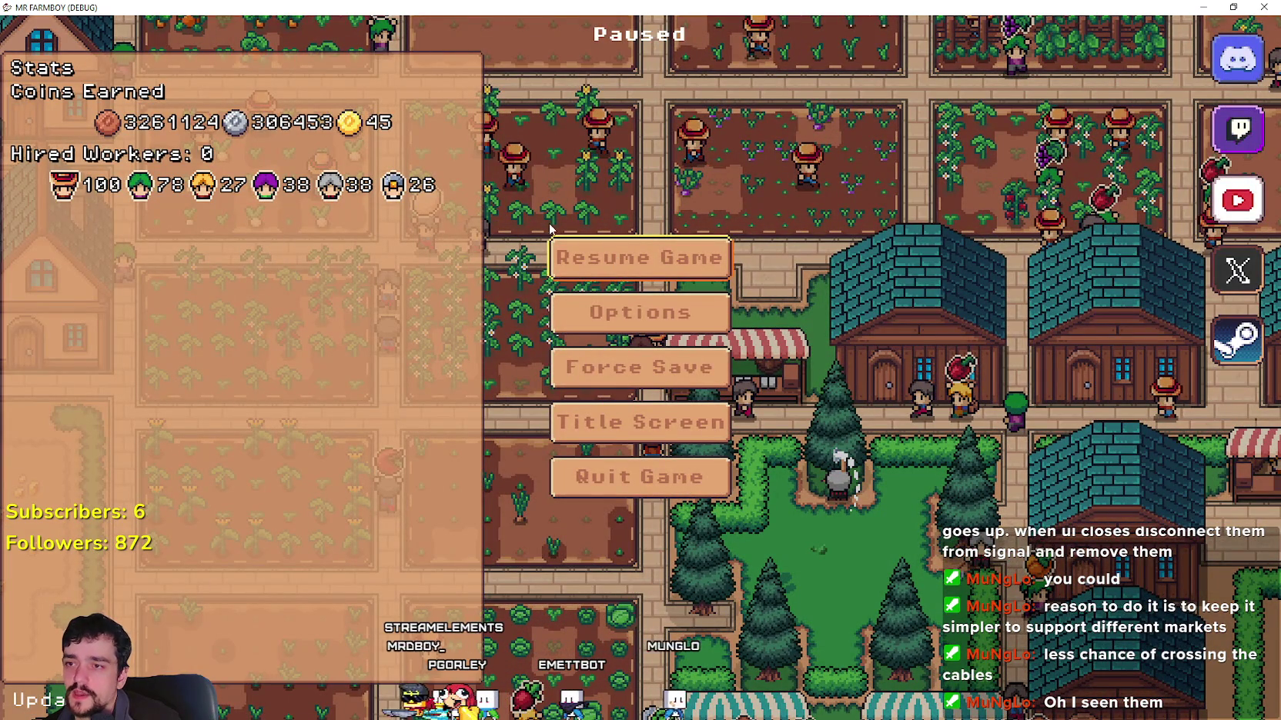
# Step: Resume and re-pause the game to recheck its stats, then go back to the script
pyautogui.press('Escape')
pyautogui.hotkey('alt', 'Tab')
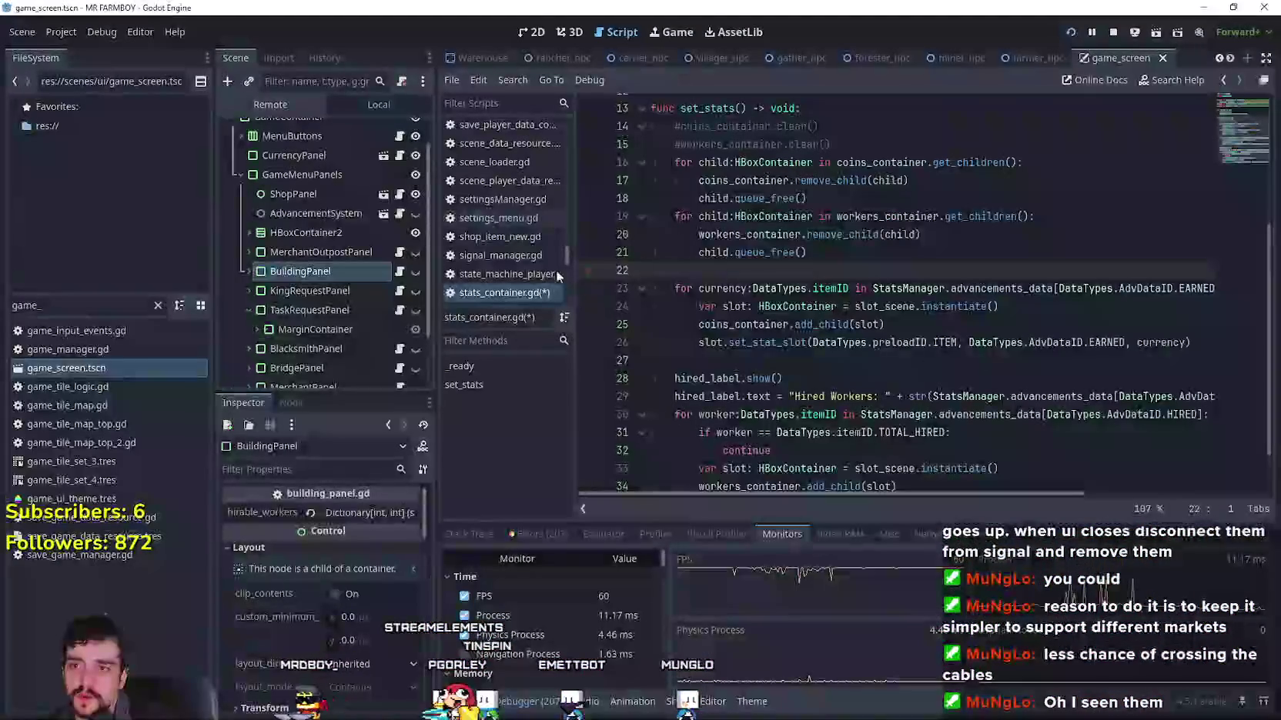
pyautogui.hotkey('alt', 'Tab')
pyautogui.press('Escape')
pyautogui.press('Escape')
pyautogui.press('Escape')
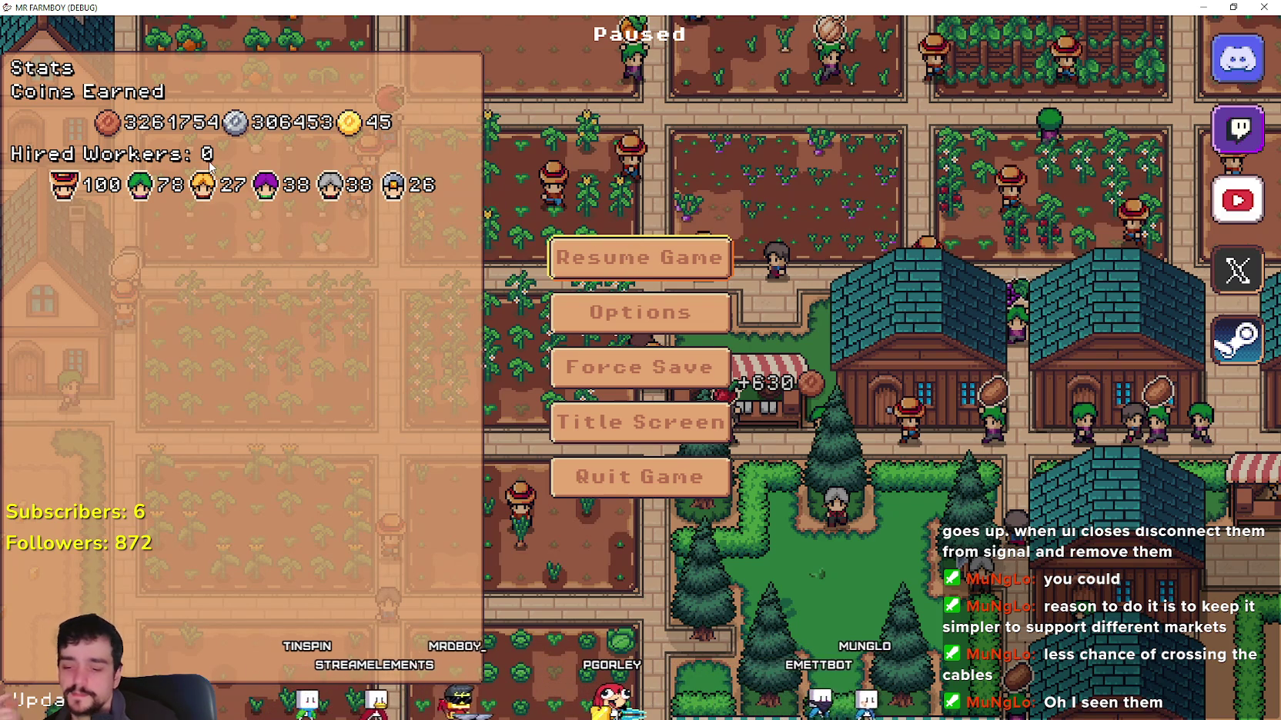
pyautogui.hotkey('alt', 'Tab')
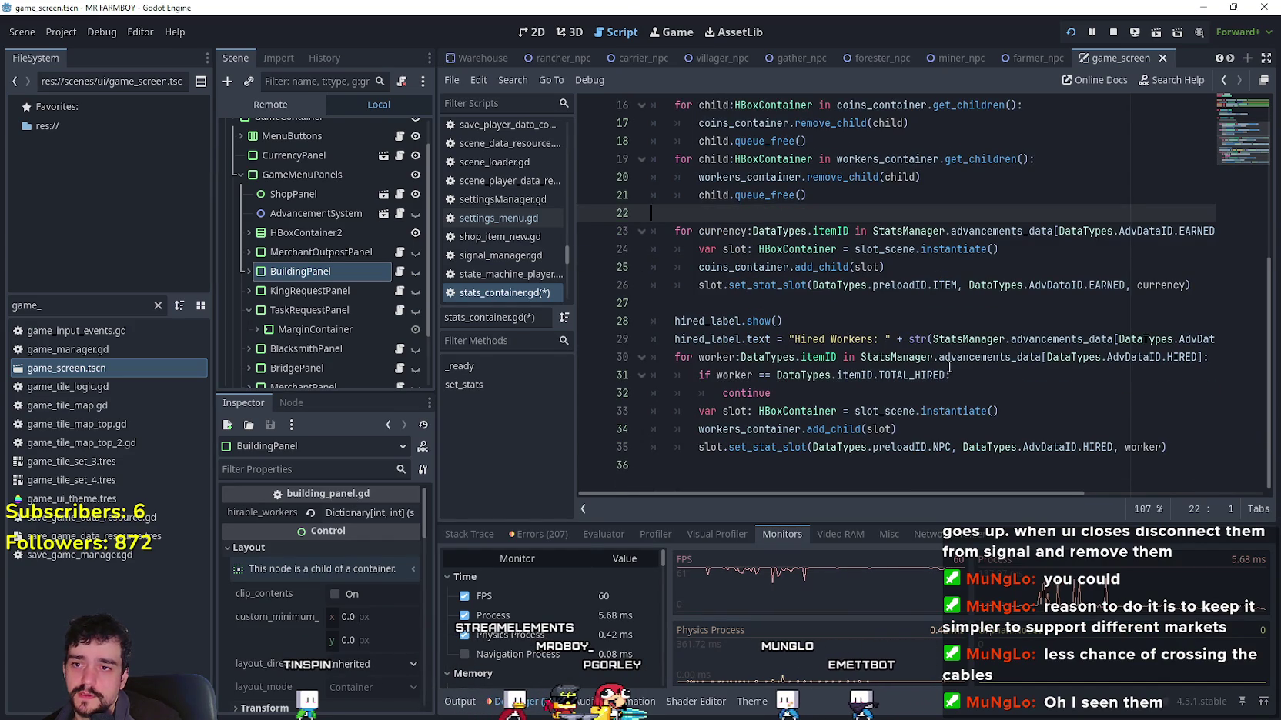
# Step: Select TOTAL_HIRED on line 31 and inspect the hired-label expression on line 29
pyautogui.doubleClick(939, 375)
pyautogui.hotkey('alt', 'Tab')
pyautogui.click(675, 262)
pyautogui.hotkey('alt', 'Tab')
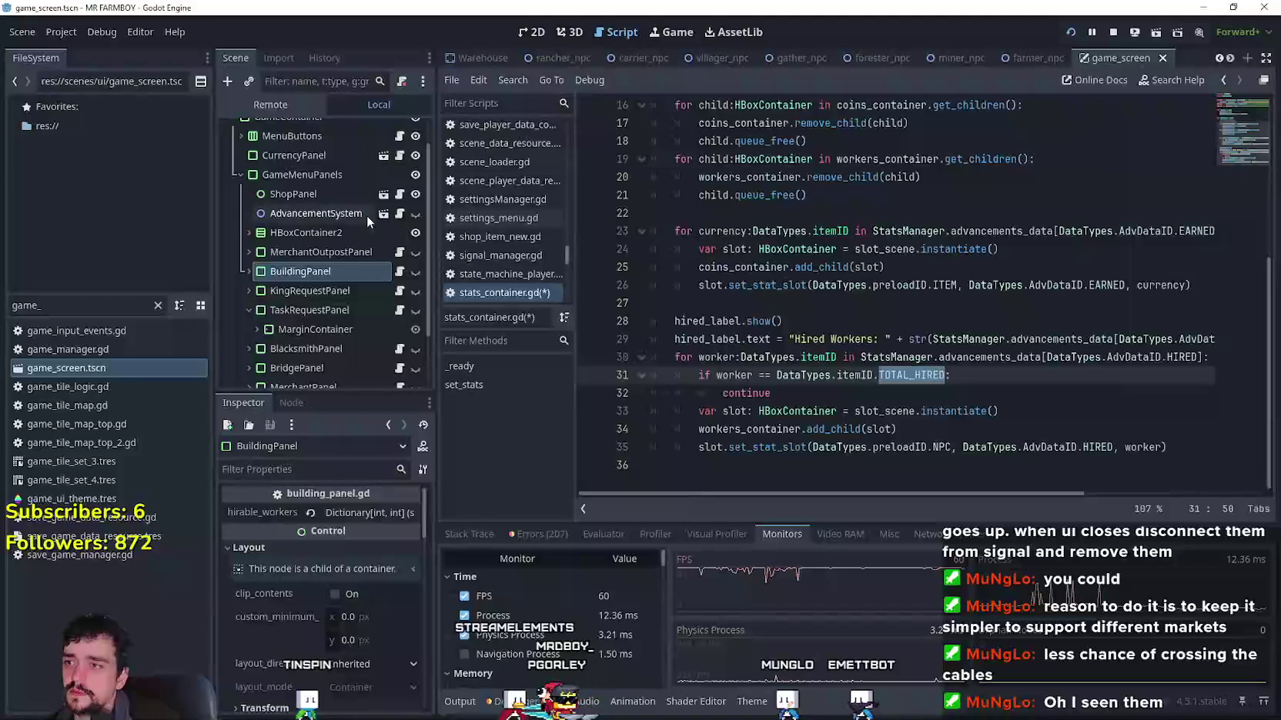
pyautogui.moveTo(1082, 338)
pyautogui.mouseDown()
pyautogui.moveTo(1195, 338)
pyautogui.moveTo(1217, 354)
pyautogui.moveTo(1186, 340)
pyautogui.mouseUp()
pyautogui.click(933, 338)
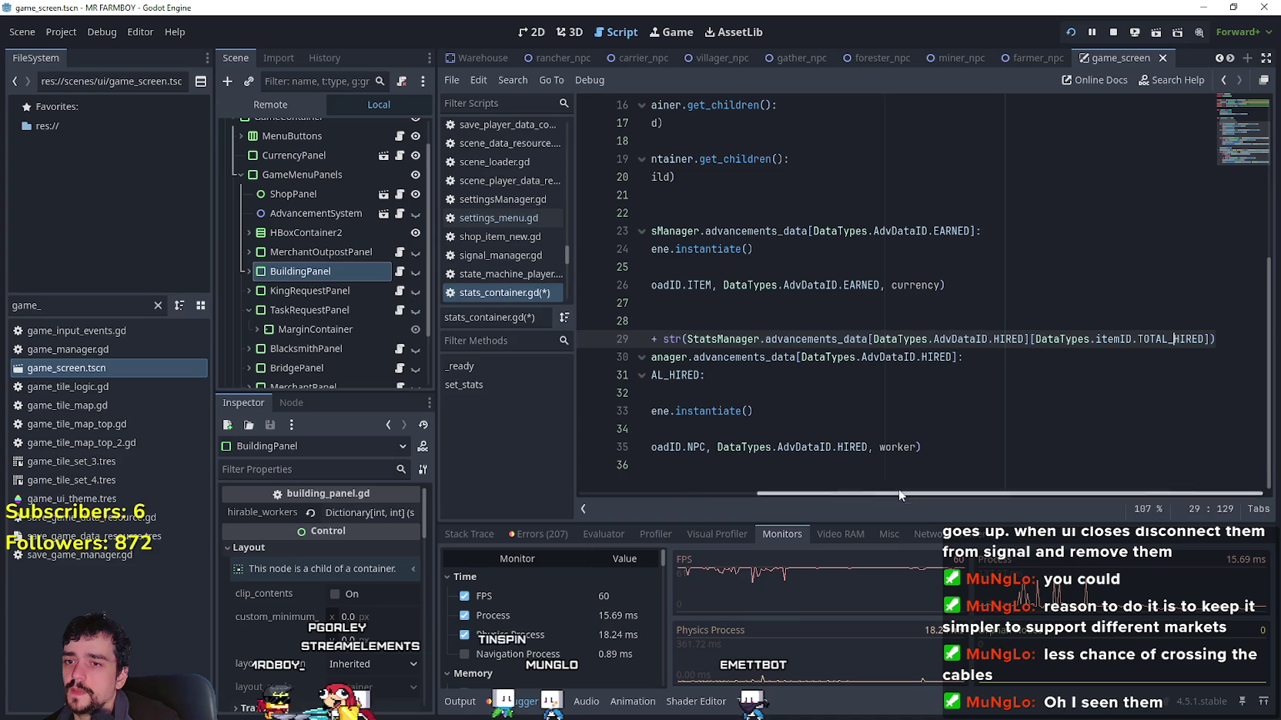
pyautogui.moveTo(902, 497); pyautogui.dragTo(745, 493)
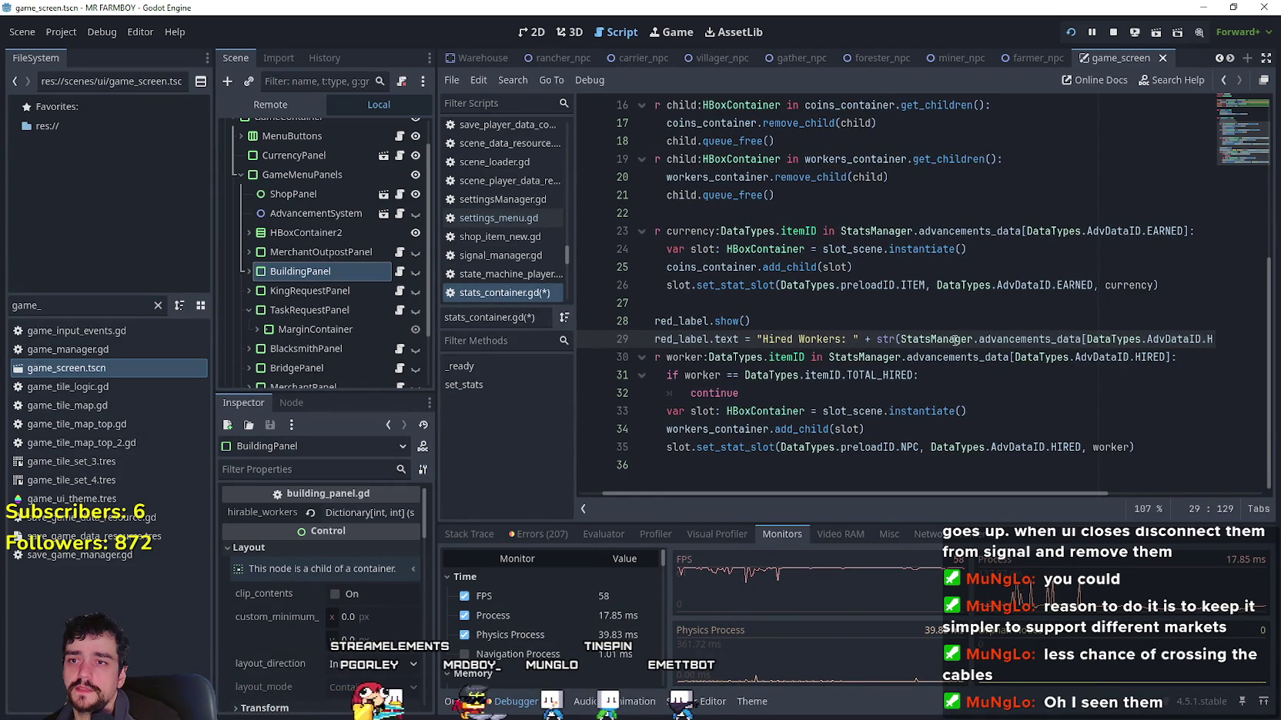
pyautogui.hscroll(-2, 908, 482)
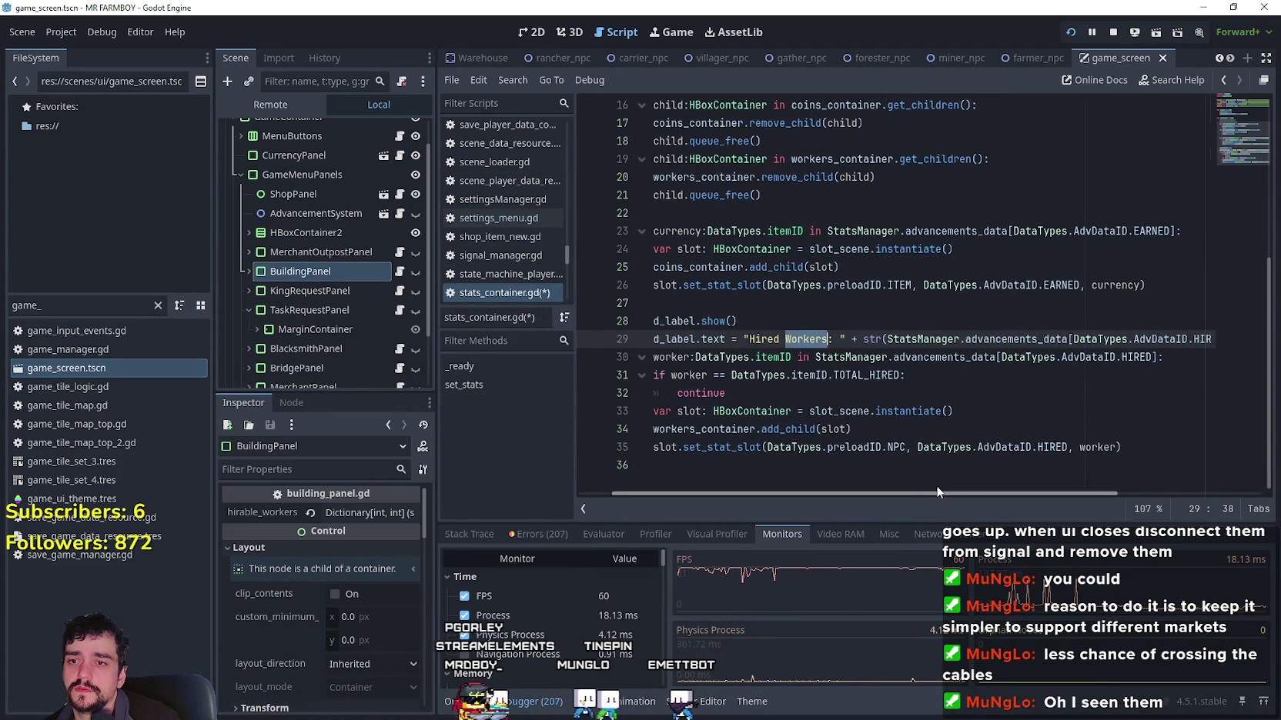
pyautogui.click(799, 399)
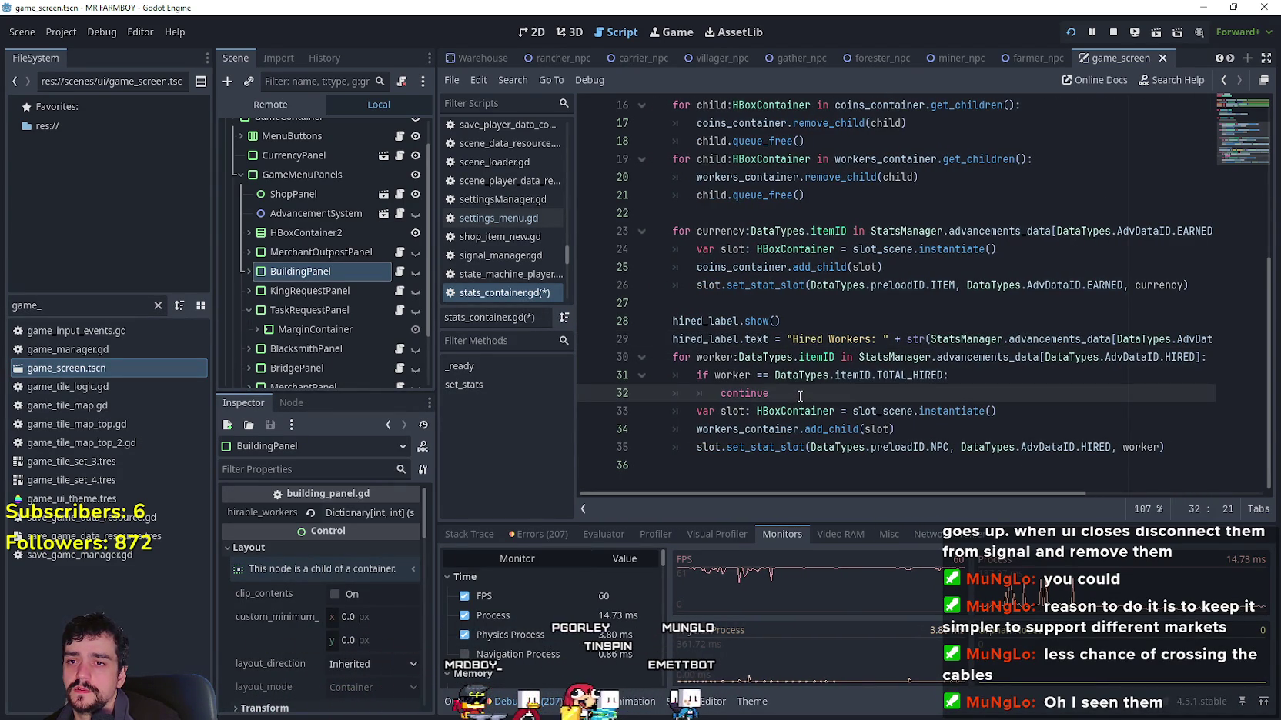
# Step: Check the game's stats in the pause menu once more and return to the editor
pyautogui.press('F5')
pyautogui.press('Escape')
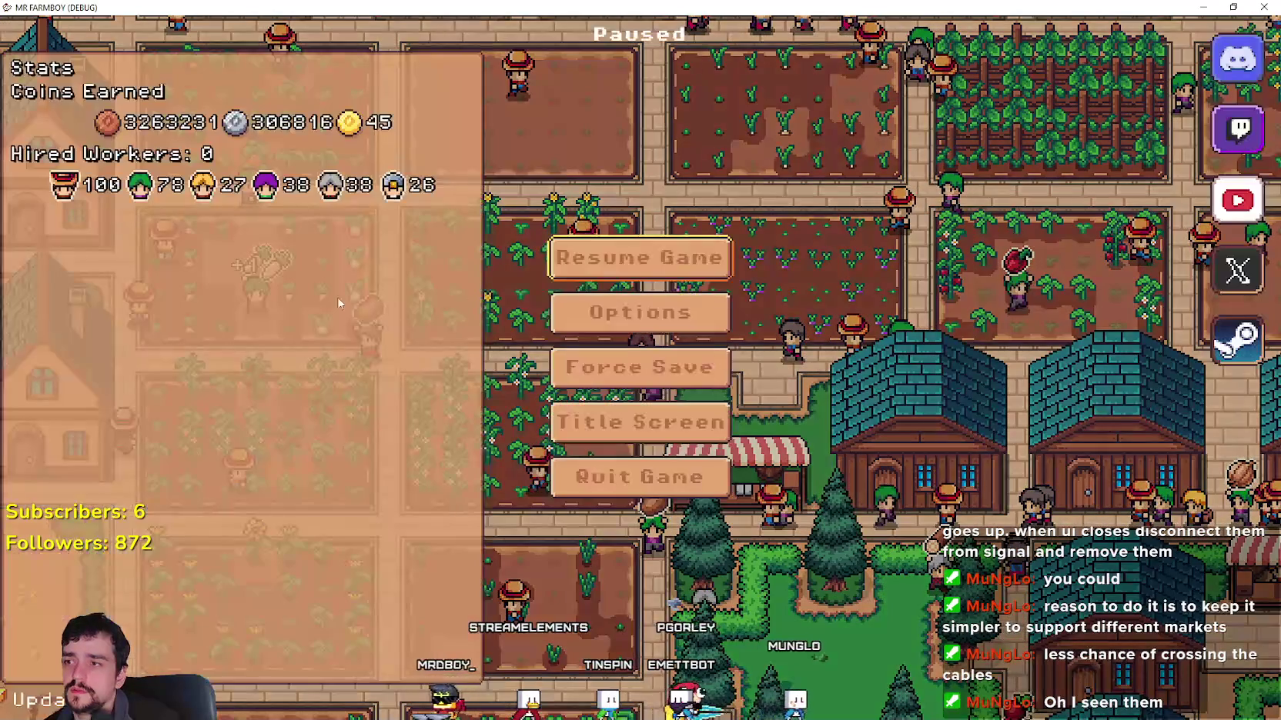
pyautogui.press('Escape')
pyautogui.press('F8')
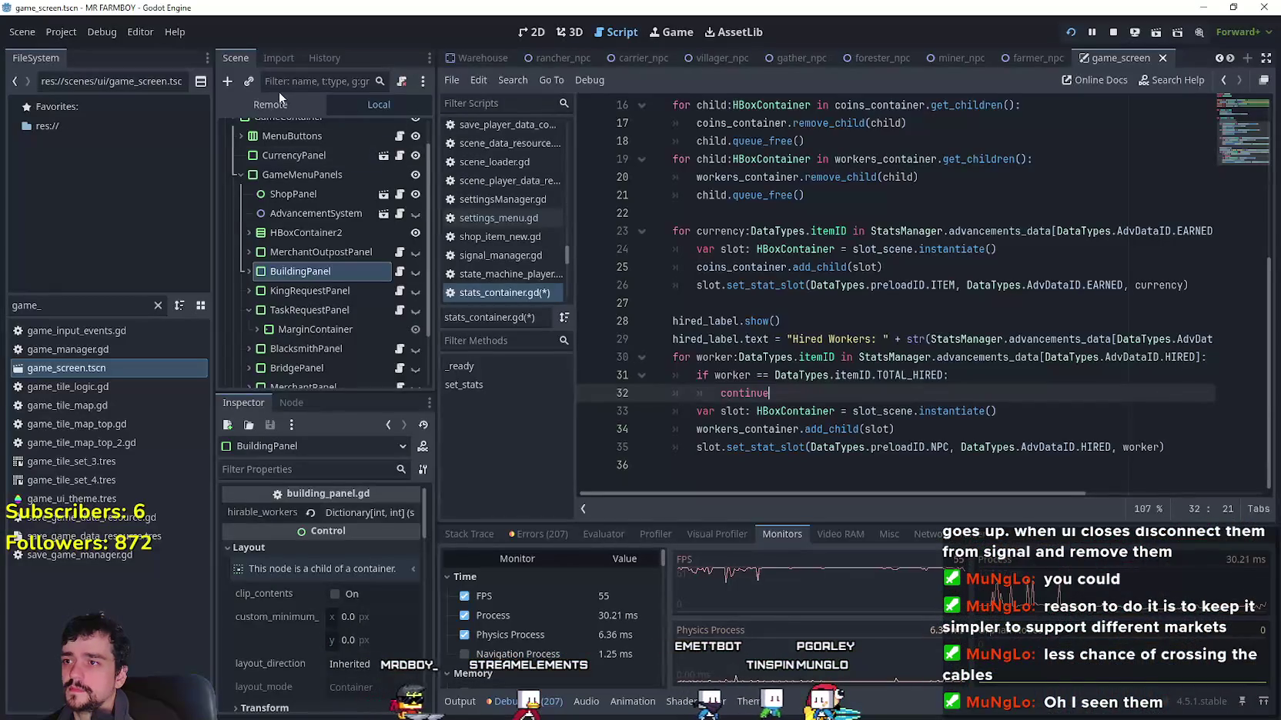
pyautogui.click(276, 105)
pyautogui.click(279, 224)
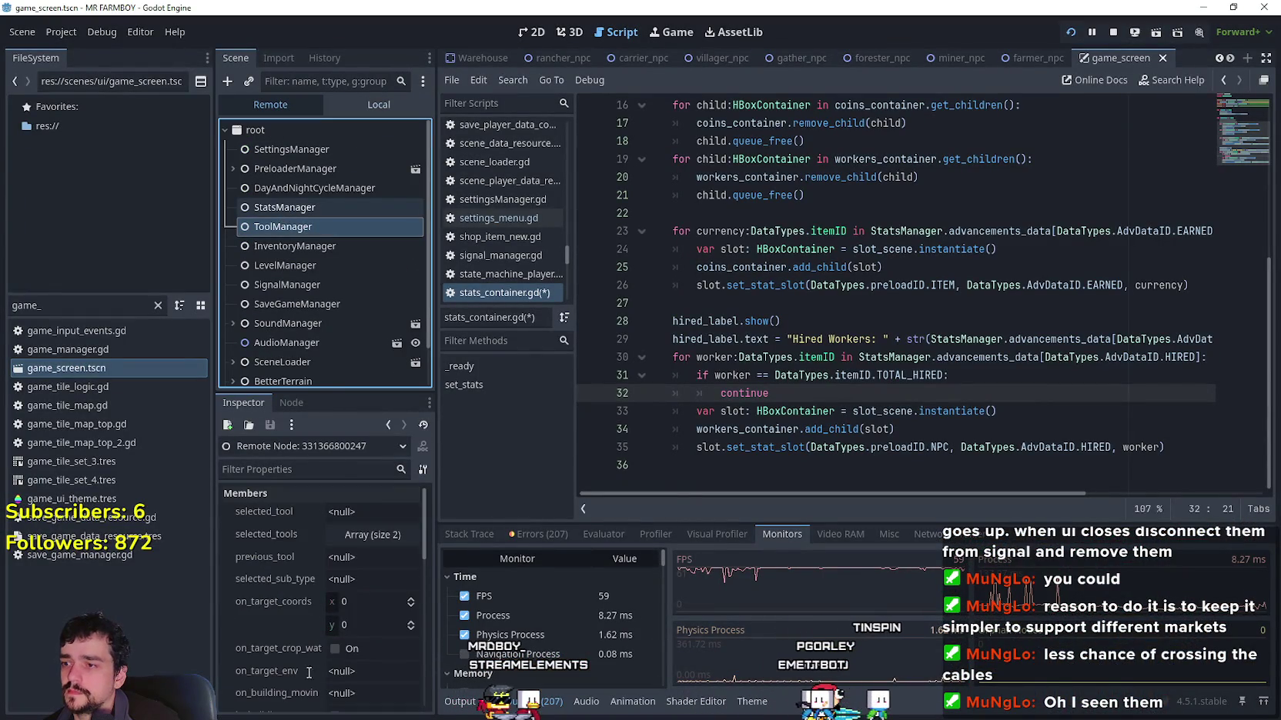
pyautogui.press('Up')
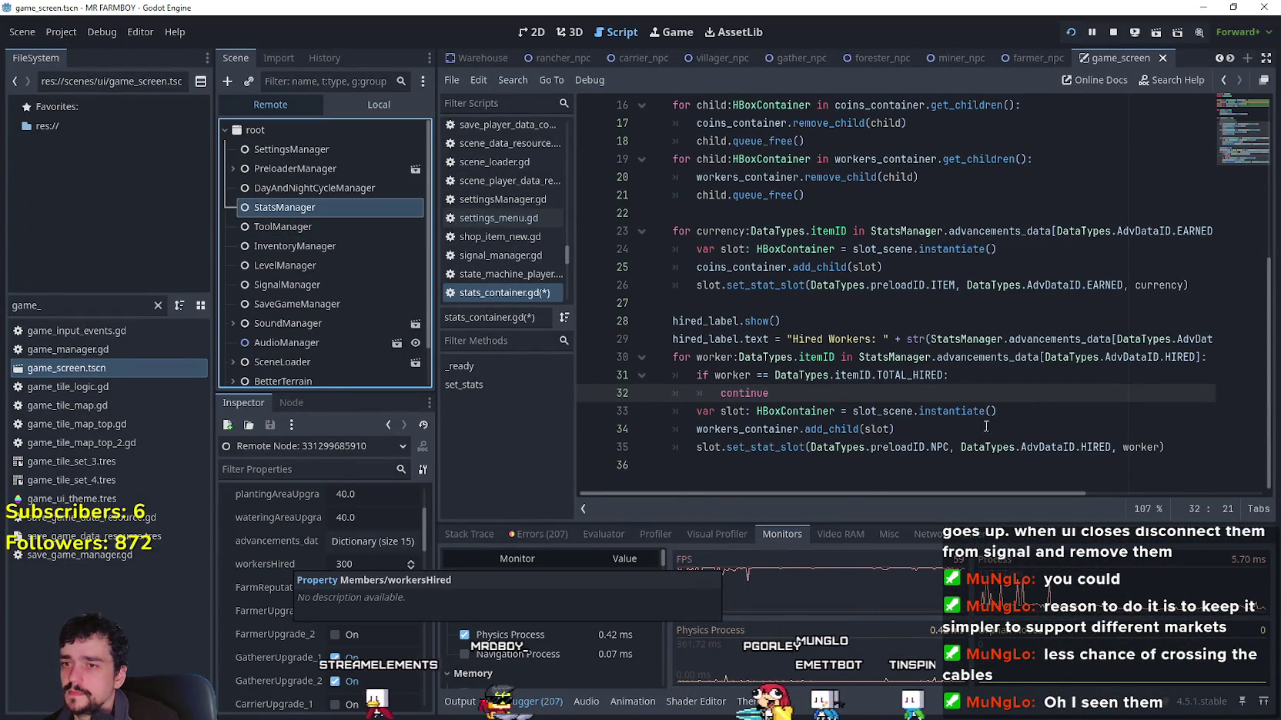
pyautogui.moveTo(845, 492)
pyautogui.mouseDown()
pyautogui.moveTo(1045, 492)
pyautogui.moveTo(710, 459)
pyautogui.mouseUp()
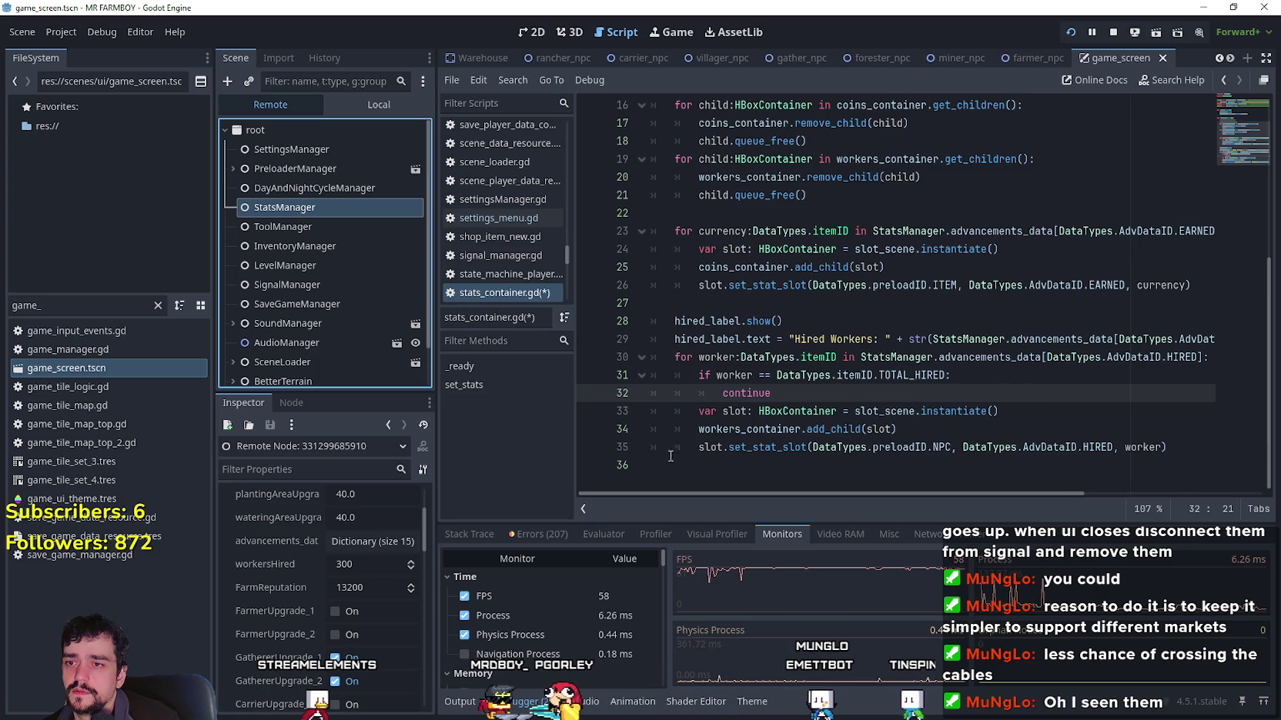
pyautogui.scroll(4, 708, 389)
pyautogui.scroll(-2, 708, 389)
pyautogui.scroll(-2, 708, 389)
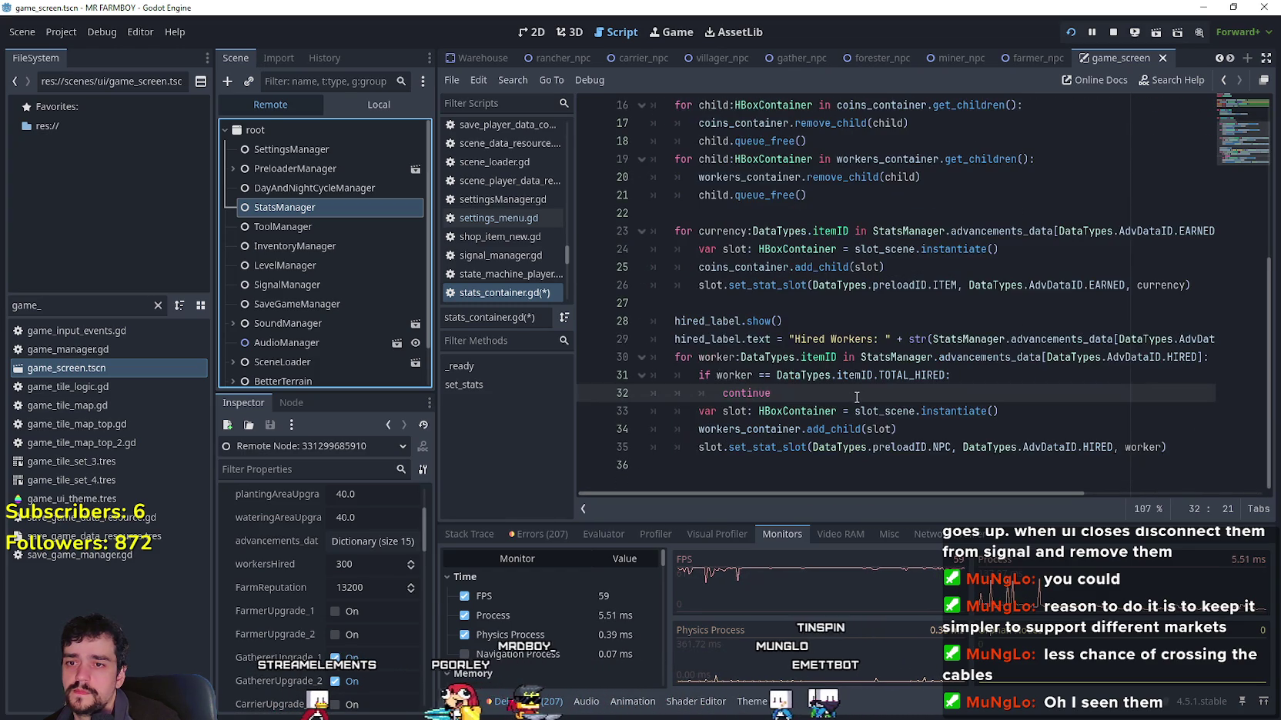
pyautogui.moveTo(1122, 339); pyautogui.dragTo(1214, 339)
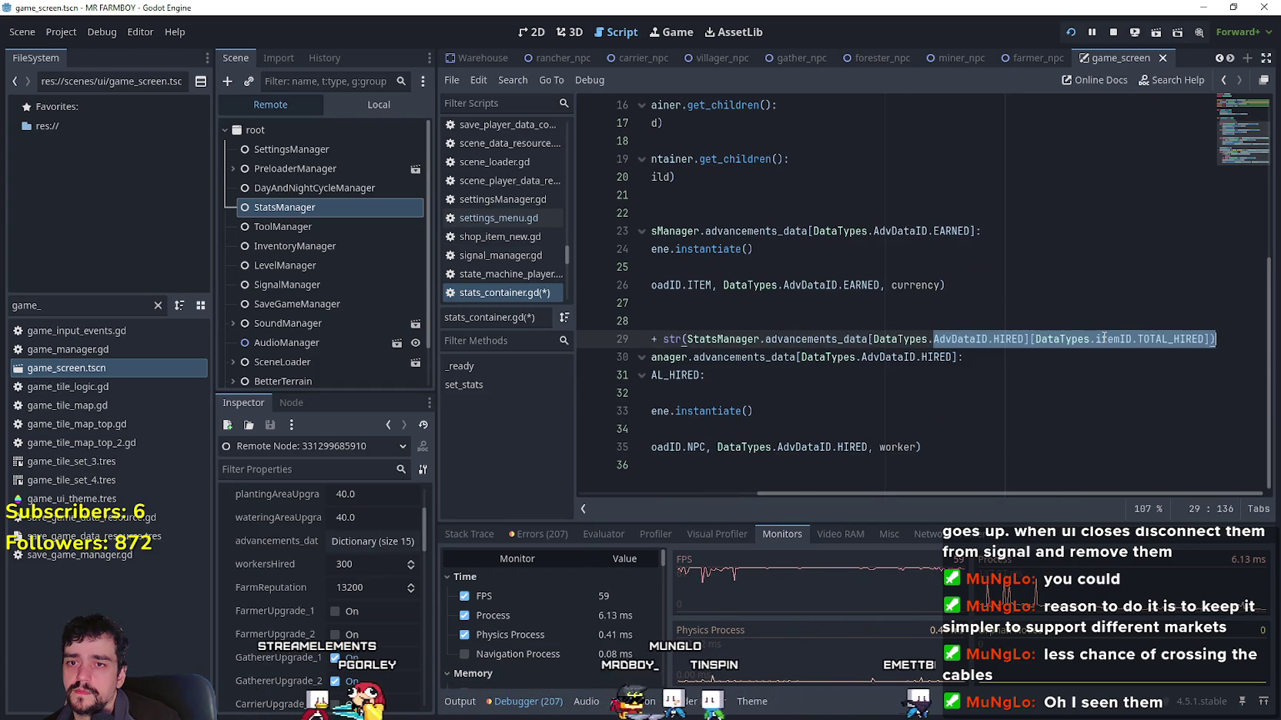
pyautogui.click(1030, 338)
pyautogui.doubleClick(1170, 338)
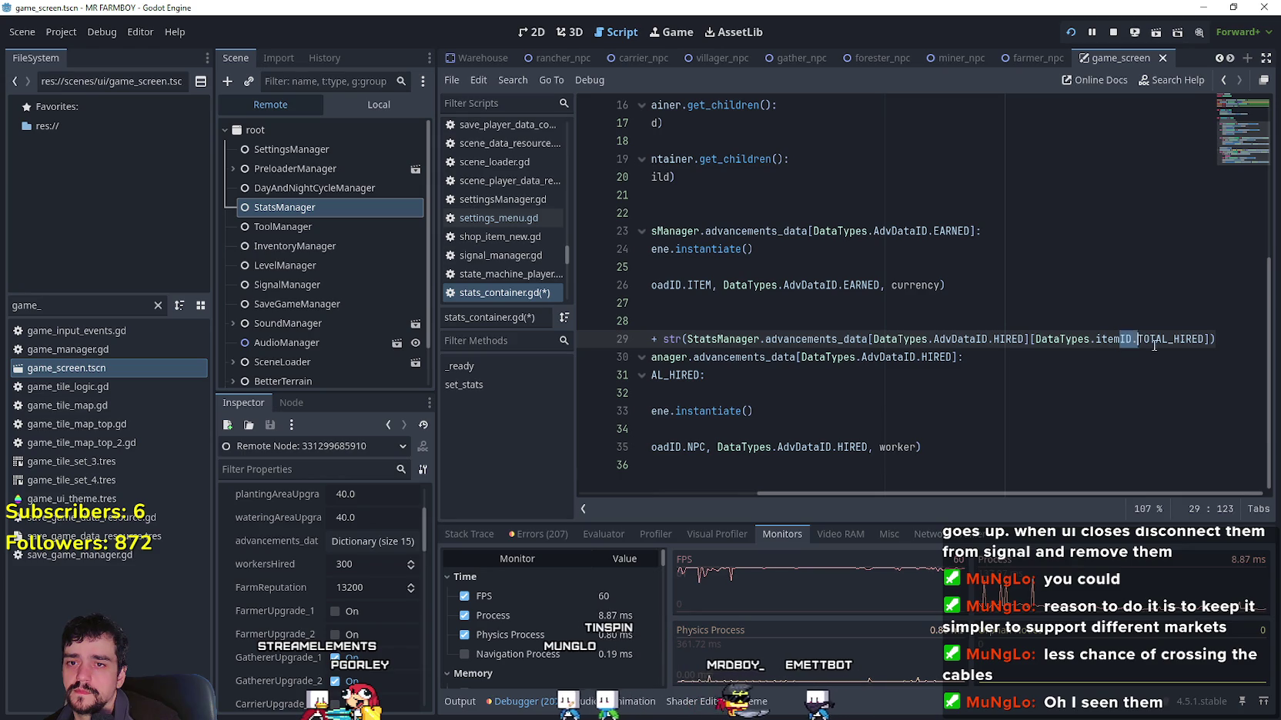
pyautogui.click(965, 357)
pyautogui.moveTo(651, 339)
pyautogui.mouseDown()
pyautogui.moveTo(1200, 357)
pyautogui.moveTo(954, 374)
pyautogui.moveTo(1117, 358)
pyautogui.mouseUp()
pyautogui.moveTo(1256, 351); pyautogui.dragTo(1257, 348)
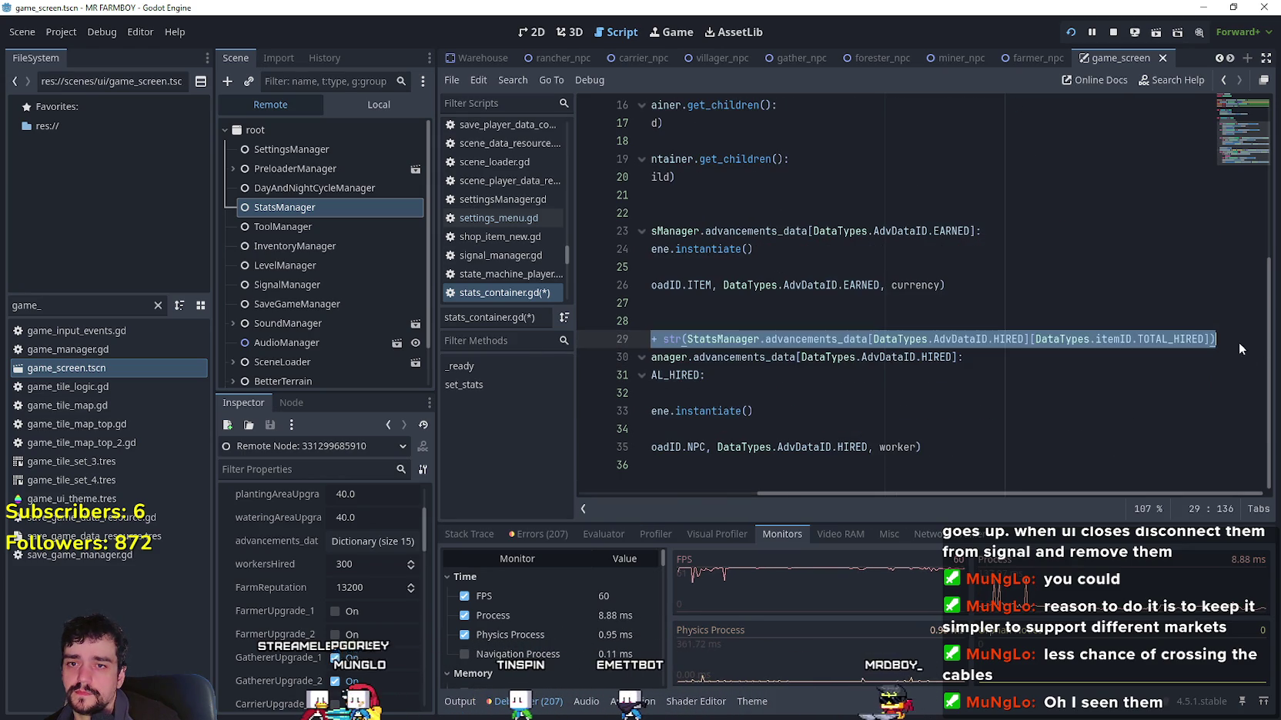
pyautogui.click(1209, 339)
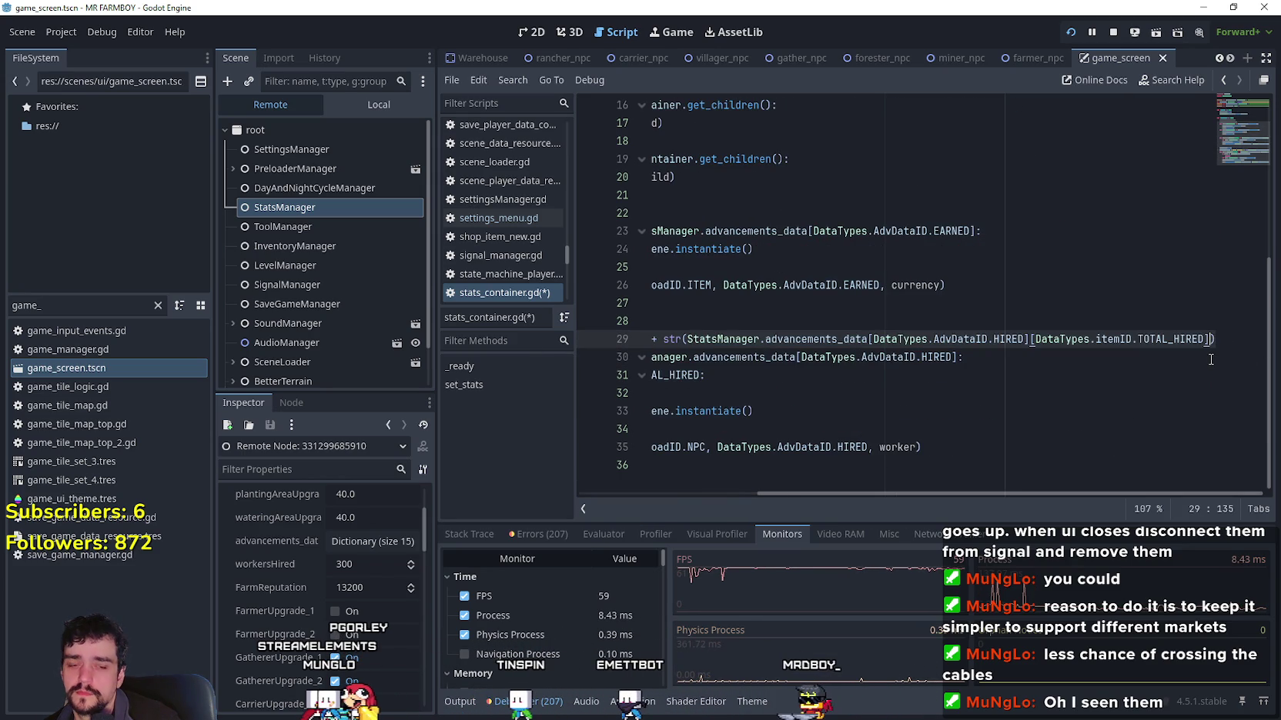
# Step: Add a print() on line 30 containing the copied StatsManager HIRED TOTAL_HIRED expression
pyautogui.write('print(')
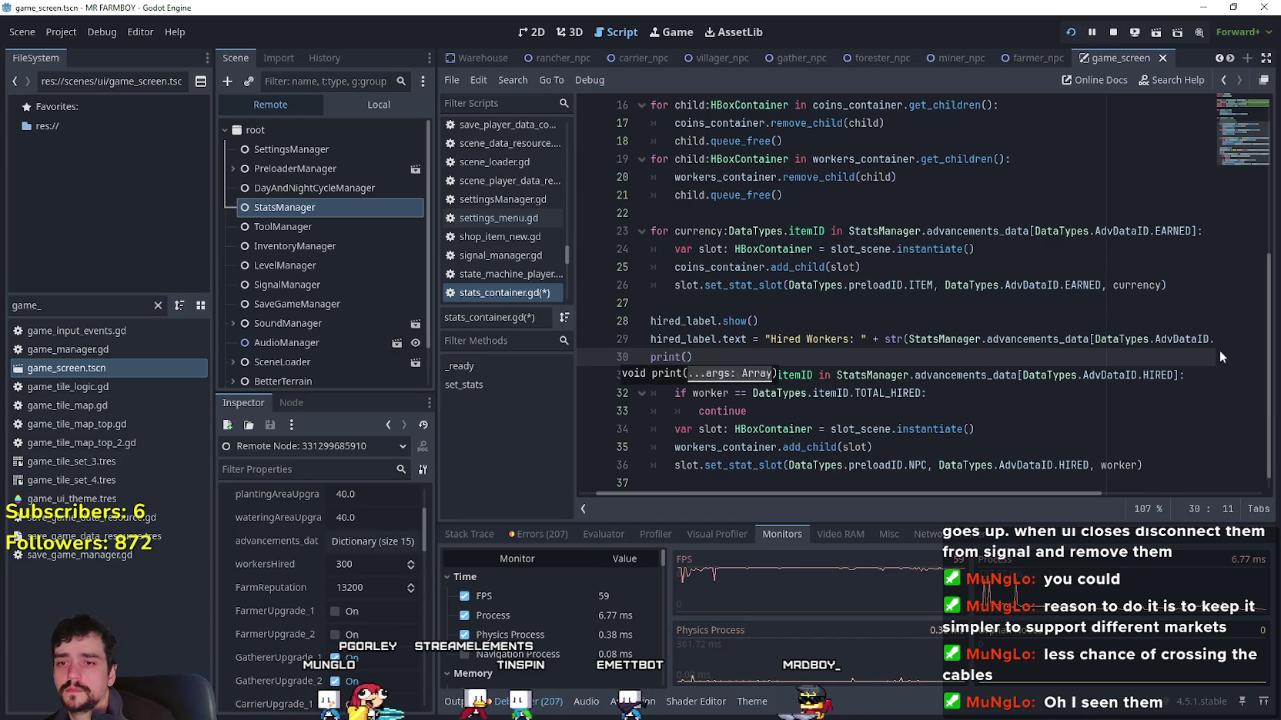
pyautogui.moveTo(1089, 339); pyautogui.dragTo(908, 339)
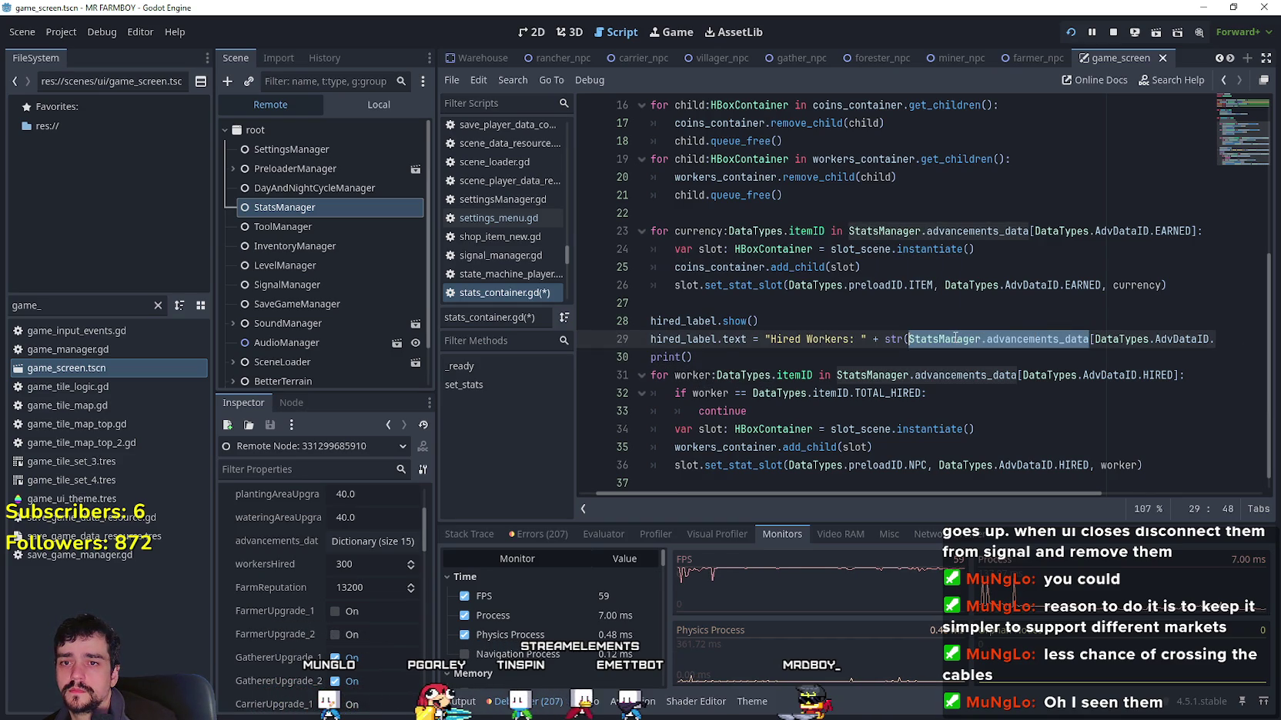
pyautogui.click(952, 339)
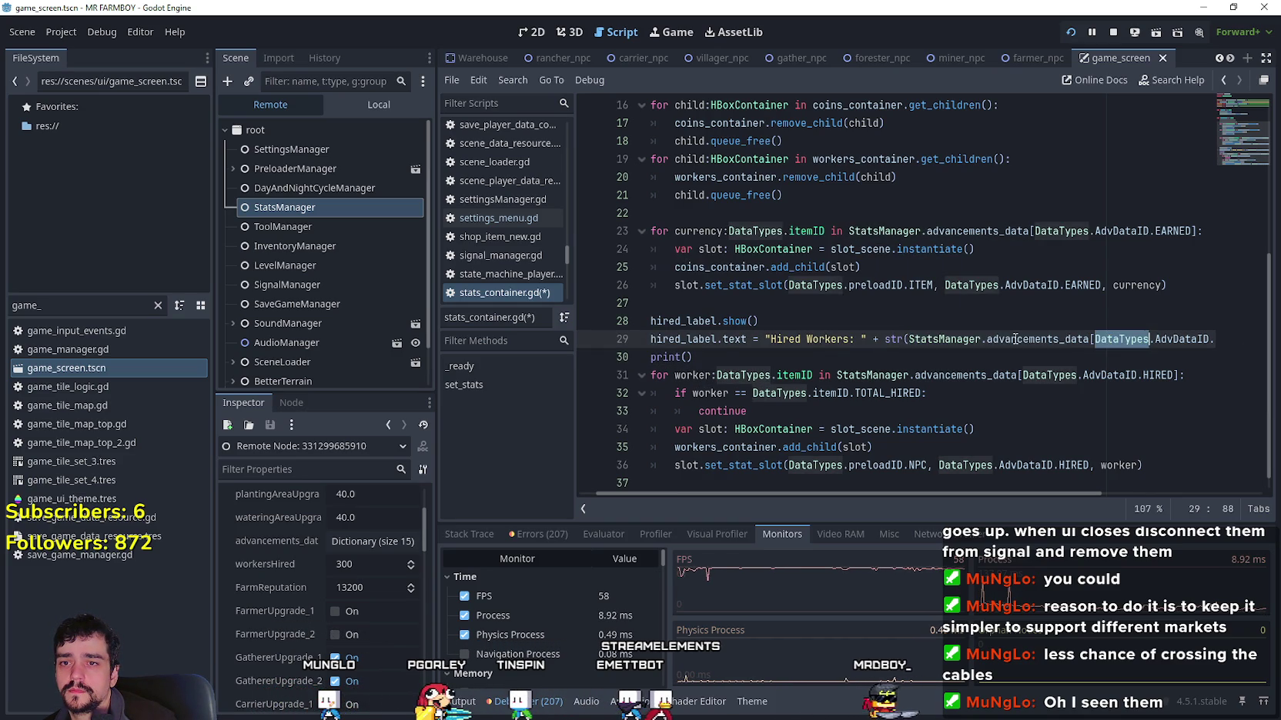
pyautogui.moveTo(951, 340); pyautogui.dragTo(1211, 339)
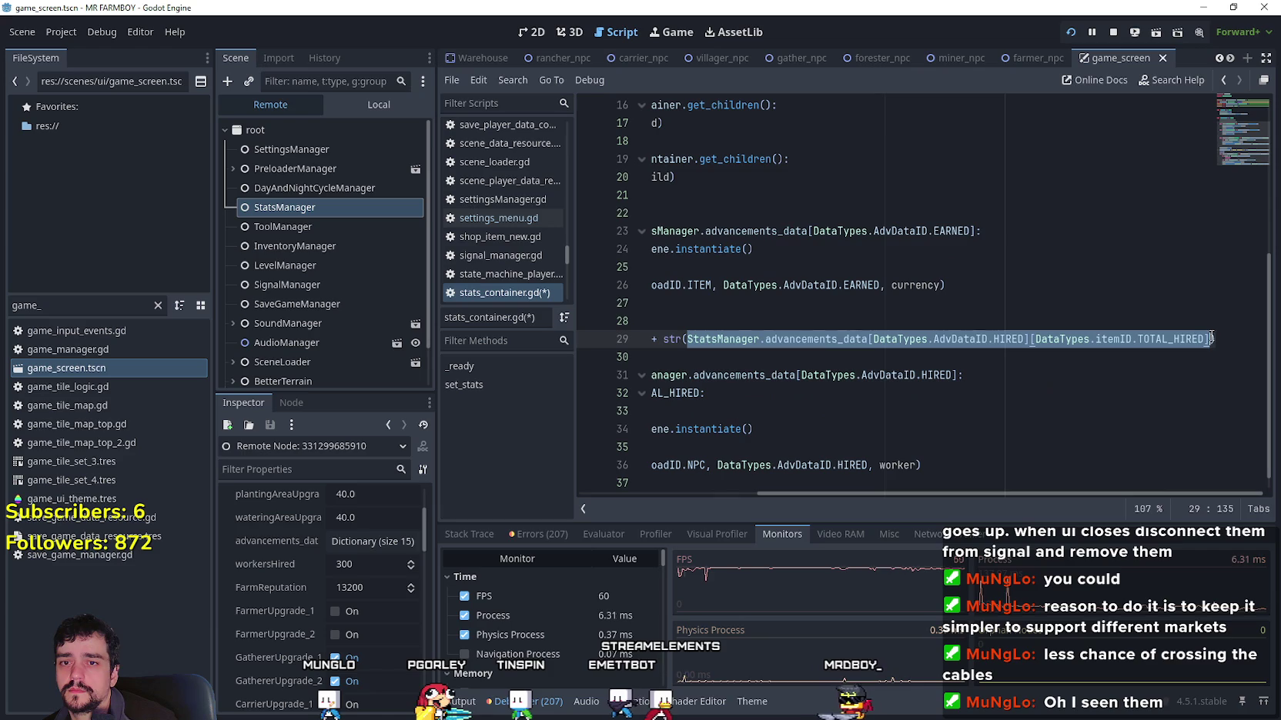
pyautogui.moveTo(909, 493); pyautogui.dragTo(706, 383)
pyautogui.hotkey('ctrl', 'c')
pyautogui.click(709, 357)
pyautogui.hotkey('ctrl', 'v')
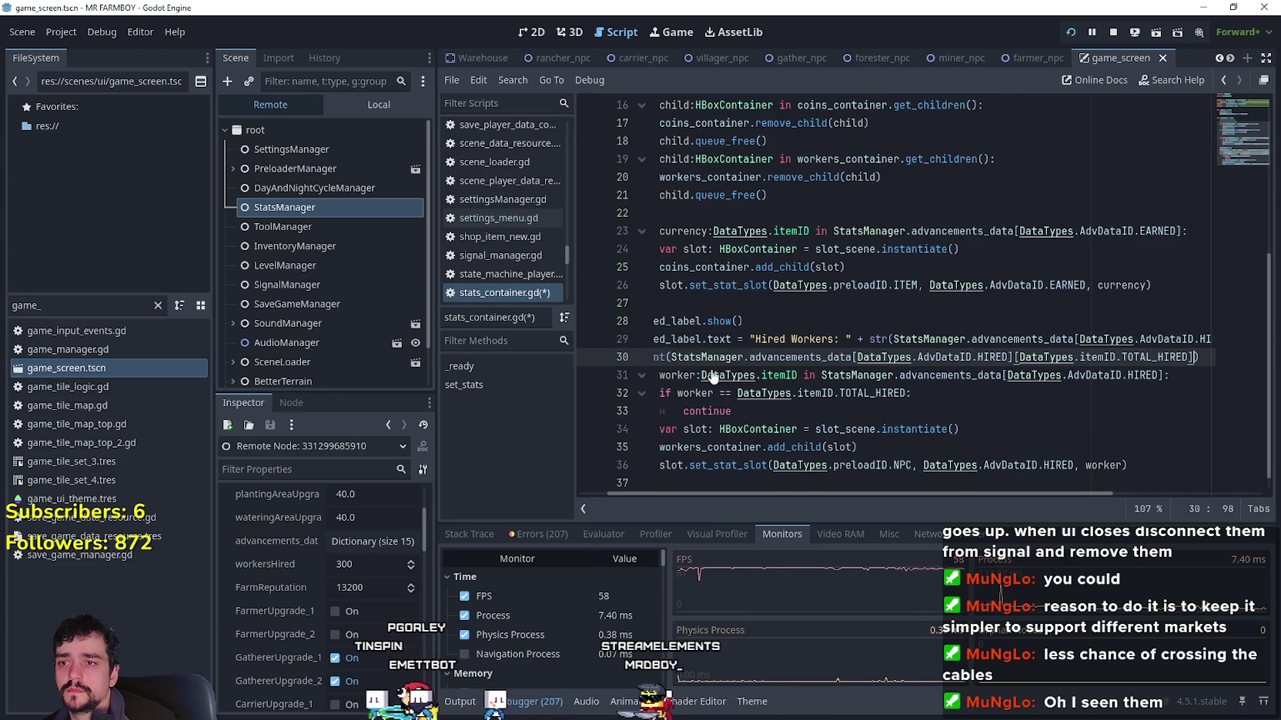
# Step: Save stats_container.gd and select MerchantOutpostPanel in the Local scene tree
pyautogui.press('Home')
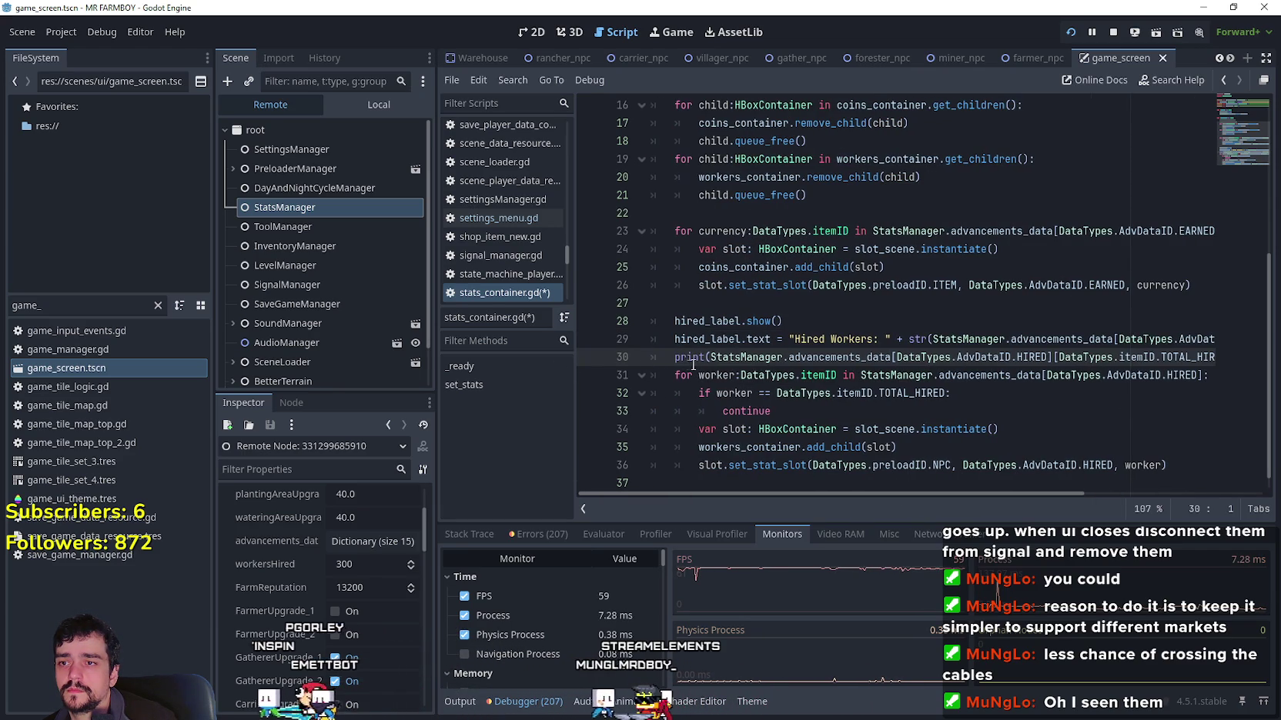
pyautogui.click(689, 362)
pyautogui.hotkey('ctrl', 's')
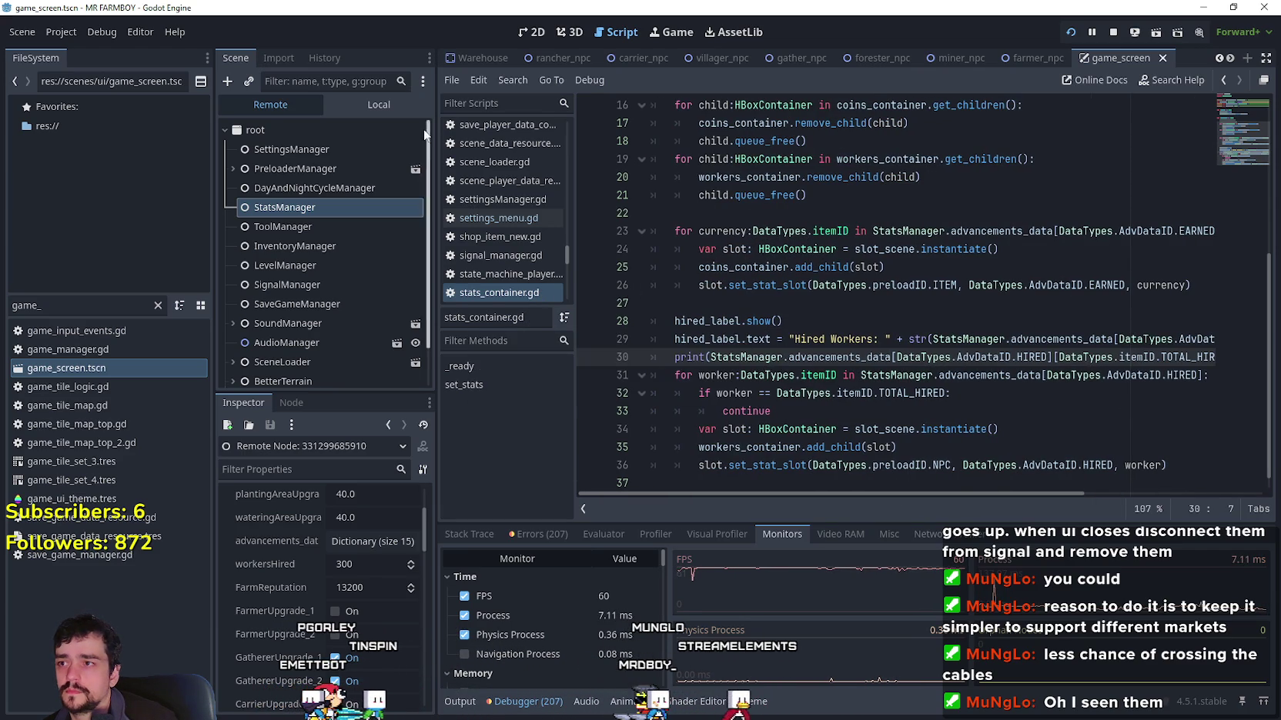
pyautogui.click(378, 105)
pyautogui.click(316, 251)
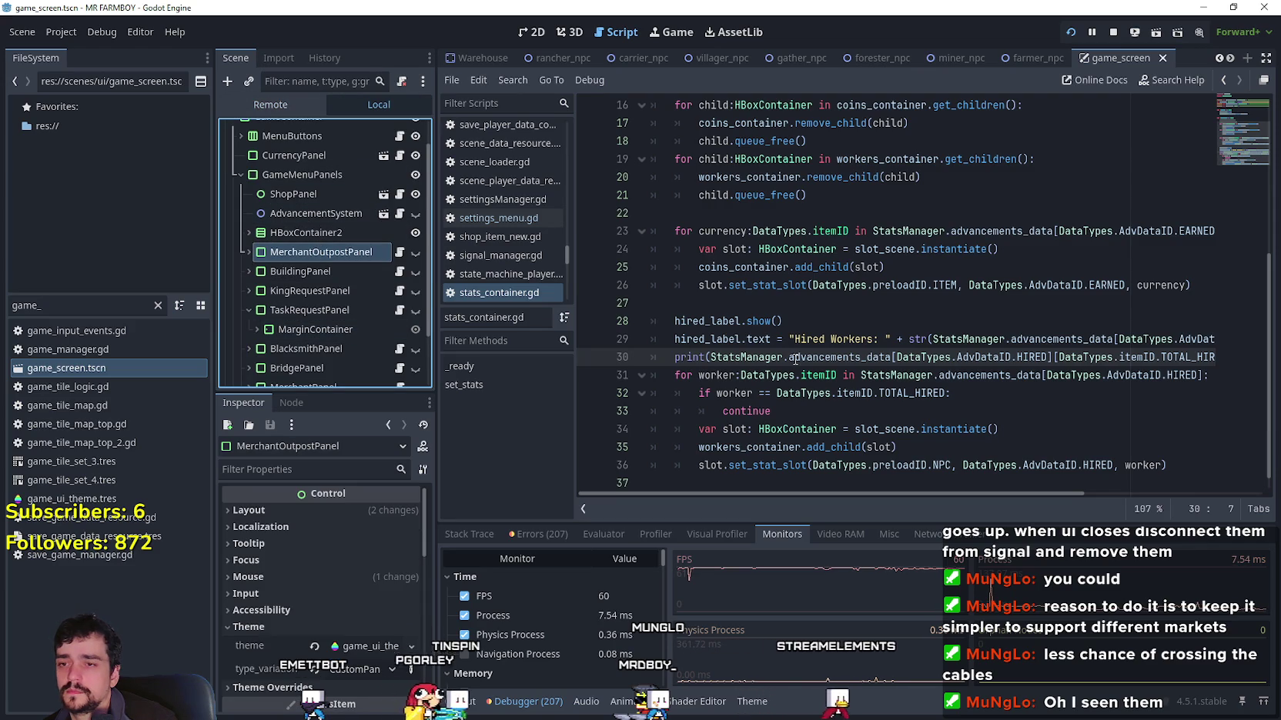
# Step: Recheck the game's stats, then show the Output log listing the printed hired total 0
pyautogui.hotkey('alt', 'Tab')
pyautogui.press('Escape')
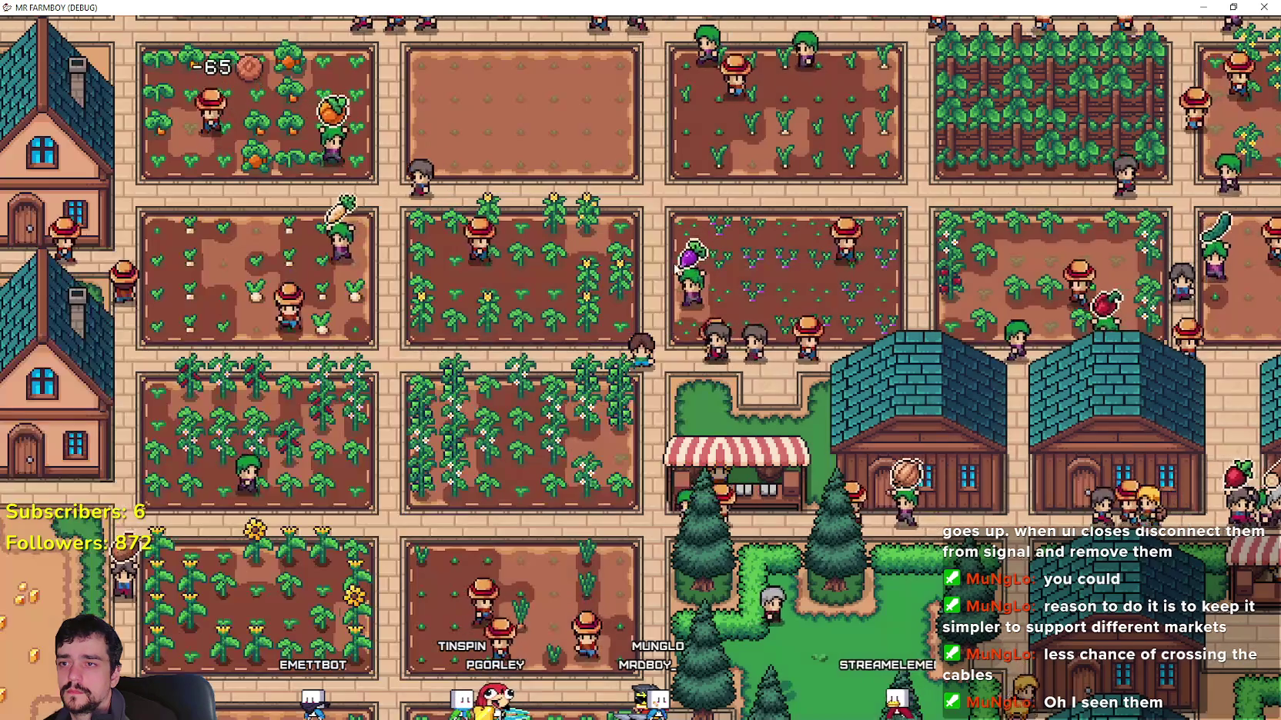
pyautogui.press('Escape')
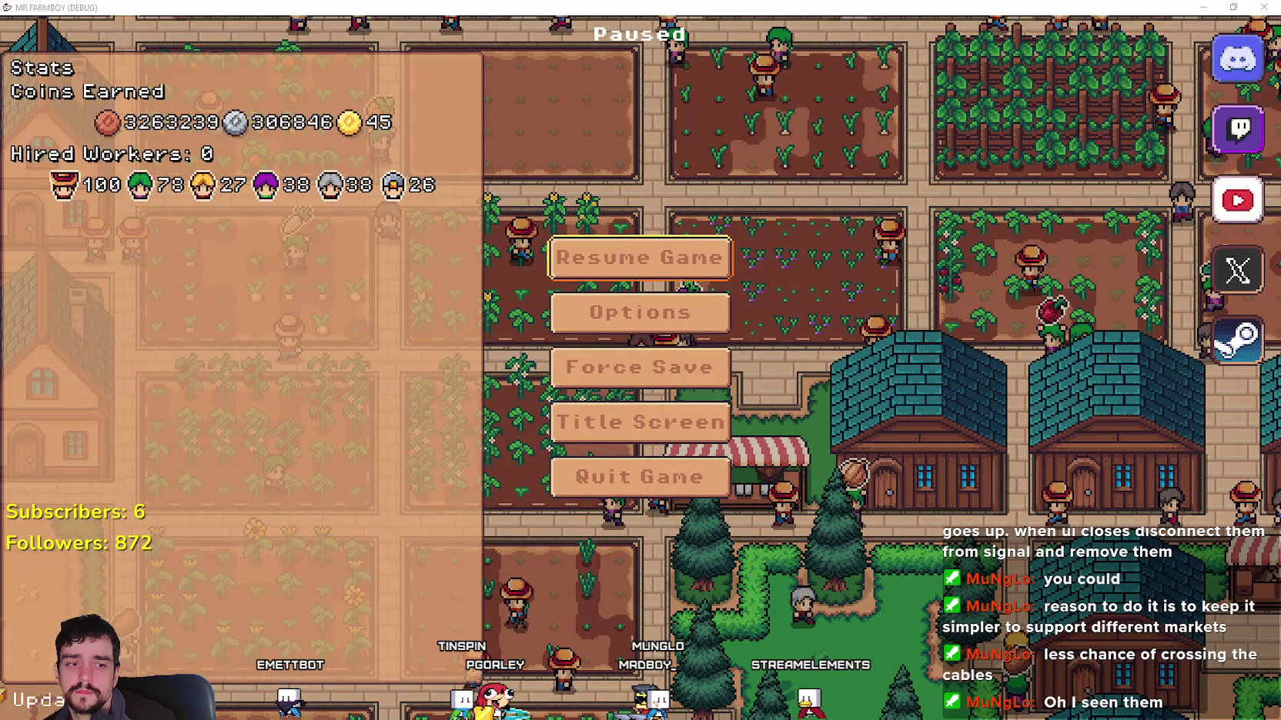
pyautogui.hotkey('alt', 'Tab')
pyautogui.click(458, 701)
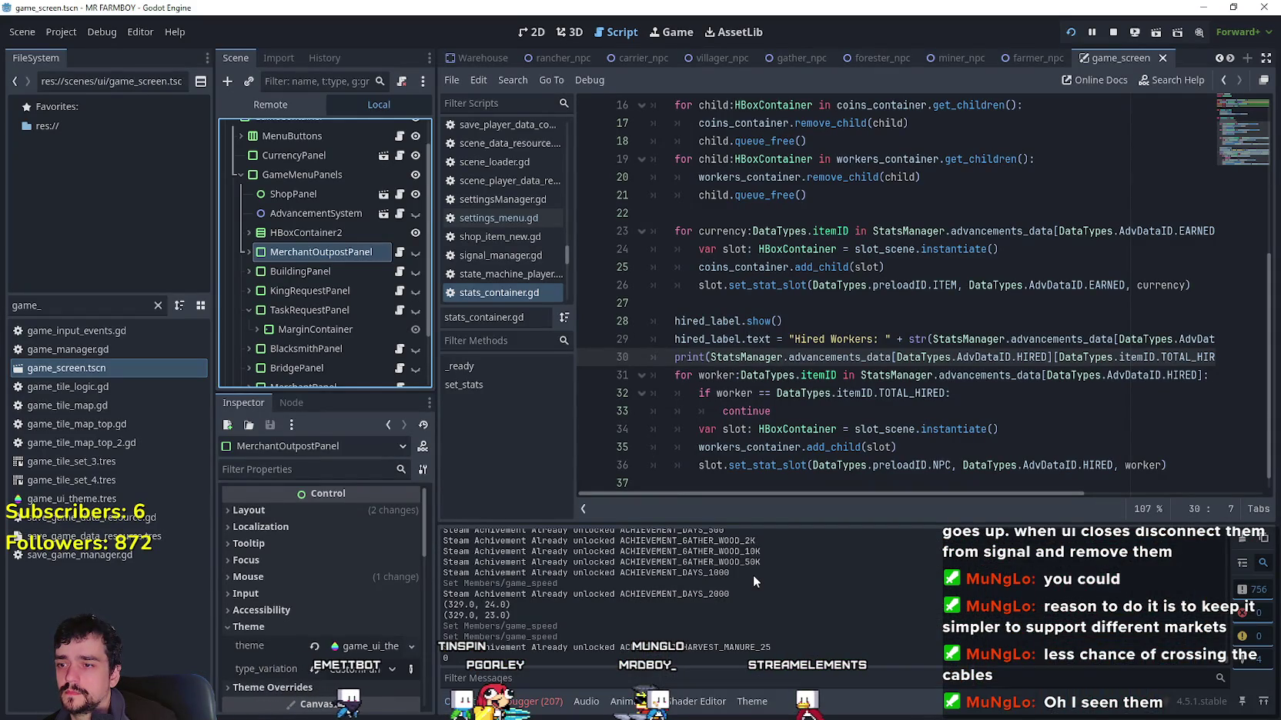
# Step: Shrink the game window and toggle its pause menu to recheck the stats
pyautogui.hotkey('alt', 'Tab')
pyautogui.doubleClick(666, 10)
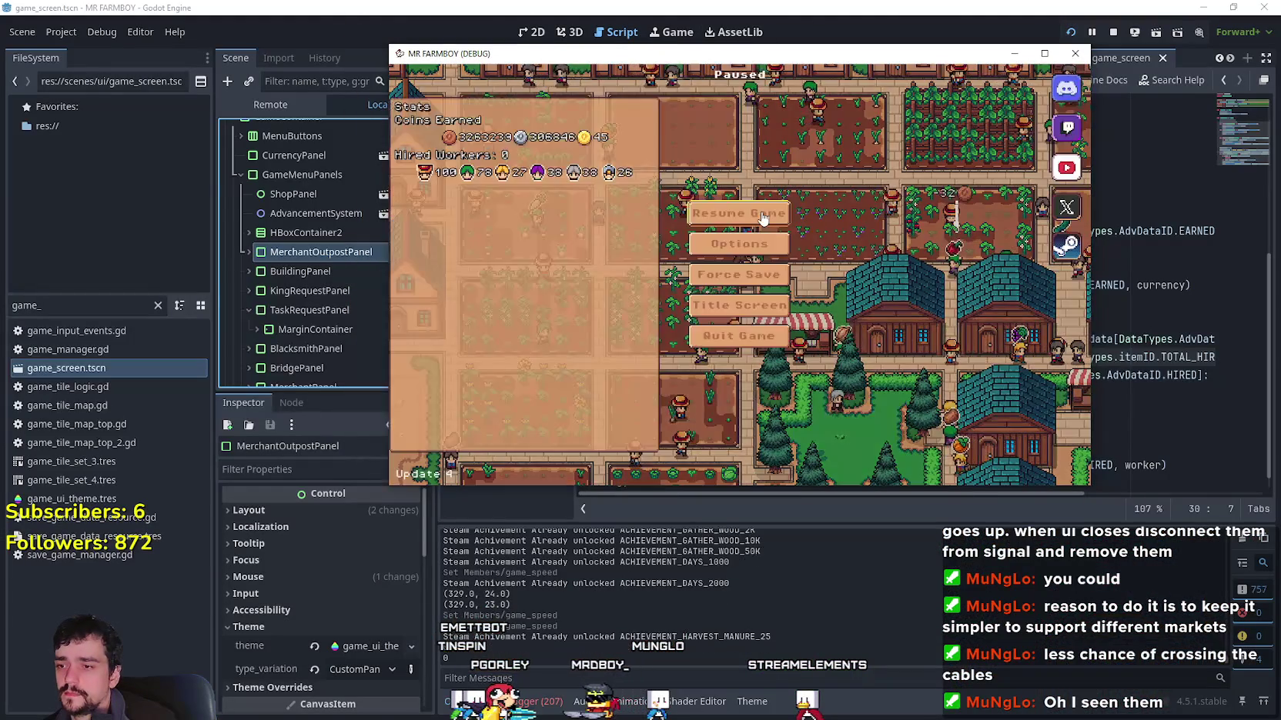
pyautogui.click(758, 216)
pyautogui.press('Escape')
pyautogui.click(761, 216)
pyautogui.press('Escape')
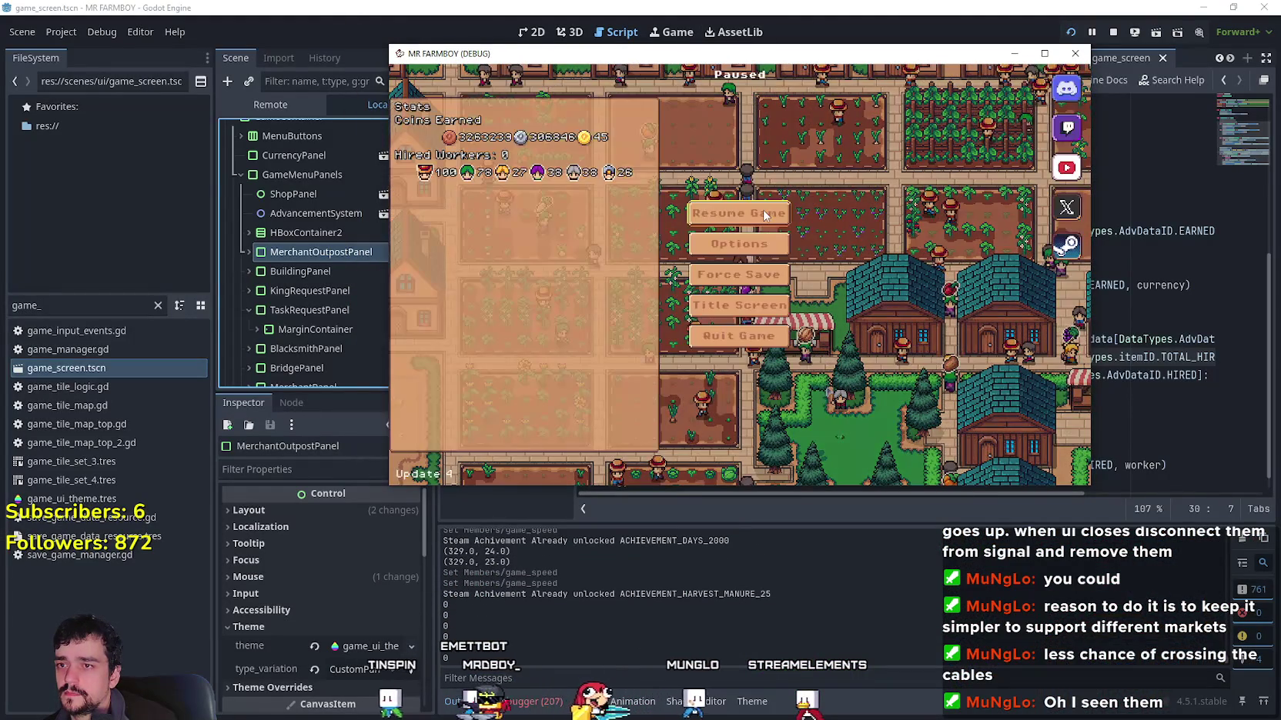
pyautogui.press('Escape')
pyautogui.click(969, 641)
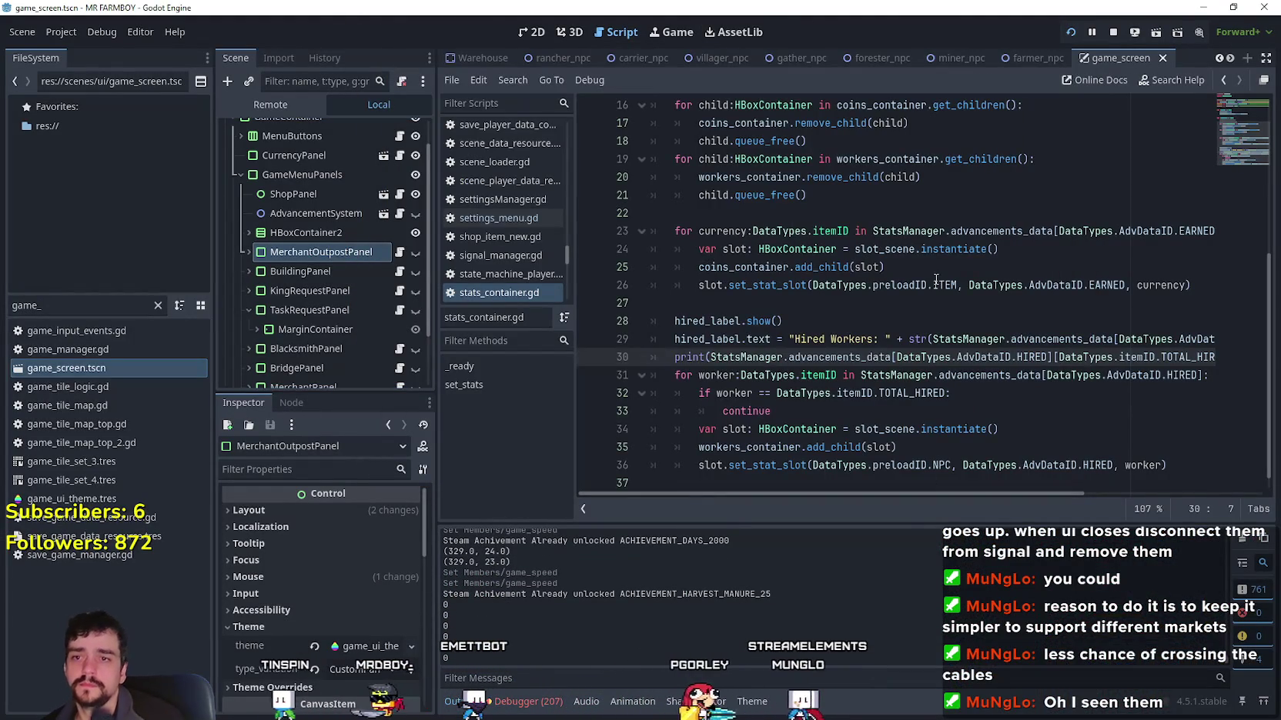
pyautogui.click(845, 302)
# Step: Pan the game camera to the houses and check a house's hireable workers panel
pyautogui.hotkey('alt', 'Tab')
pyautogui.press('Up')
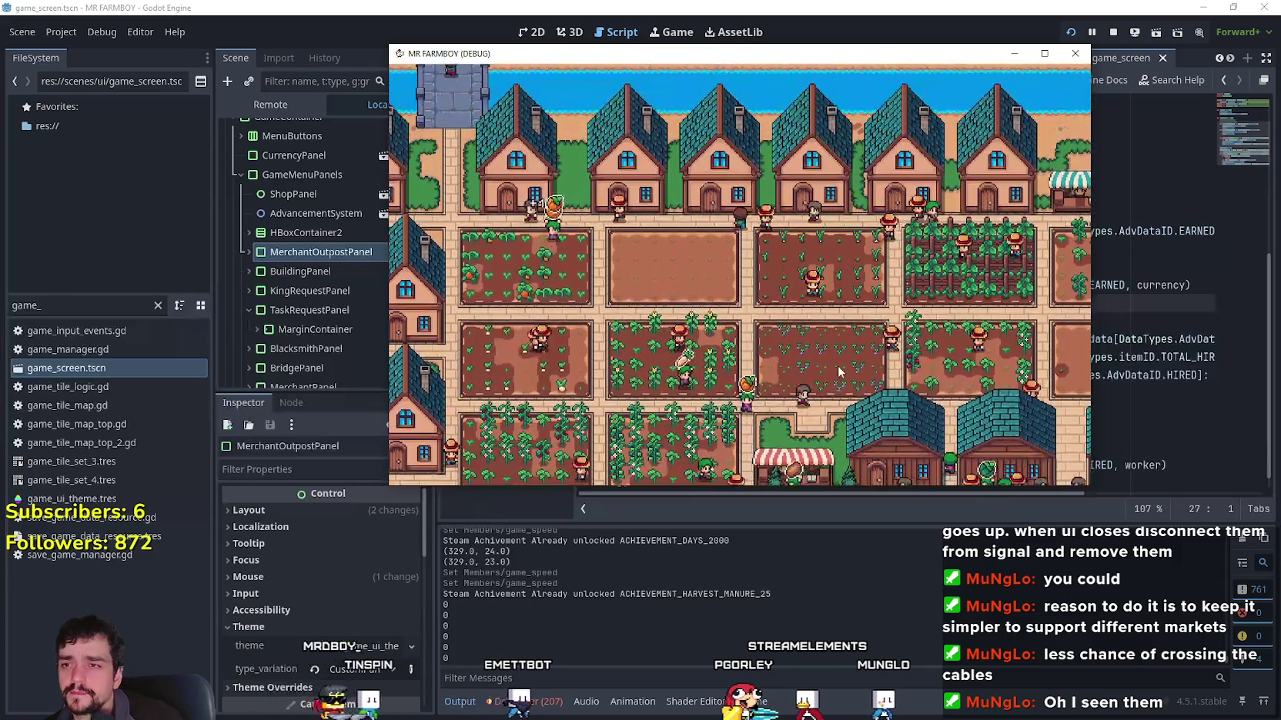
pyautogui.press('Escape')
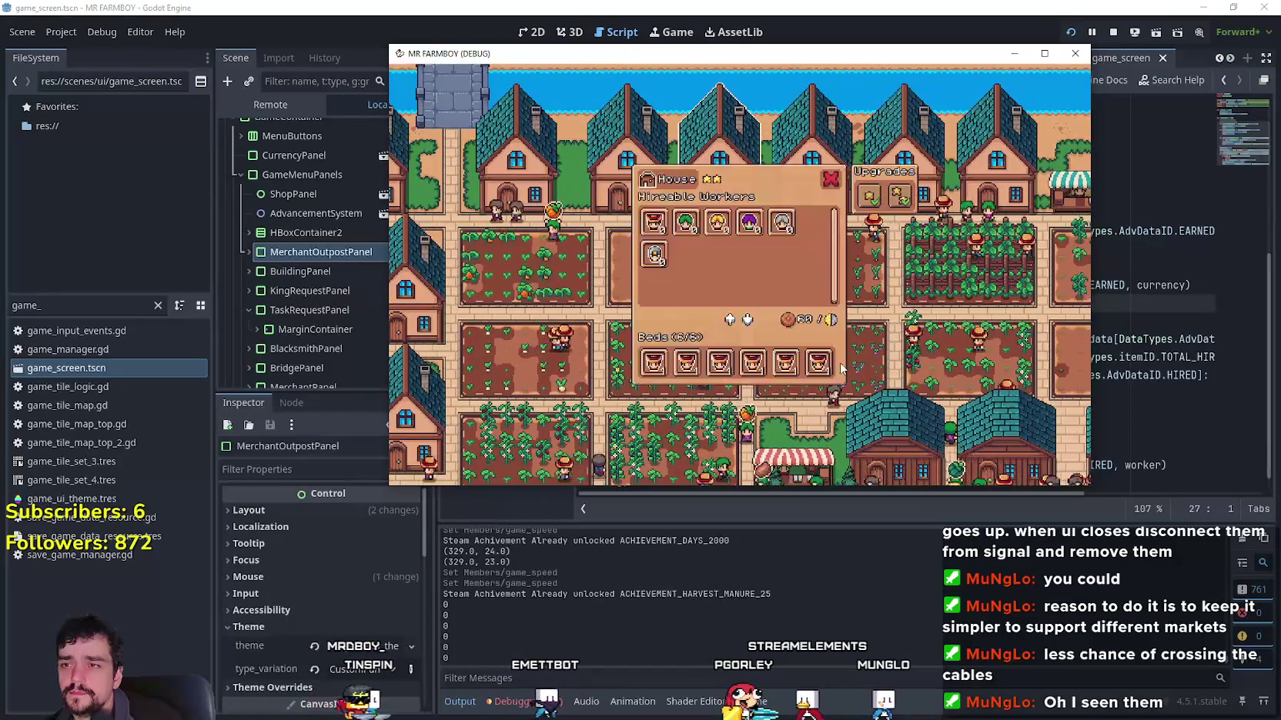
pyautogui.press('Escape')
pyautogui.press('Down')
pyautogui.hotkey('alt', 'Tab')
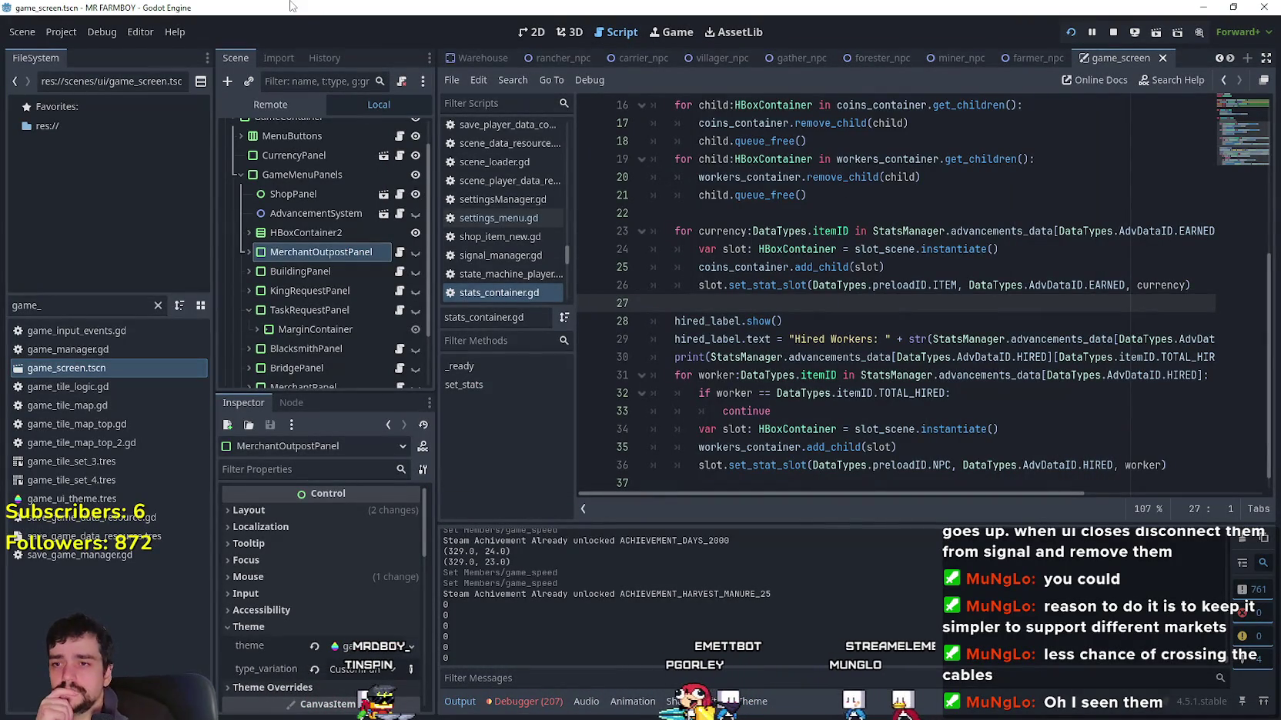
# Step: Select AdvDataID.HIRED on line 29 and search every project file for it
pyautogui.doubleClick(1076, 339)
pyautogui.moveTo(912, 494); pyautogui.dragTo(1038, 500)
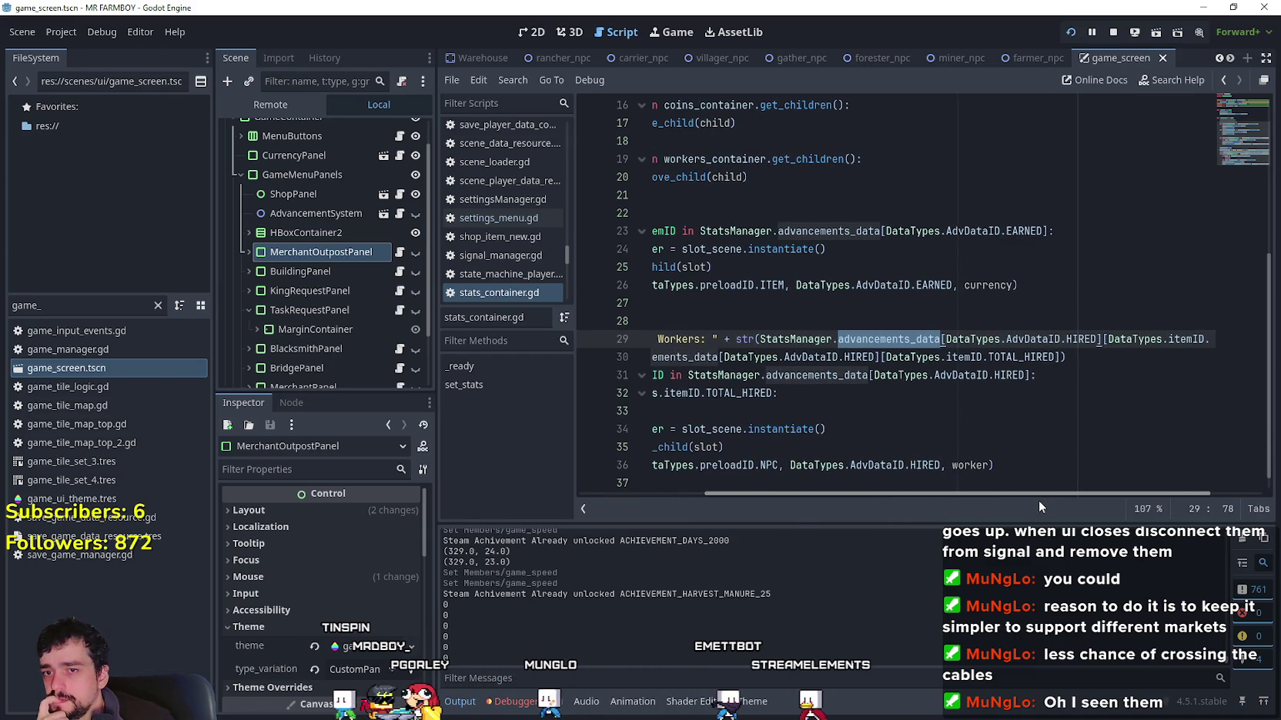
pyautogui.moveTo(1038, 500)
pyautogui.mouseDown()
pyautogui.moveTo(1184, 495)
pyautogui.moveTo(958, 473)
pyautogui.moveTo(1184, 494)
pyautogui.mouseUp()
pyautogui.doubleClick(1016, 339)
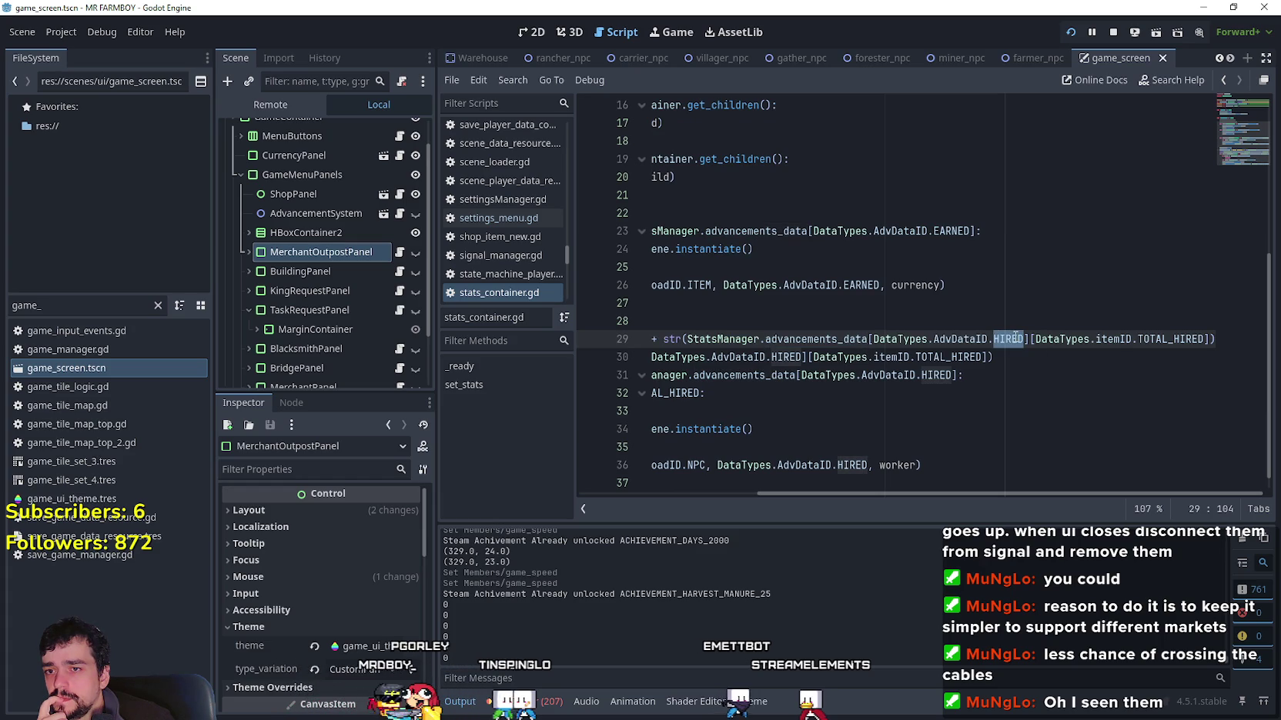
pyautogui.moveTo(1016, 336); pyautogui.dragTo(952, 341)
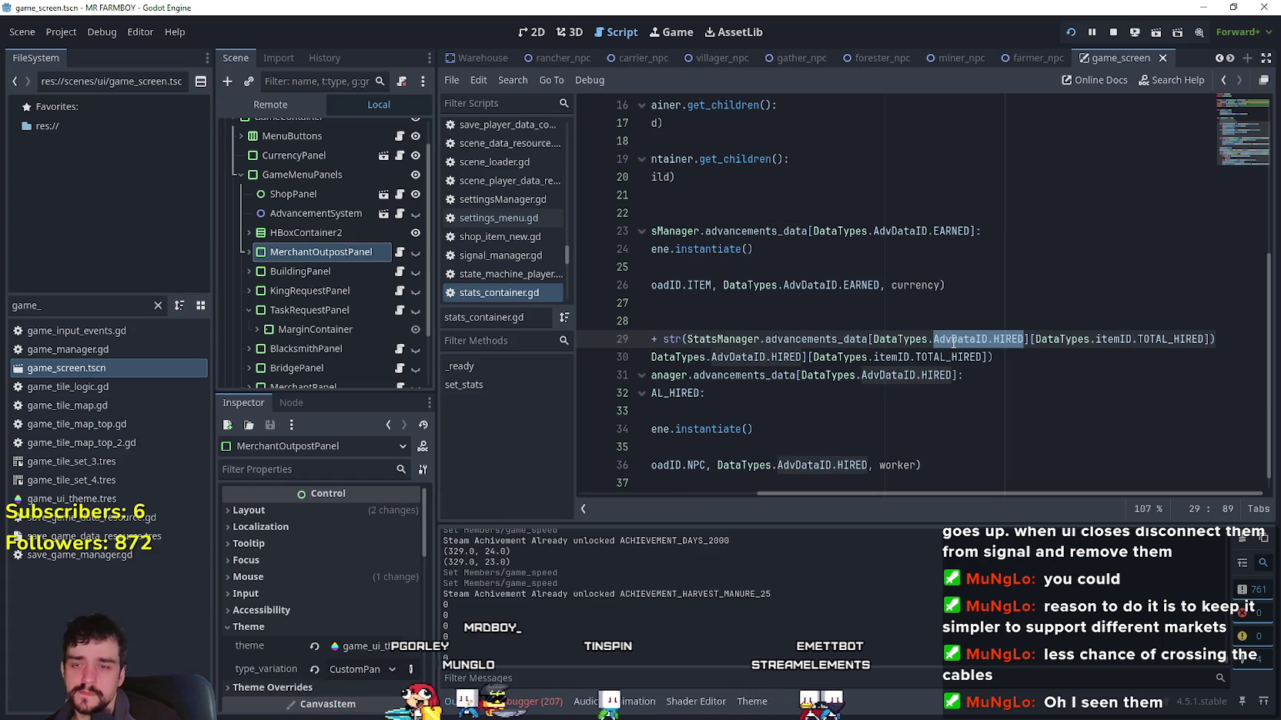
pyautogui.hotkey('ctrl', 'shift', 'f')
pyautogui.click(641, 429)
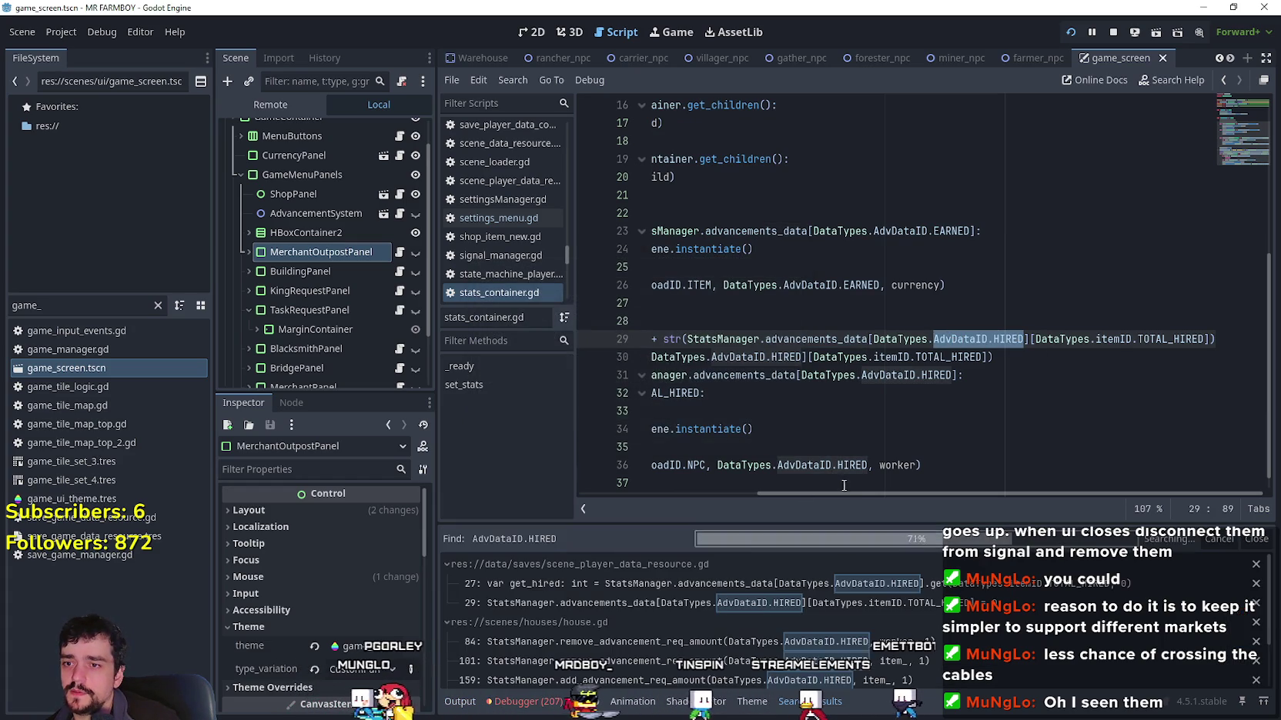
# Step: Open the scene_player_data_resource.gd match and select its get_hired reset block, lines 28–30
pyautogui.moveTo(856, 493); pyautogui.dragTo(609, 494)
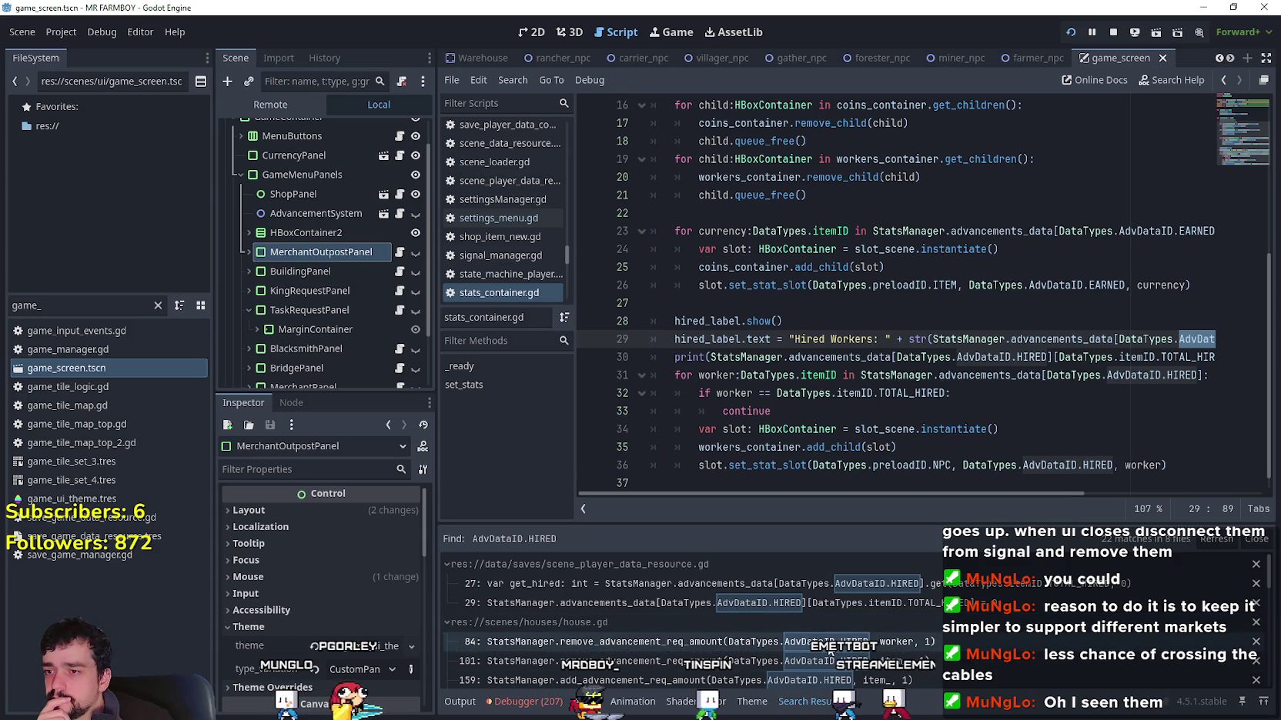
pyautogui.scroll(-1, 829, 652)
pyautogui.scroll(1, 841, 627)
pyautogui.click(839, 607)
pyautogui.scroll(3, 801, 408)
pyautogui.click(794, 377)
pyautogui.moveTo(662, 393); pyautogui.dragTo(656, 358)
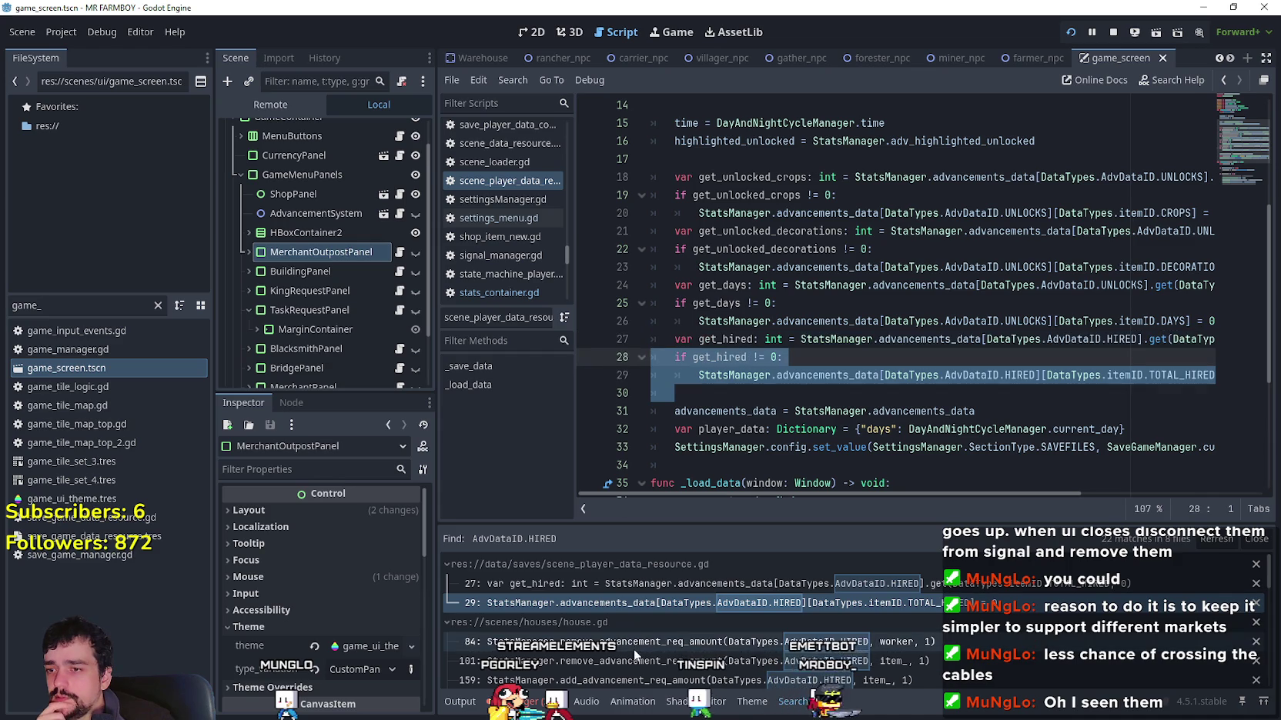
# Step: Open test_scene_everything.gd at line 17's set_advancement_req_amount call inside _ready
pyautogui.scroll(-3, 643, 638)
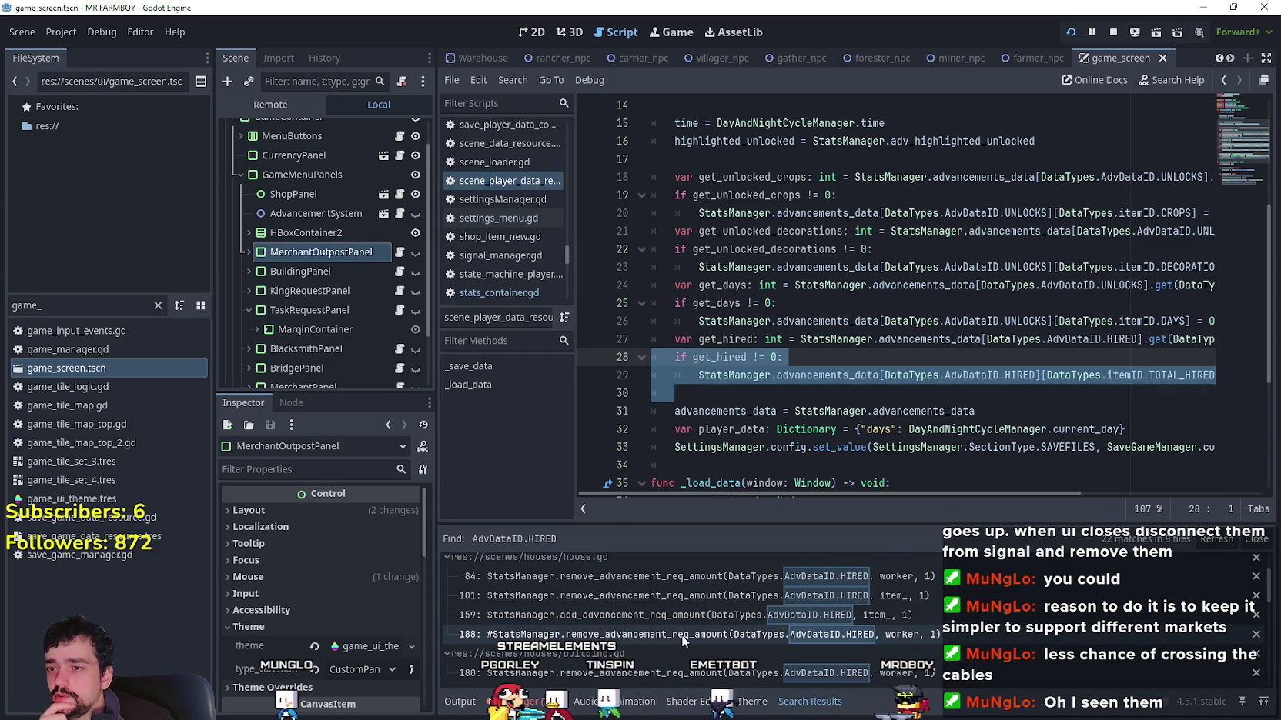
pyautogui.scroll(-1, 681, 636)
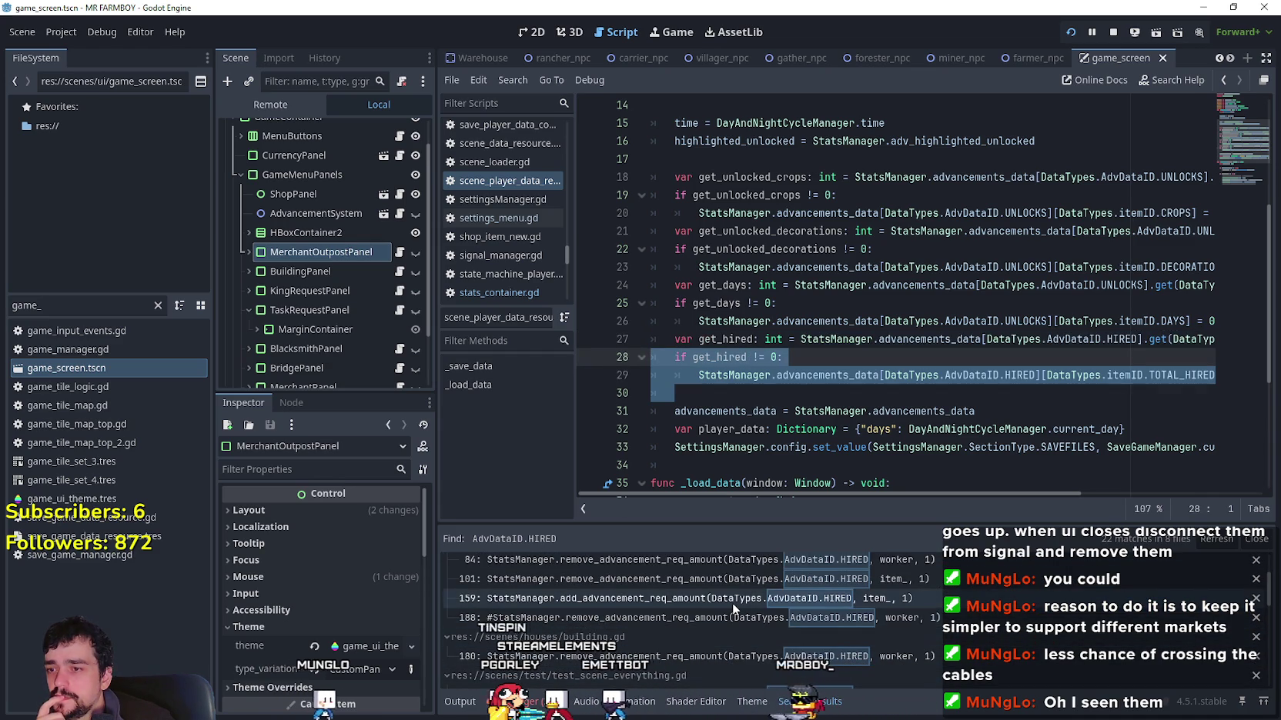
pyautogui.scroll(-3, 733, 602)
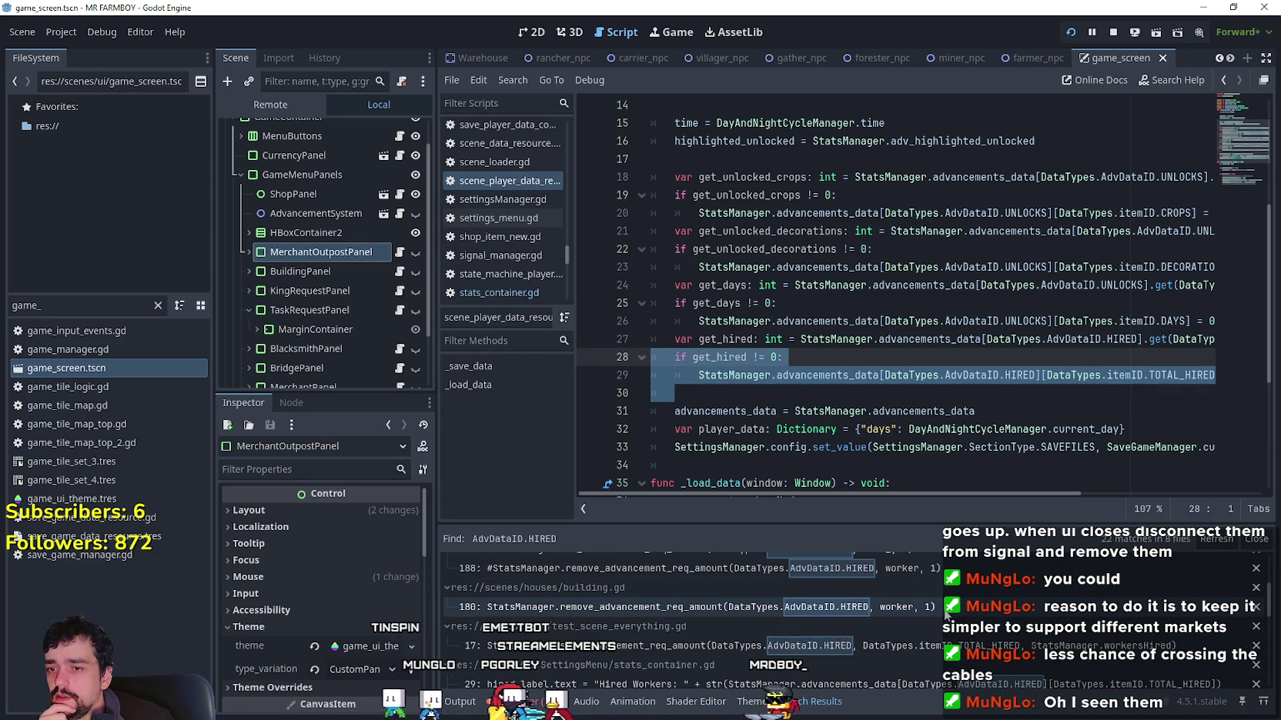
pyautogui.scroll(-1, 962, 631)
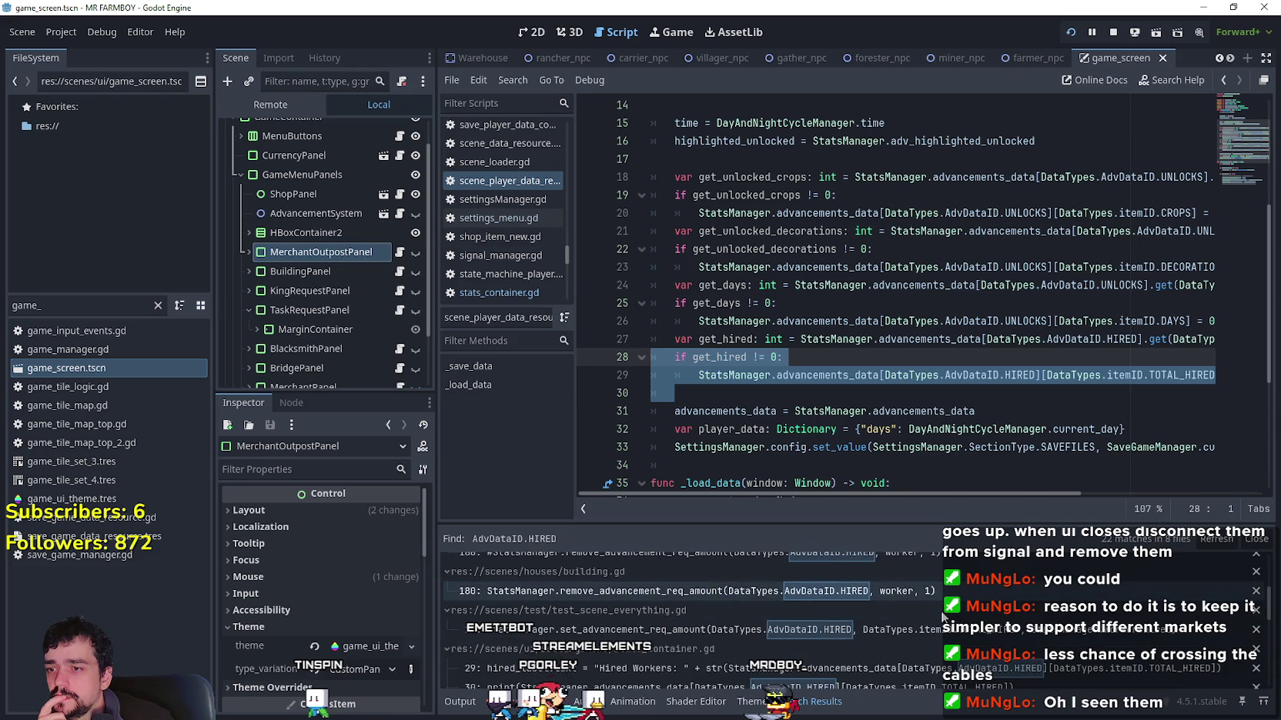
pyautogui.scroll(-2, 1000, 649)
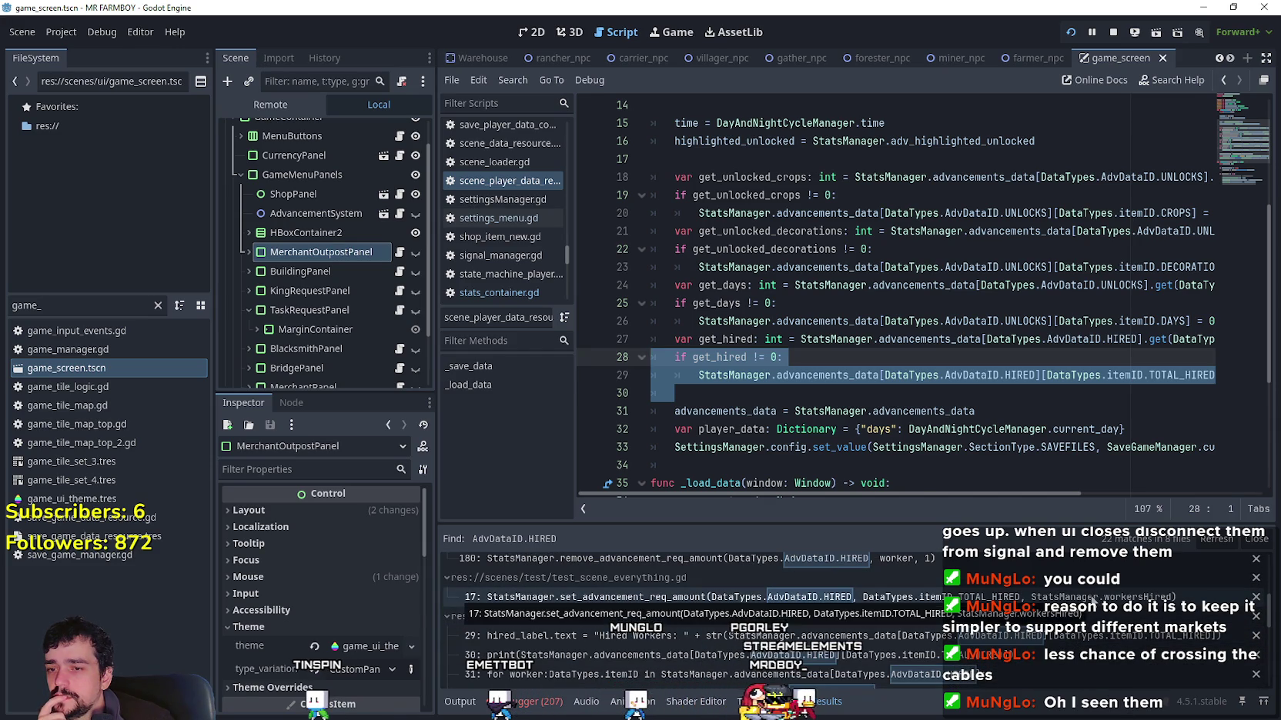
pyautogui.click(1091, 597)
pyautogui.scroll(5, 1000, 440)
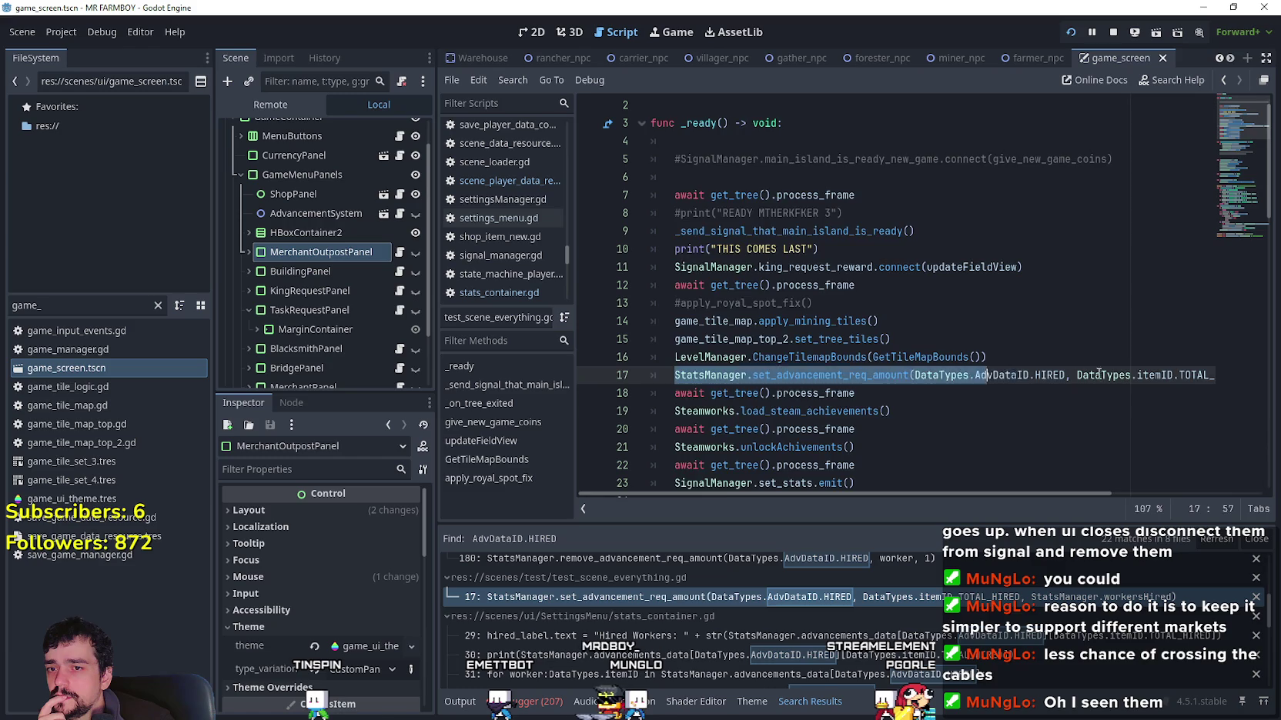
# Step: Select the whole hired-workers set_advancement_req_amount call on line 17
pyautogui.moveTo(1013, 373); pyautogui.dragTo(1269, 369)
pyautogui.moveTo(1108, 494)
pyautogui.mouseDown()
pyautogui.moveTo(1011, 493)
pyautogui.moveTo(1230, 510)
pyautogui.moveTo(783, 495)
pyautogui.moveTo(1252, 523)
pyautogui.mouseUp()
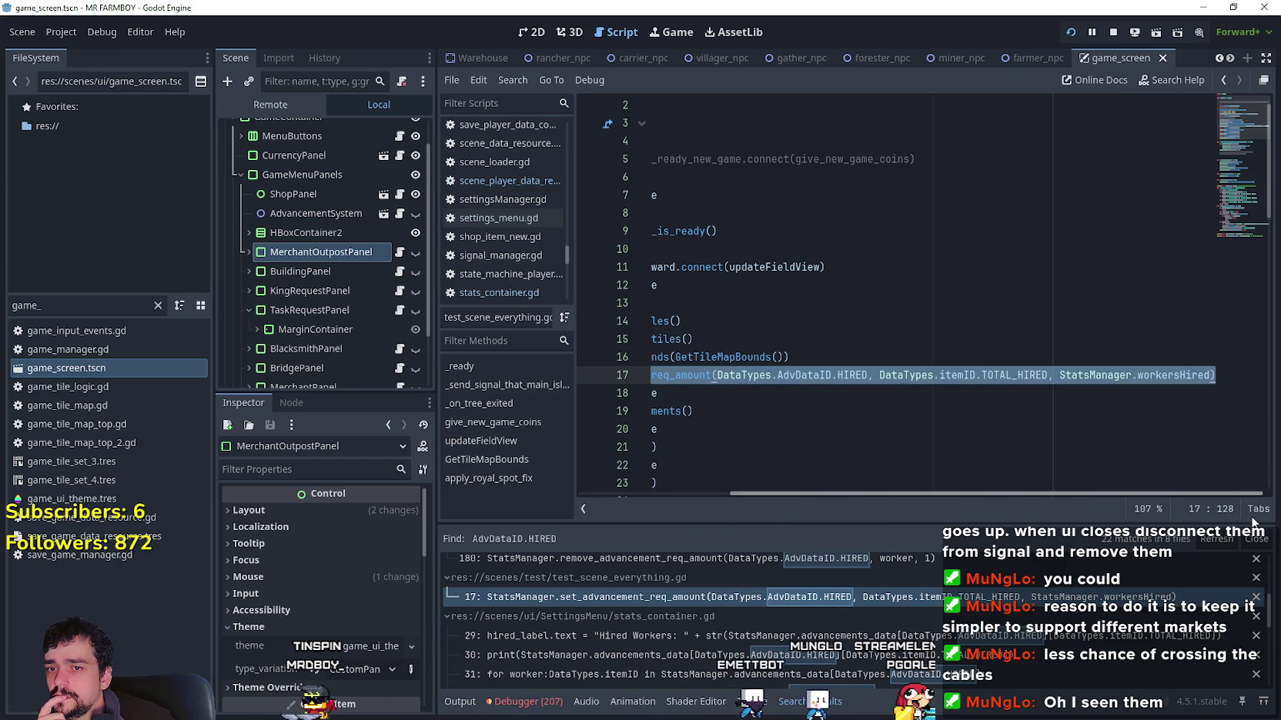
pyautogui.moveTo(1070, 494); pyautogui.dragTo(846, 493)
# Step: Review the HIRED default at line 113 of stats_manager.gd from the Find results
pyautogui.scroll(-2, 662, 674)
pyautogui.scroll(-2, 802, 669)
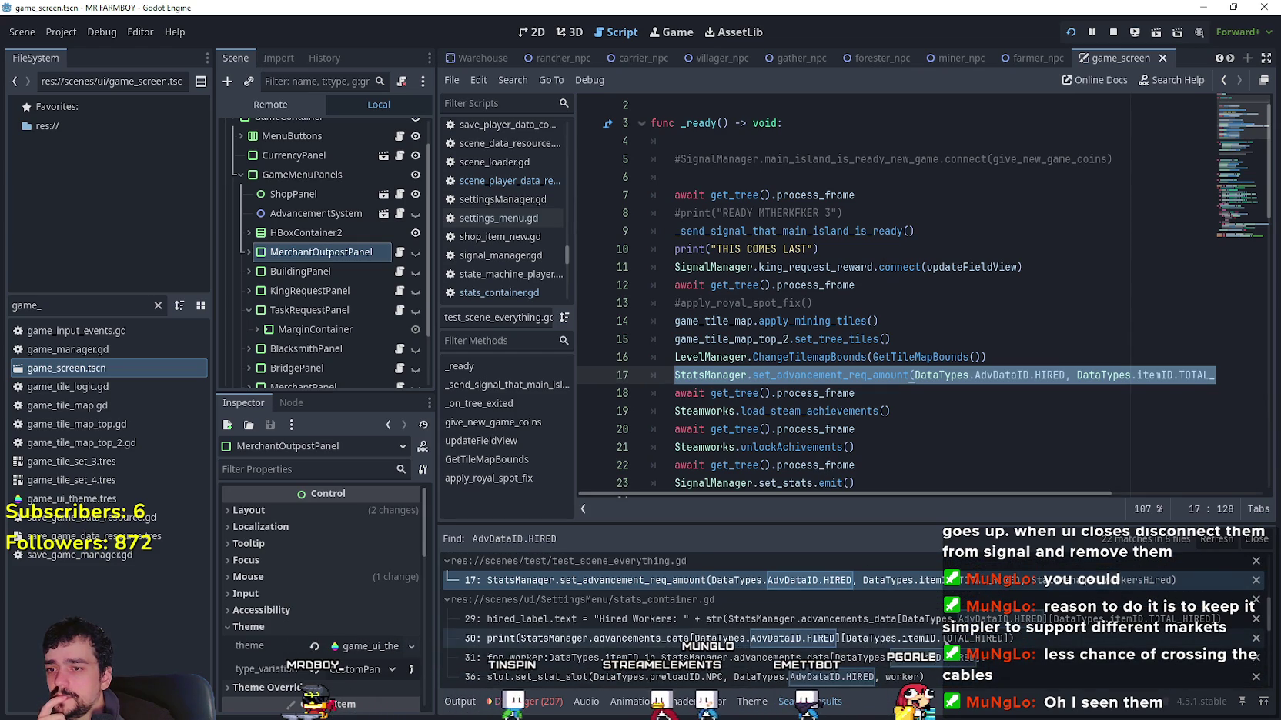
pyautogui.scroll(-3, 924, 639)
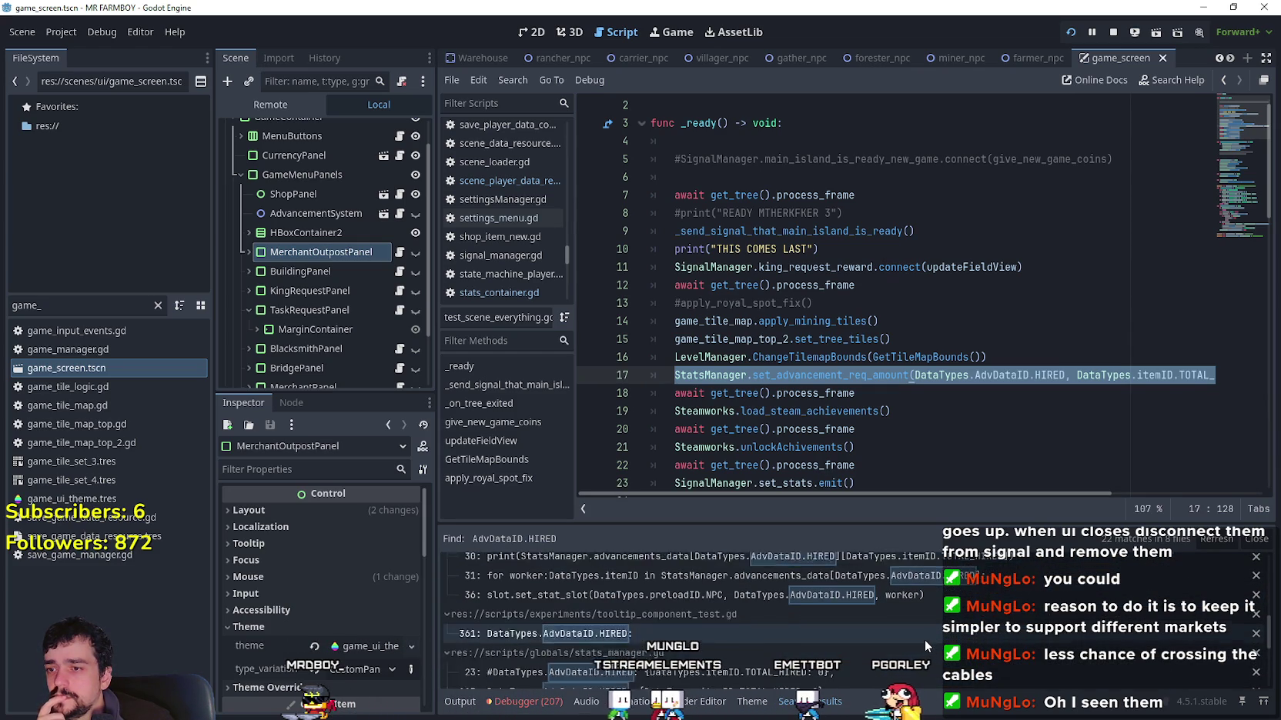
pyautogui.scroll(-1, 924, 638)
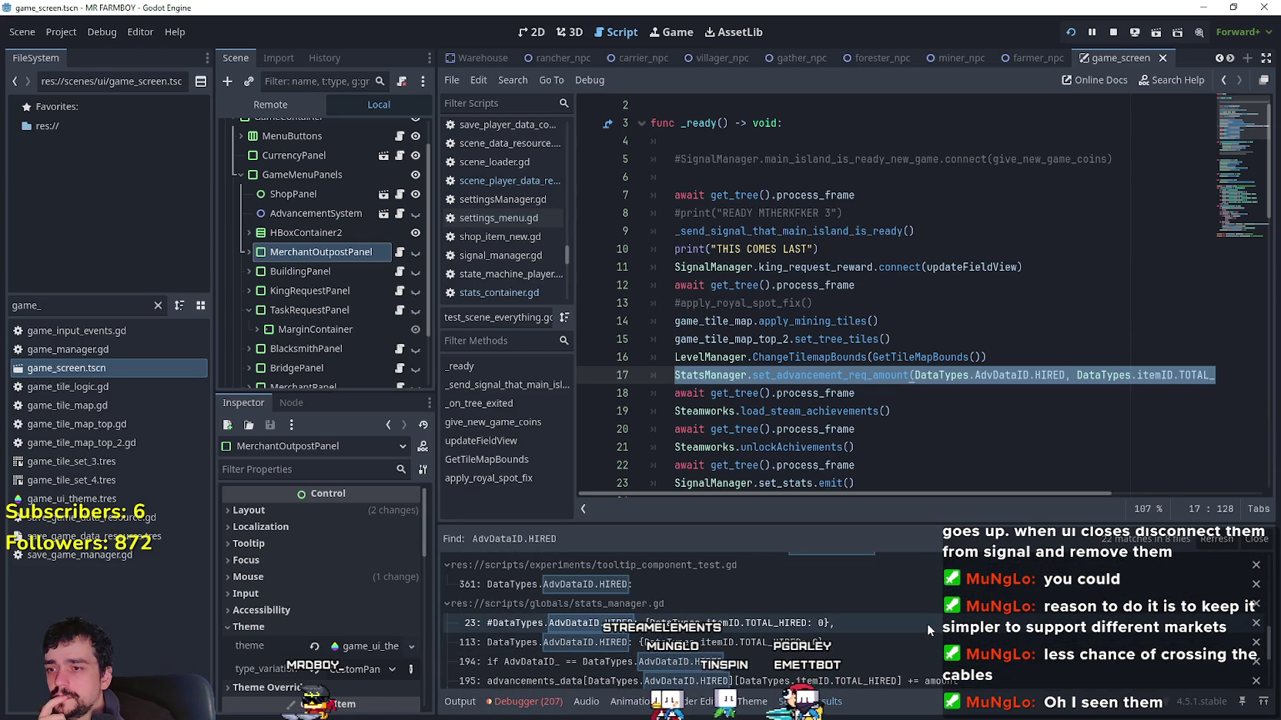
pyautogui.scroll(-3, 923, 631)
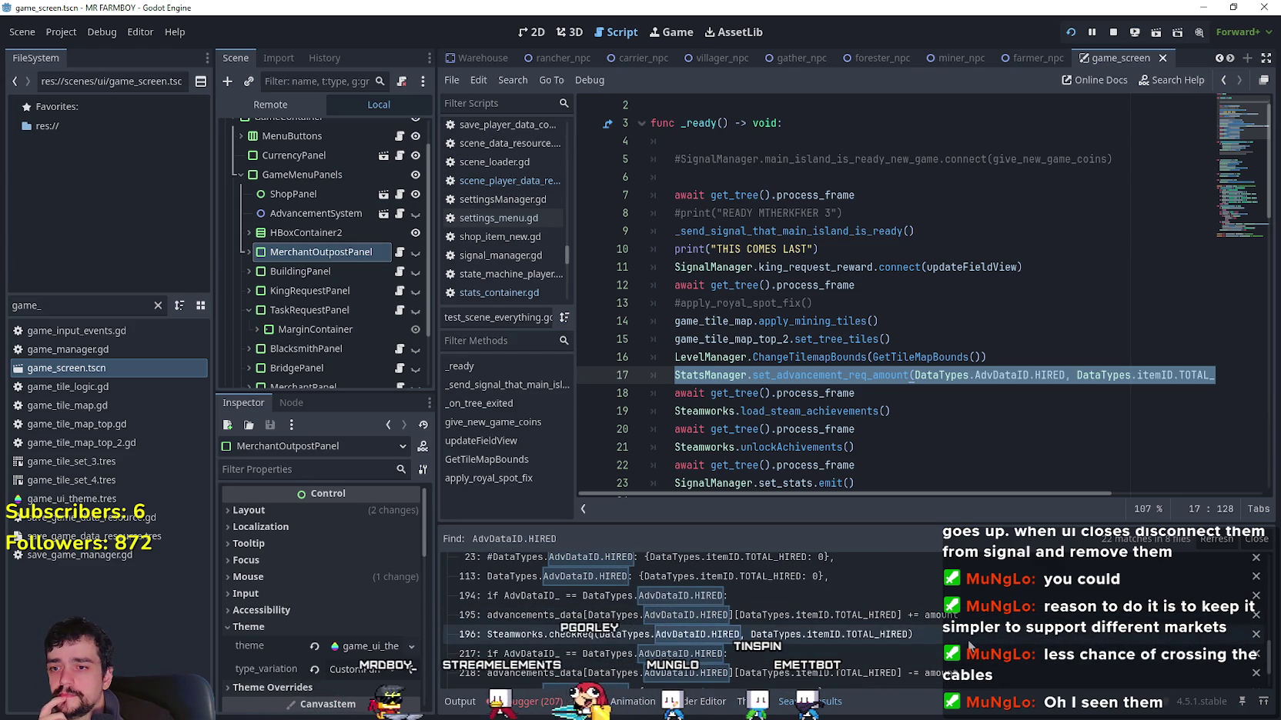
pyautogui.scroll(1, 969, 641)
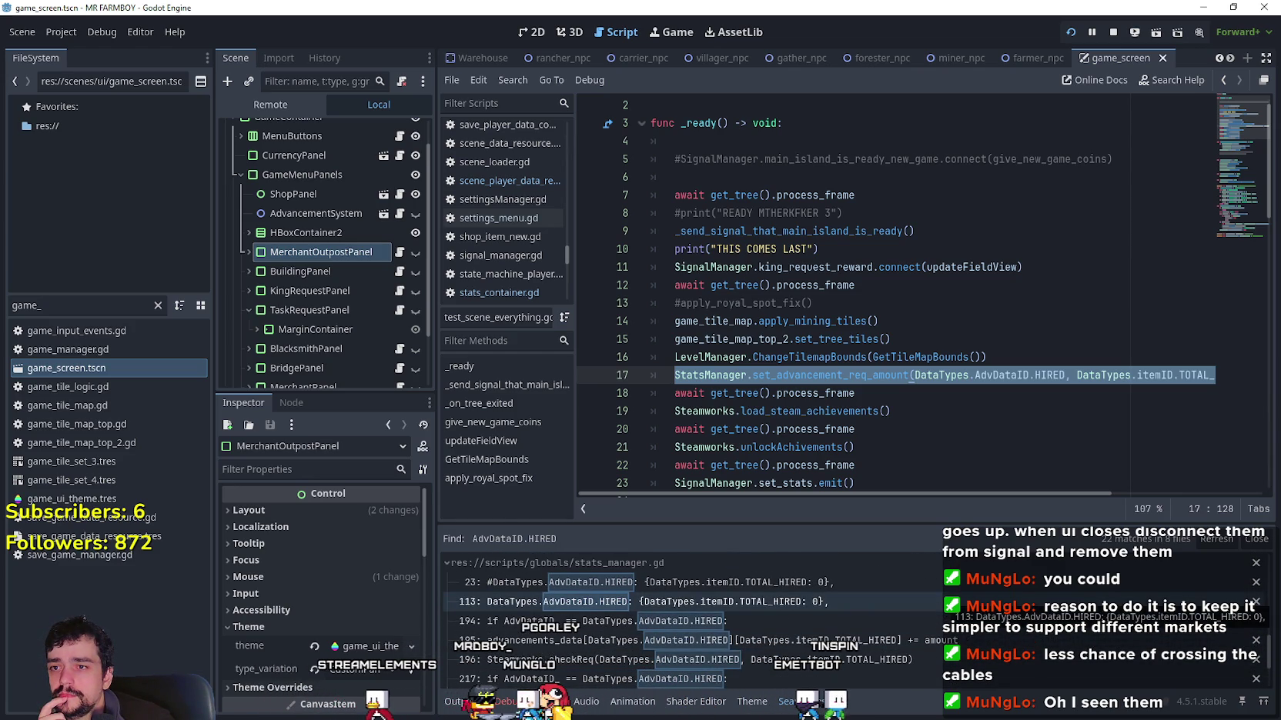
pyautogui.click(929, 602)
pyautogui.scroll(-3, 868, 637)
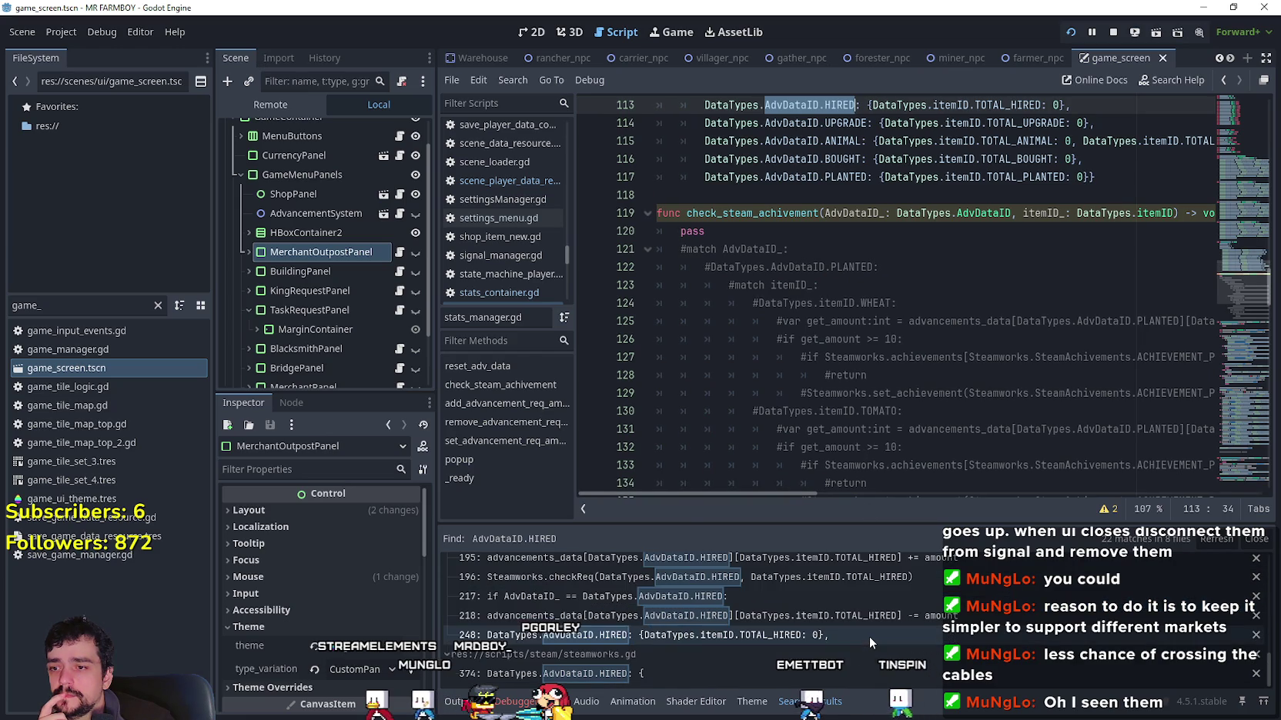
pyautogui.scroll(2, 910, 636)
pyautogui.scroll(7, 910, 628)
# Step: Review HIRED usages at stats_container.gd lines 36 and 29, then reopen scene_player_data_resource.gd line 29
pyautogui.click(900, 589)
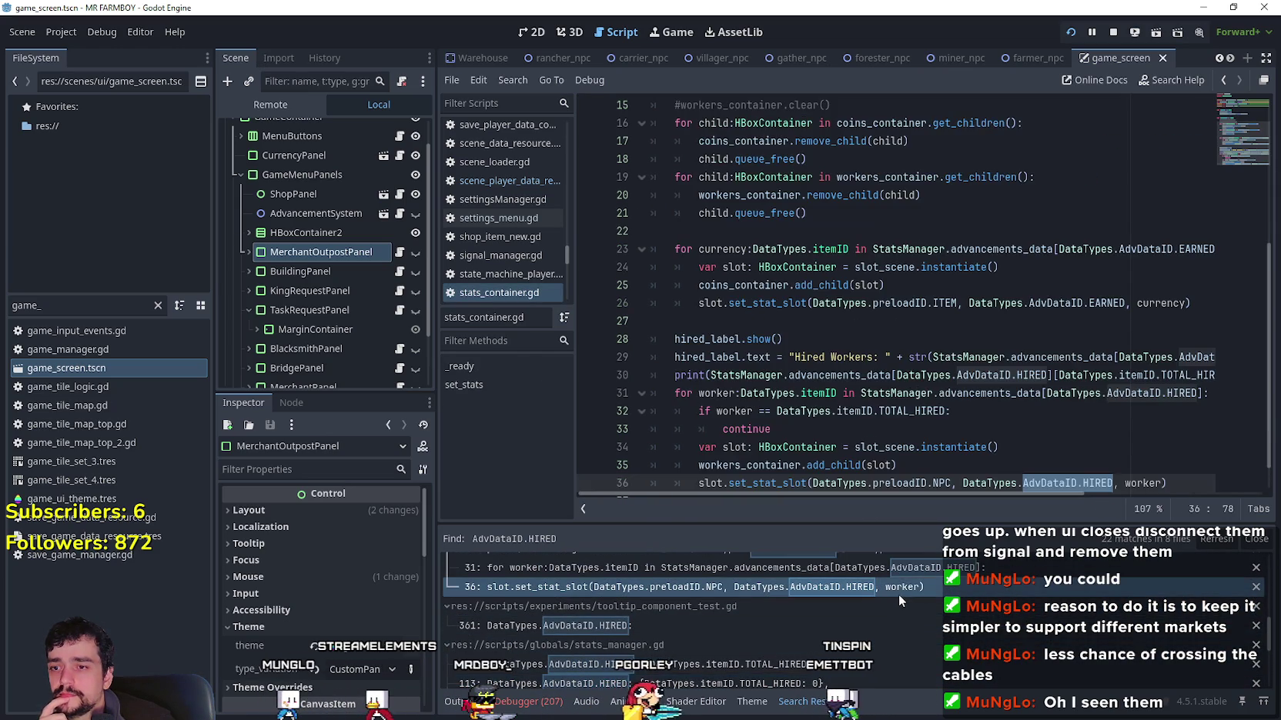
pyautogui.hscroll(3, 894, 492)
pyautogui.scroll(5, 885, 560)
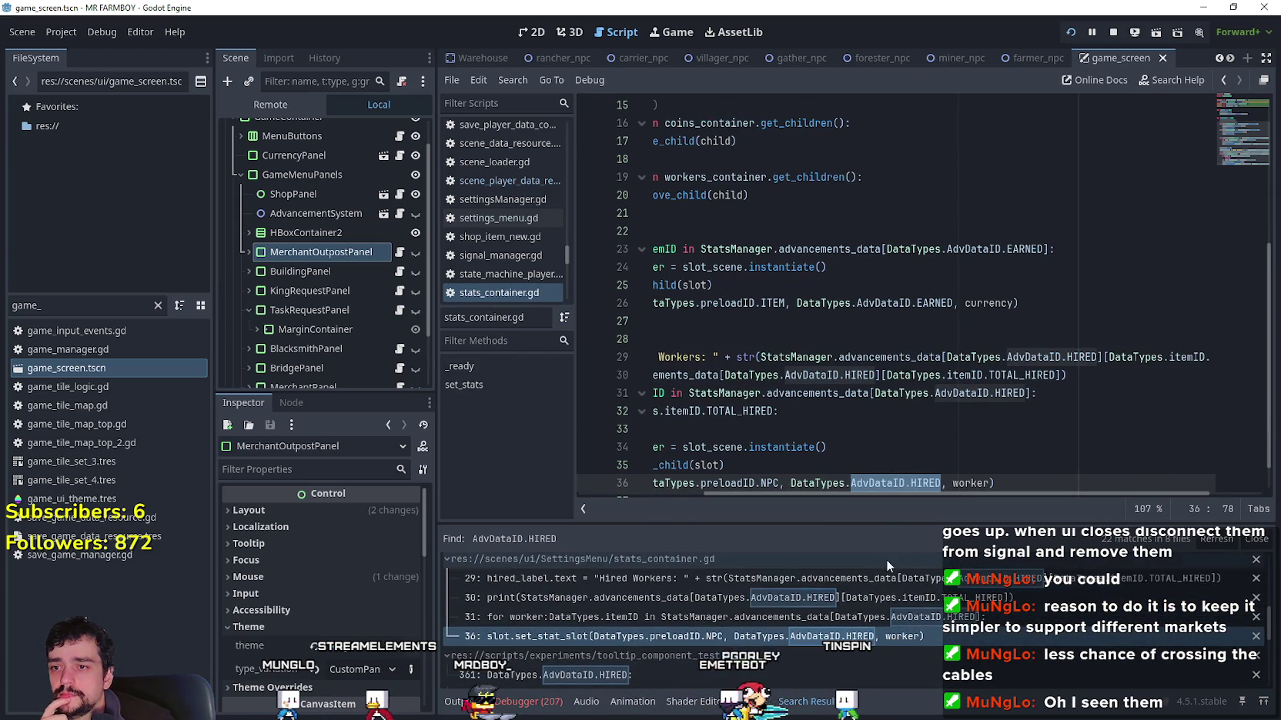
pyautogui.click(917, 629)
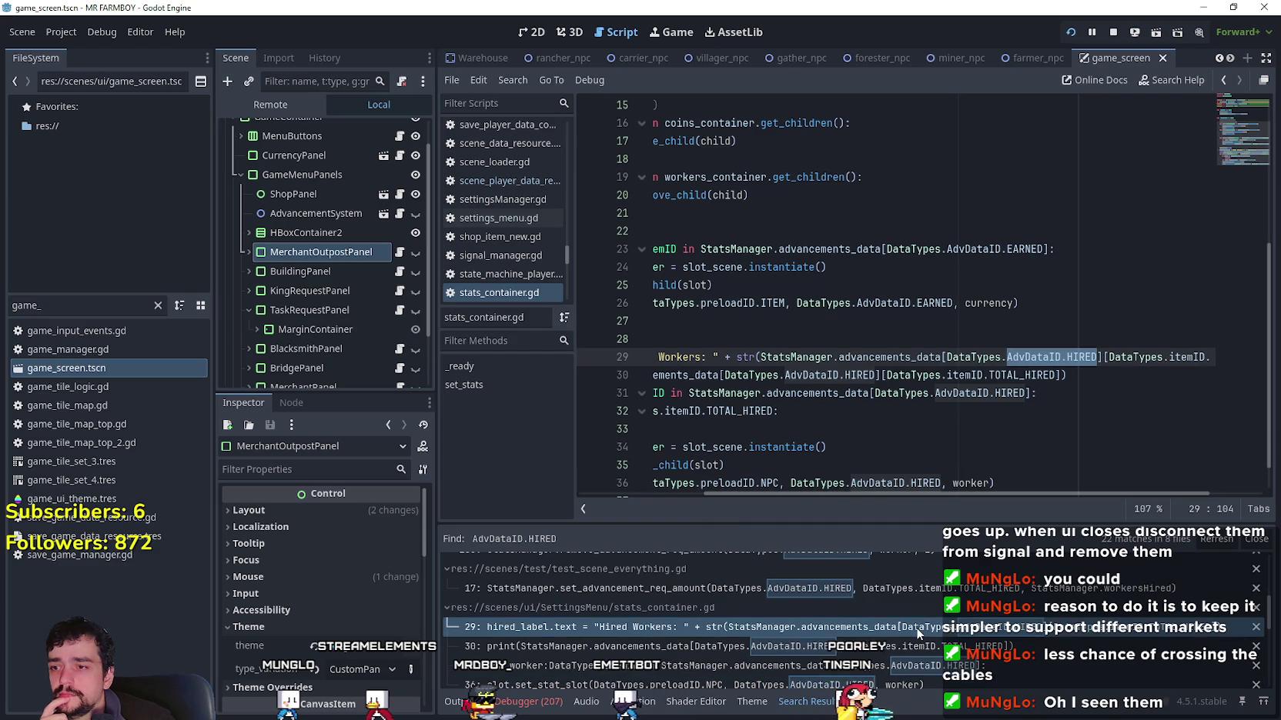
pyautogui.scroll(1, 916, 627)
pyautogui.moveTo(890, 496)
pyautogui.mouseDown()
pyautogui.moveTo(724, 483)
pyautogui.moveTo(1016, 486)
pyautogui.moveTo(719, 458)
pyautogui.mouseUp()
pyautogui.scroll(-1, 719, 458)
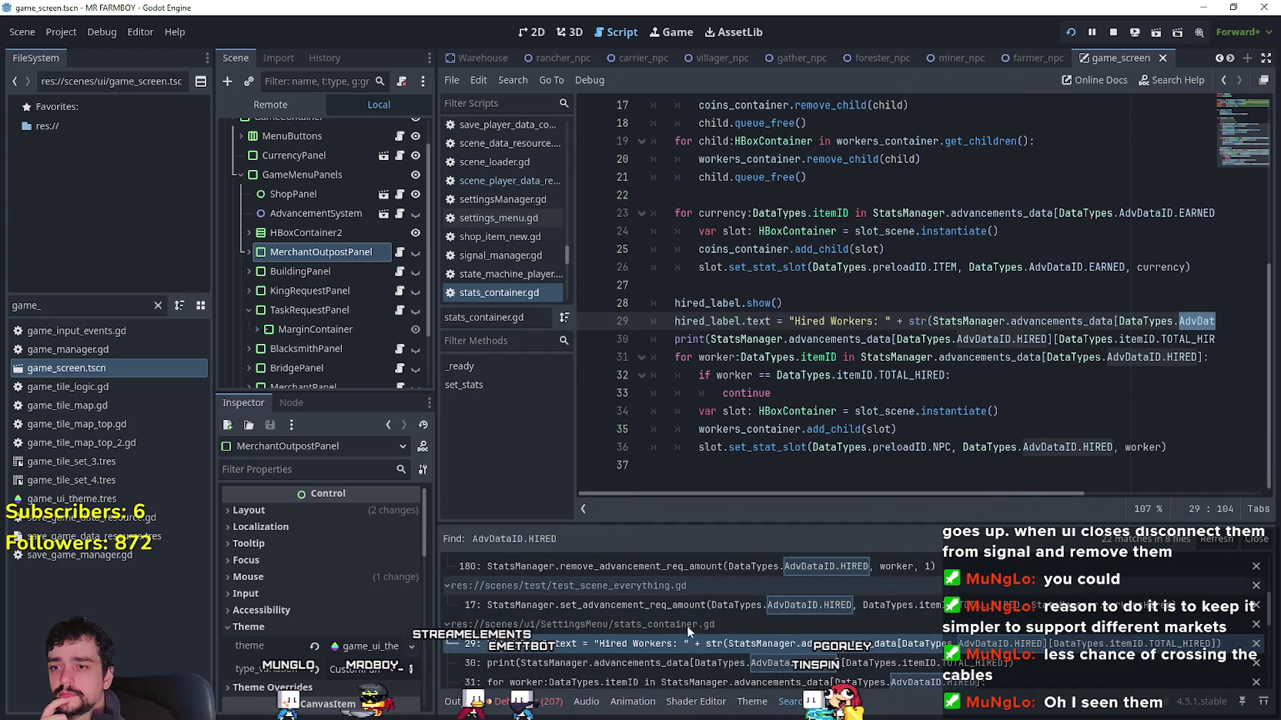
pyautogui.scroll(3, 749, 640)
pyautogui.scroll(5, 753, 628)
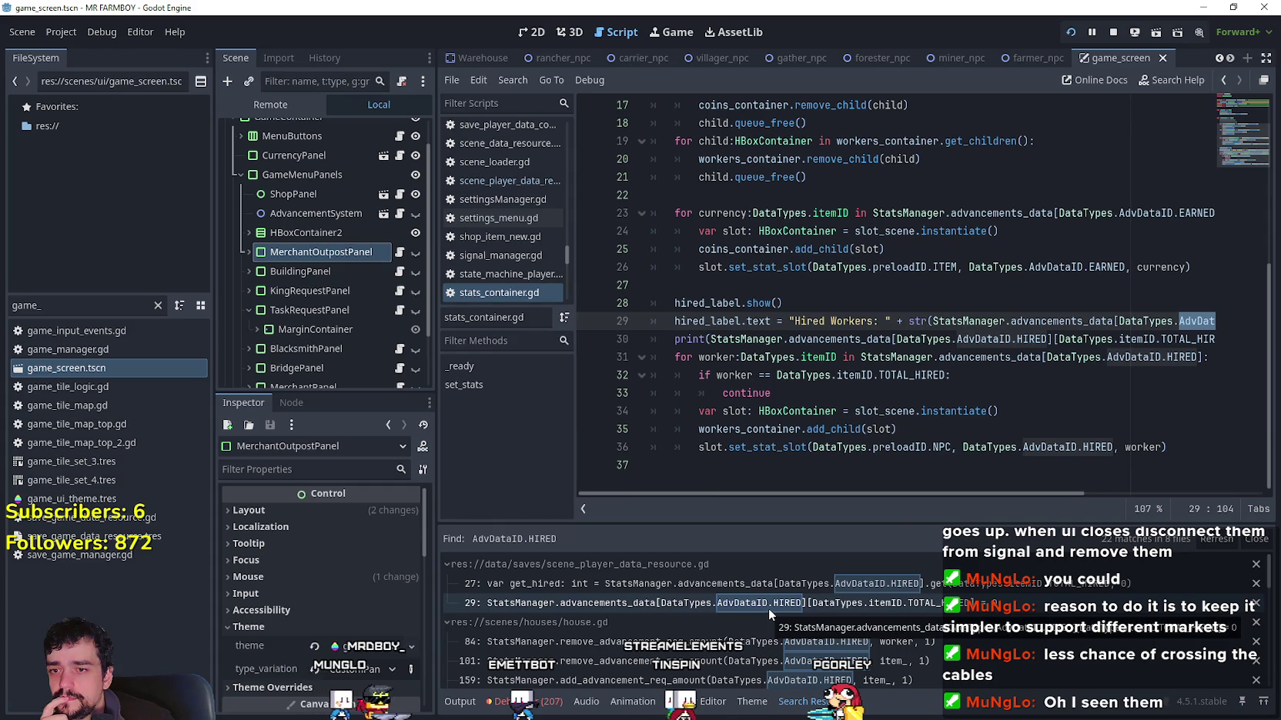
pyautogui.click(769, 607)
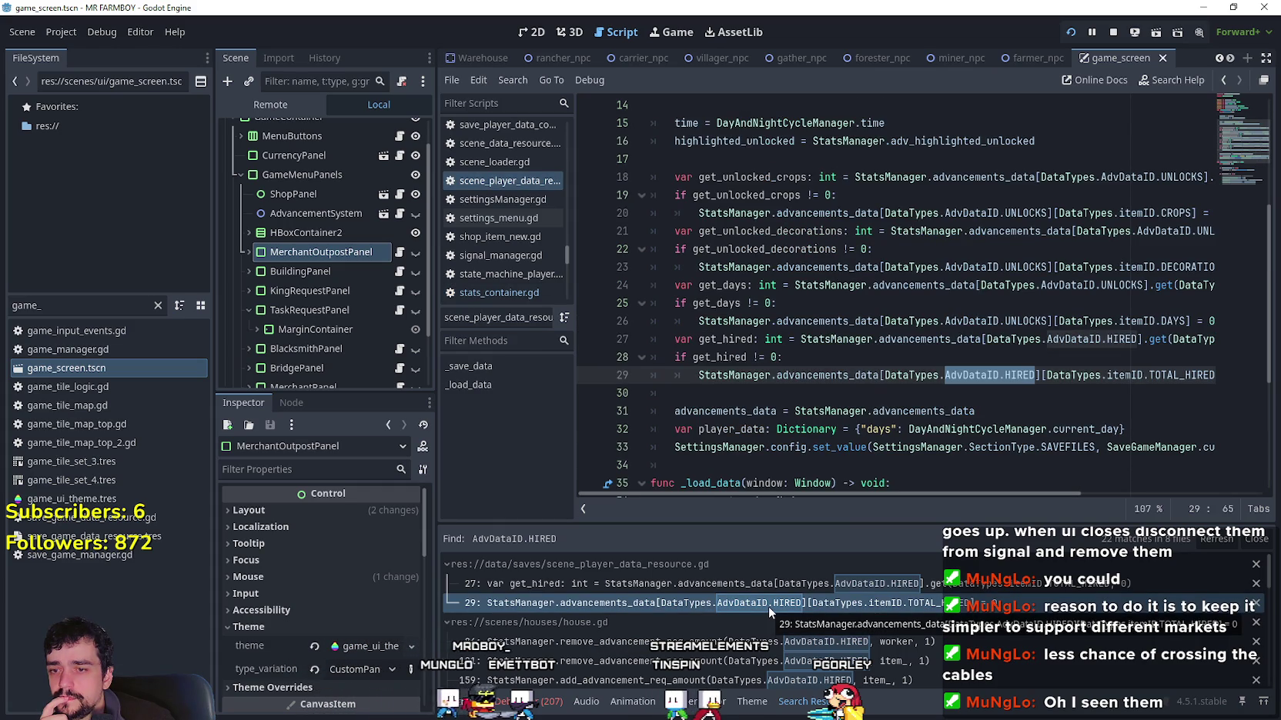
# Step: Comment out lines 17–30, the unlock and hired-worker reset checks in _save_data
pyautogui.scroll(2, 702, 391)
pyautogui.scroll(2, 701, 391)
pyautogui.scroll(-4, 741, 478)
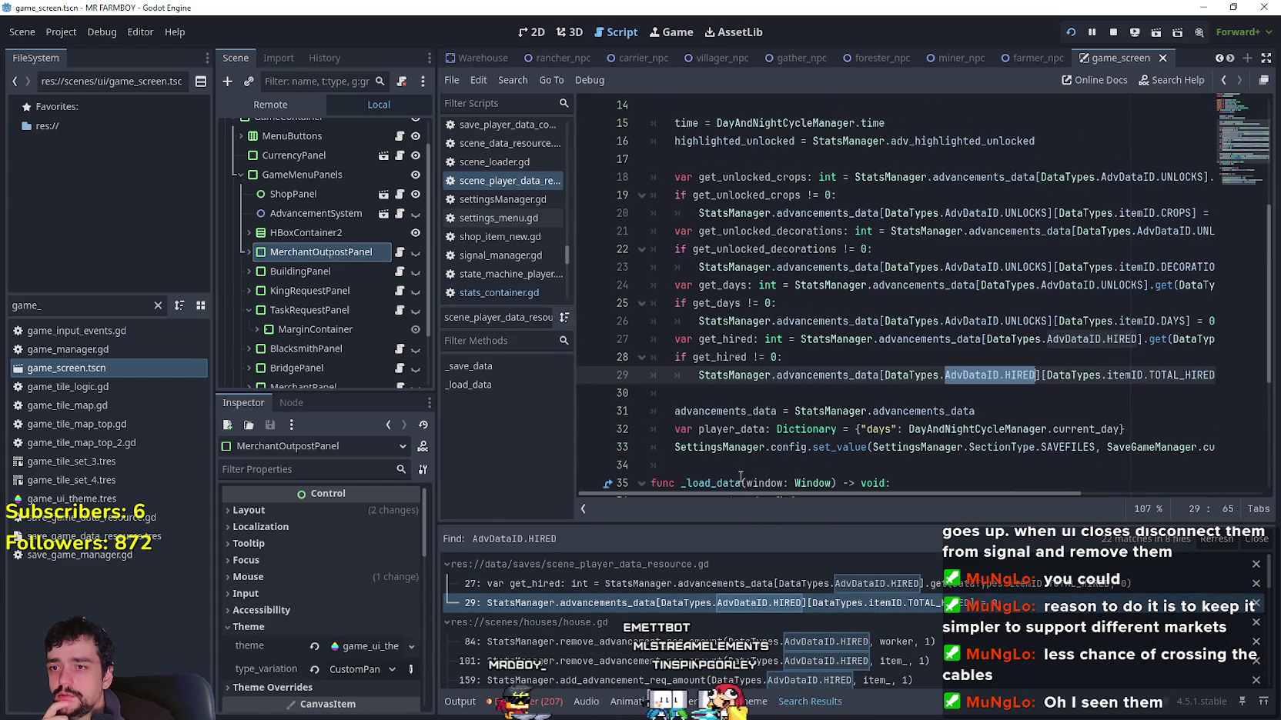
pyautogui.moveTo(765, 388)
pyautogui.mouseDown()
pyautogui.moveTo(678, 376)
pyautogui.moveTo(658, 356)
pyautogui.moveTo(612, 161)
pyautogui.mouseUp()
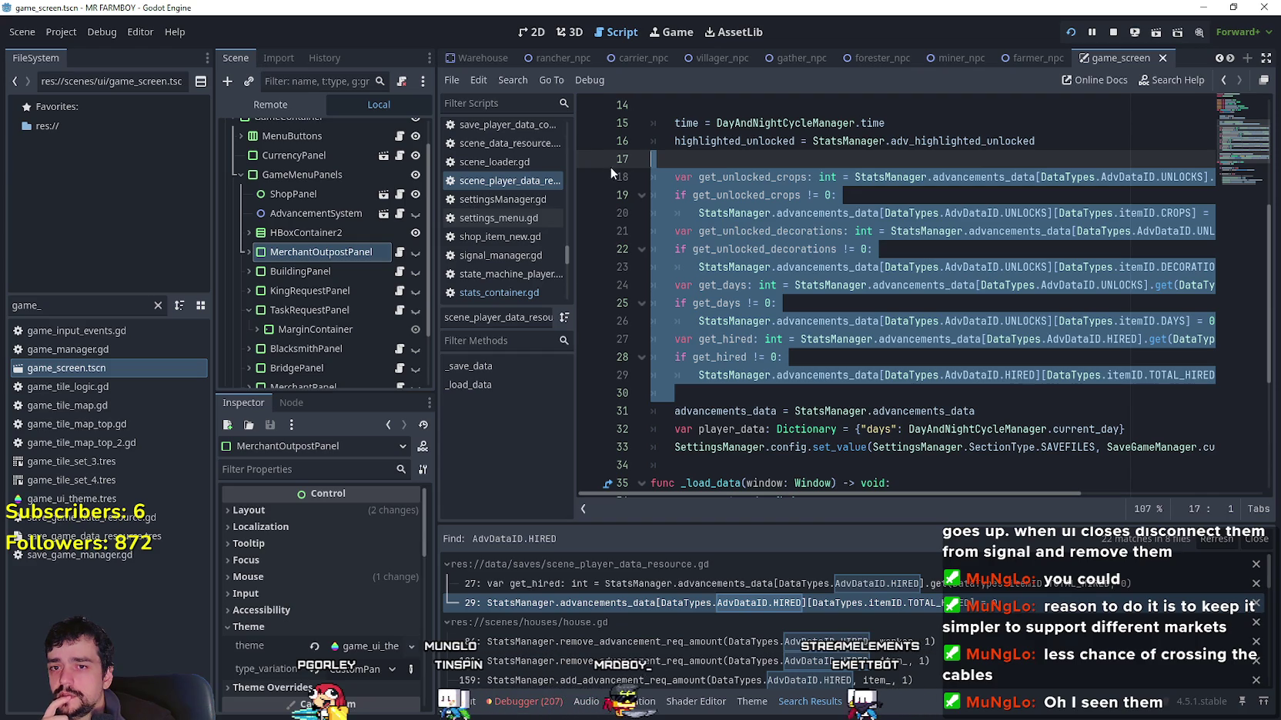
pyautogui.moveTo(845, 496)
pyautogui.mouseDown()
pyautogui.moveTo(1105, 505)
pyautogui.moveTo(585, 437)
pyautogui.moveTo(1159, 491)
pyautogui.moveTo(738, 463)
pyautogui.mouseUp()
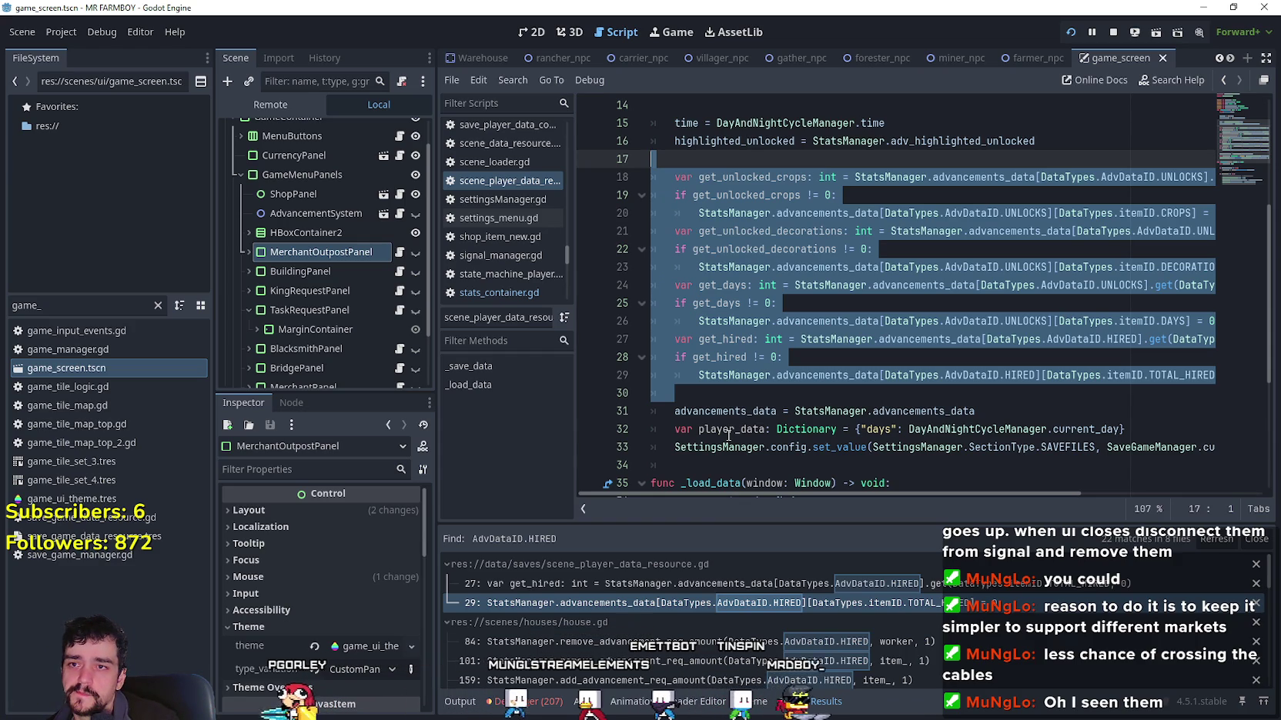
pyautogui.hotkey('ctrl', 'k')
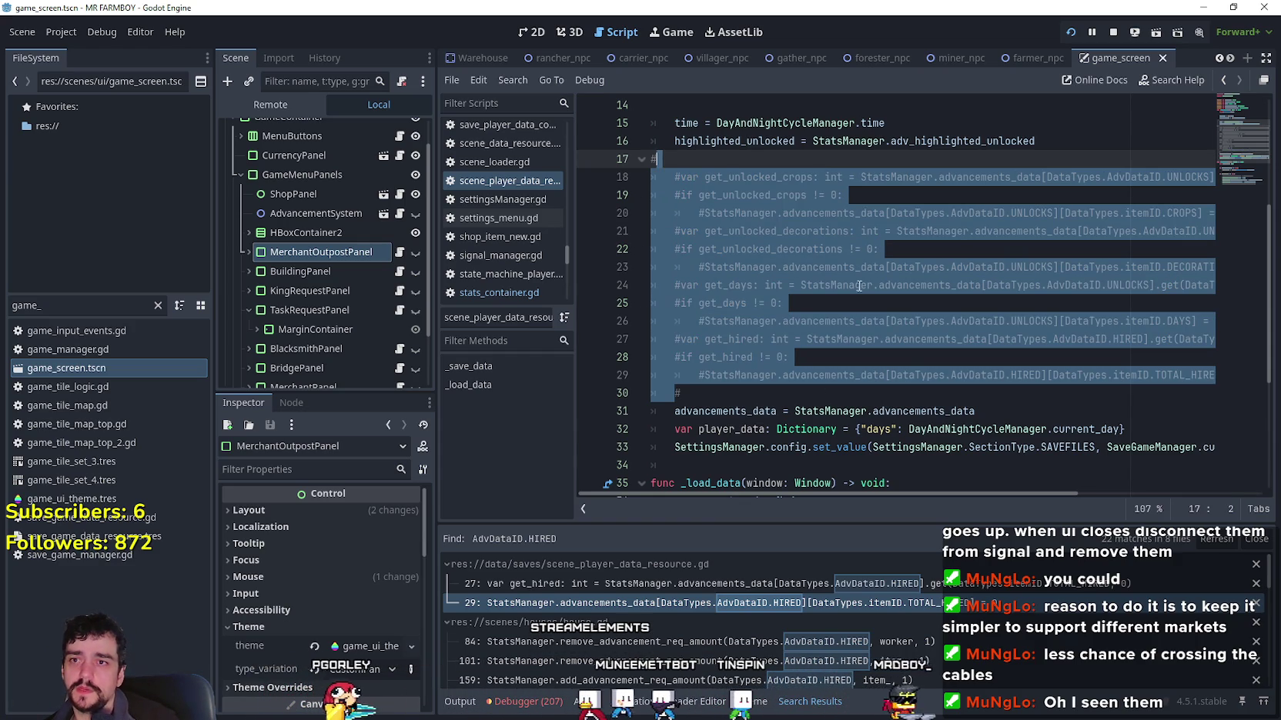
# Step: Inspect the commented reset block and where get_unlocked_crops is used
pyautogui.click(752, 411)
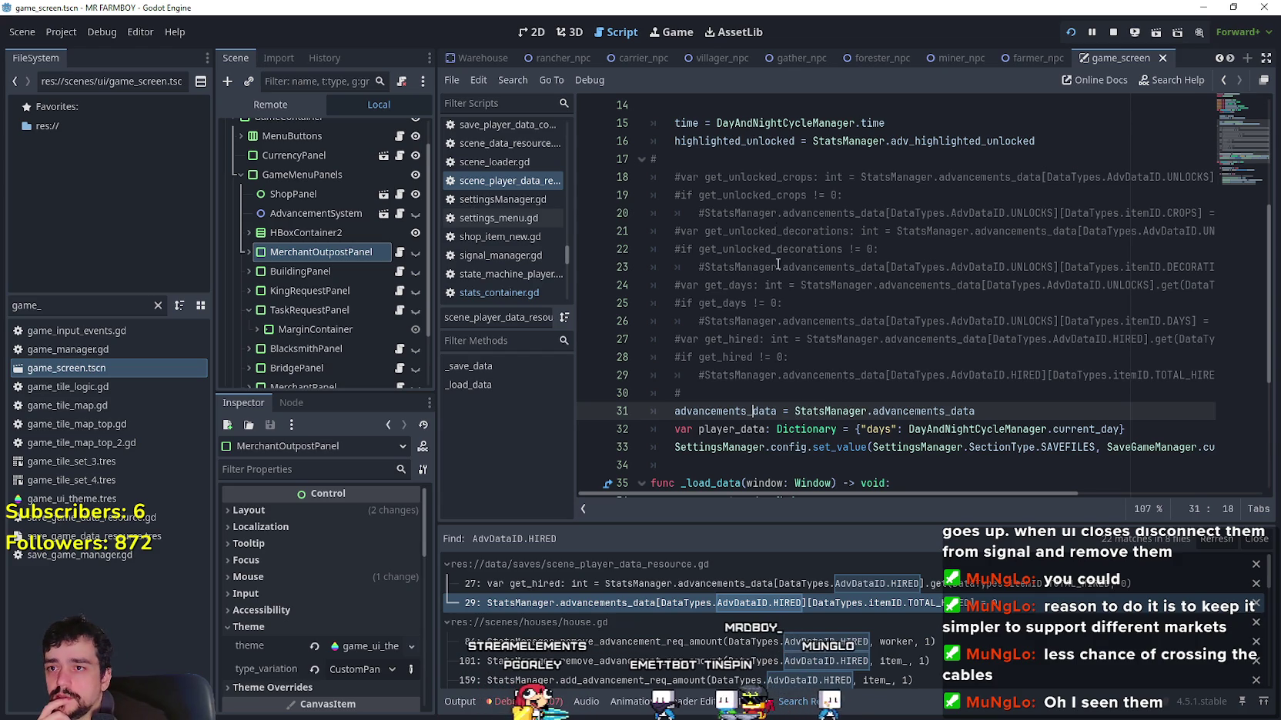
pyautogui.doubleClick(752, 195)
pyautogui.moveTo(931, 493)
pyautogui.mouseDown()
pyautogui.moveTo(1076, 487)
pyautogui.moveTo(1228, 508)
pyautogui.mouseUp()
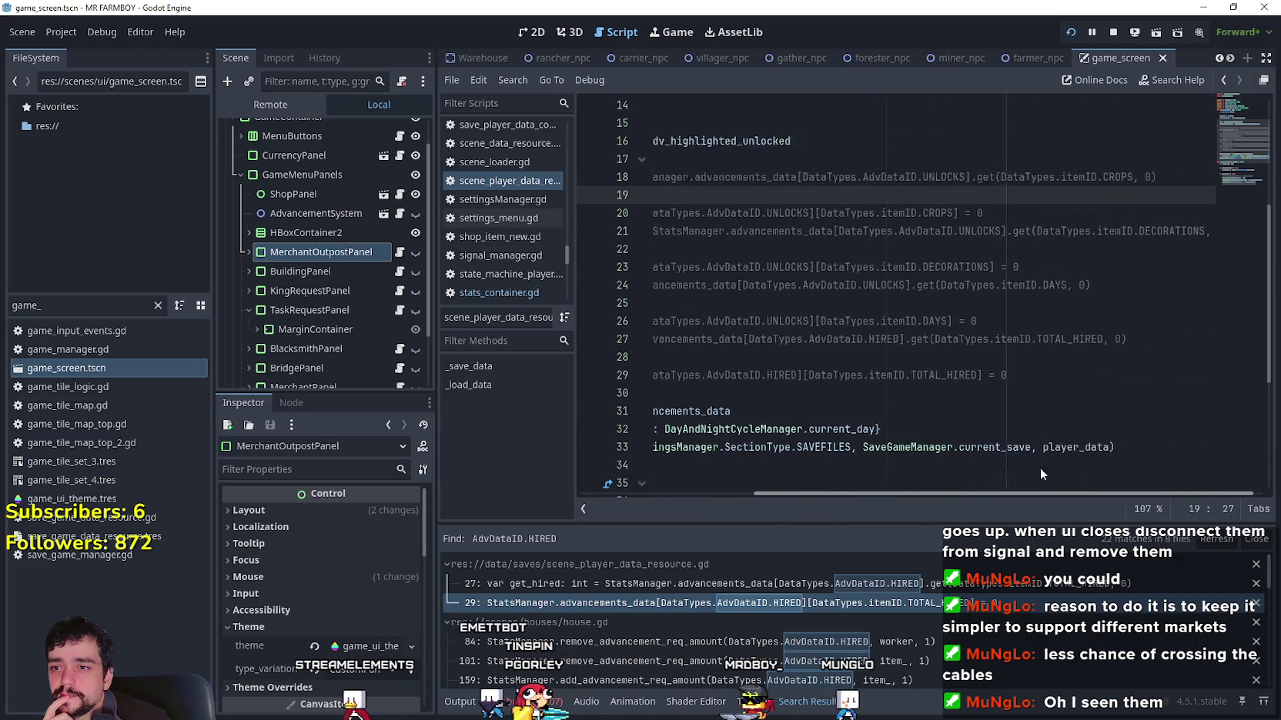
pyautogui.moveTo(1085, 493); pyautogui.dragTo(897, 493)
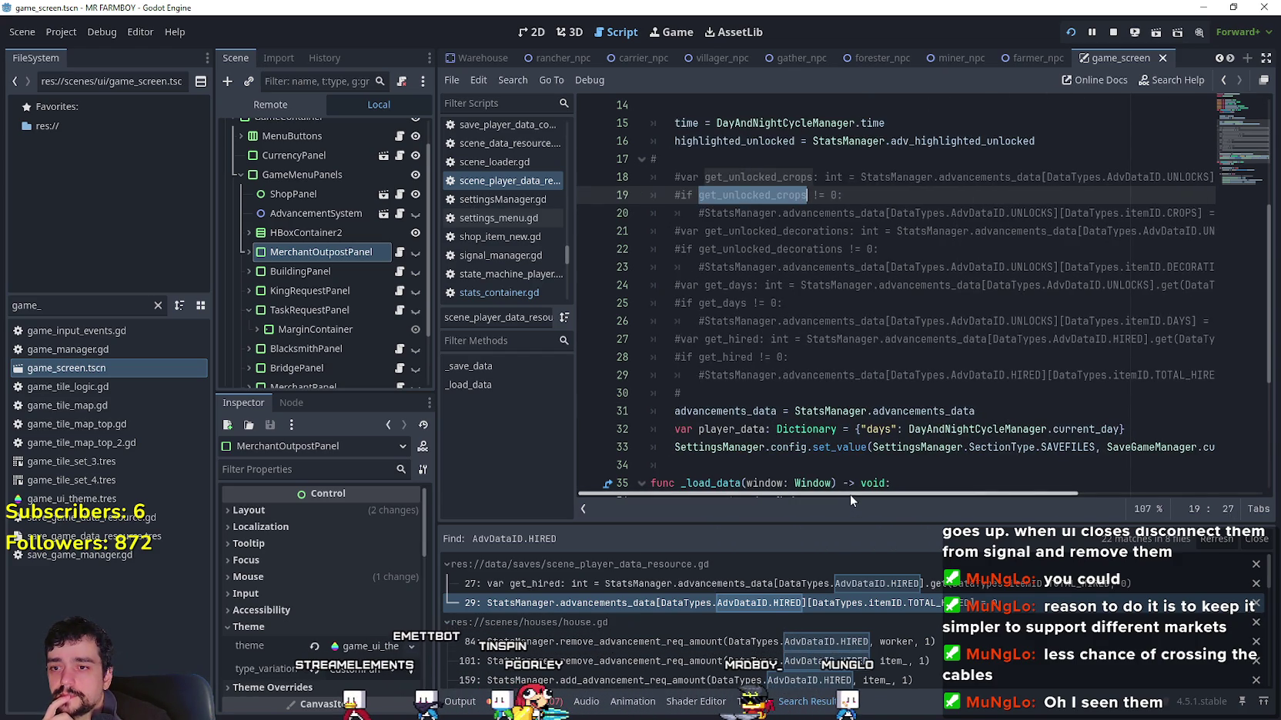
pyautogui.scroll(-5, 716, 422)
pyautogui.scroll(10, 717, 422)
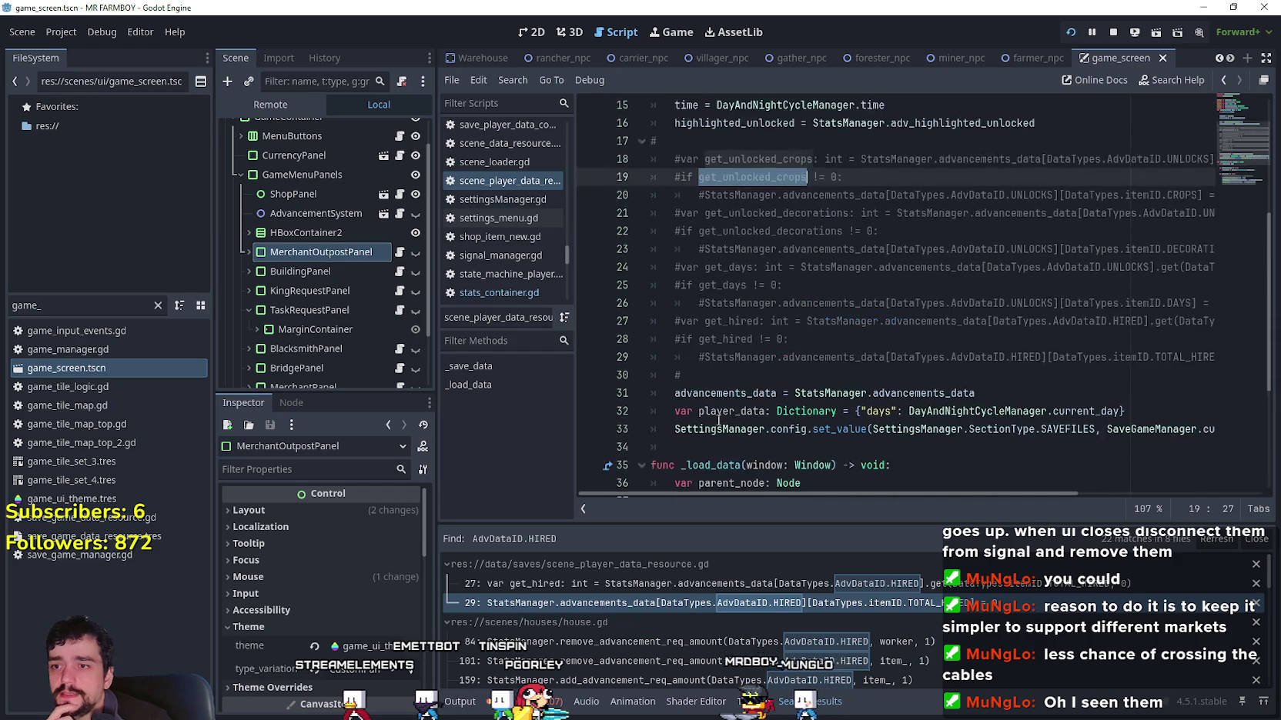
pyautogui.scroll(-7, 718, 420)
pyautogui.scroll(3, 877, 277)
pyautogui.moveTo(746, 393)
pyautogui.mouseDown()
pyautogui.moveTo(1265, 394)
pyautogui.moveTo(693, 300)
pyautogui.moveTo(654, 196)
pyautogui.moveTo(476, 199)
pyautogui.mouseUp()
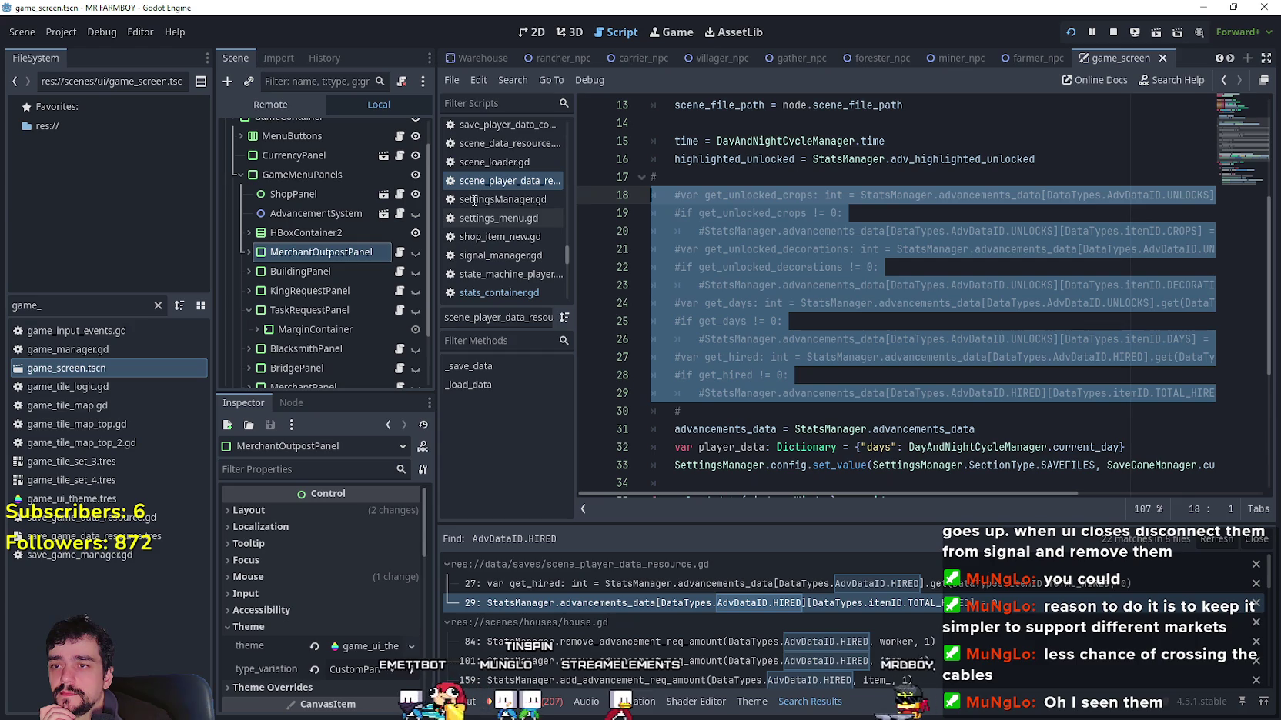
# Step: Filter the FileSystem panel with 'player' to list the player files
pyautogui.rightClick(721, 300)
pyautogui.click(718, 379)
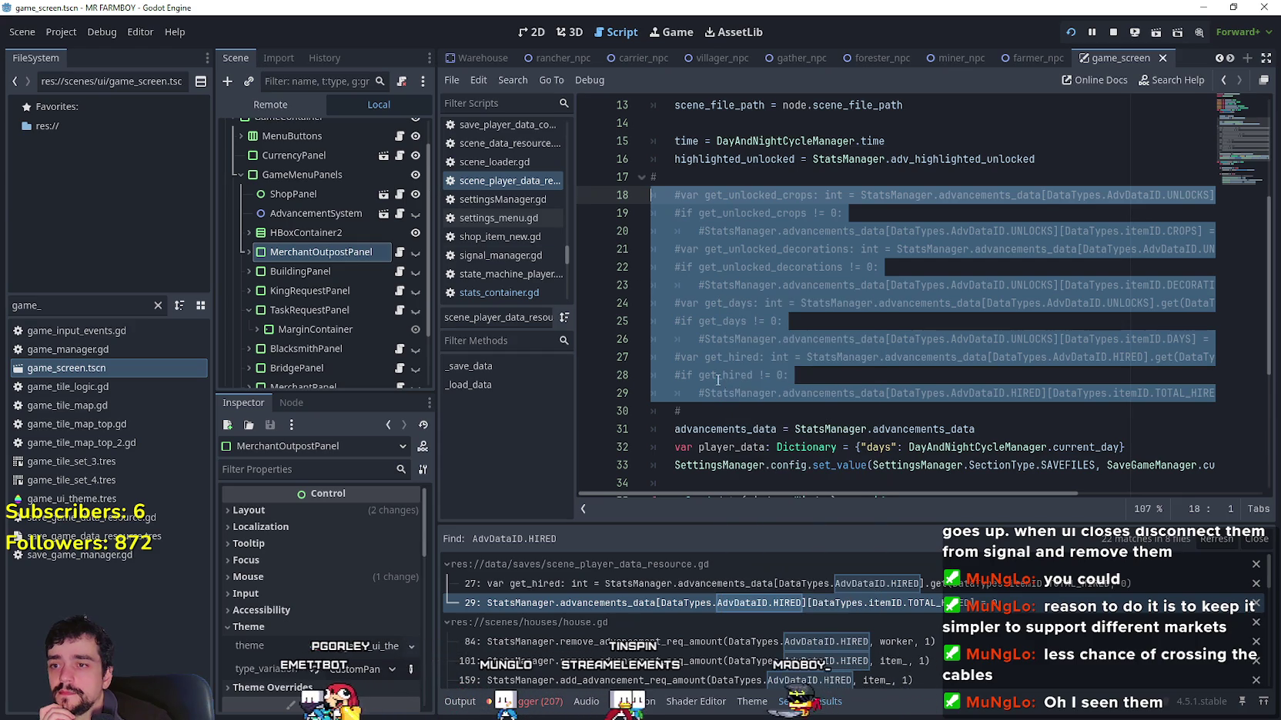
pyautogui.scroll(-5, 718, 379)
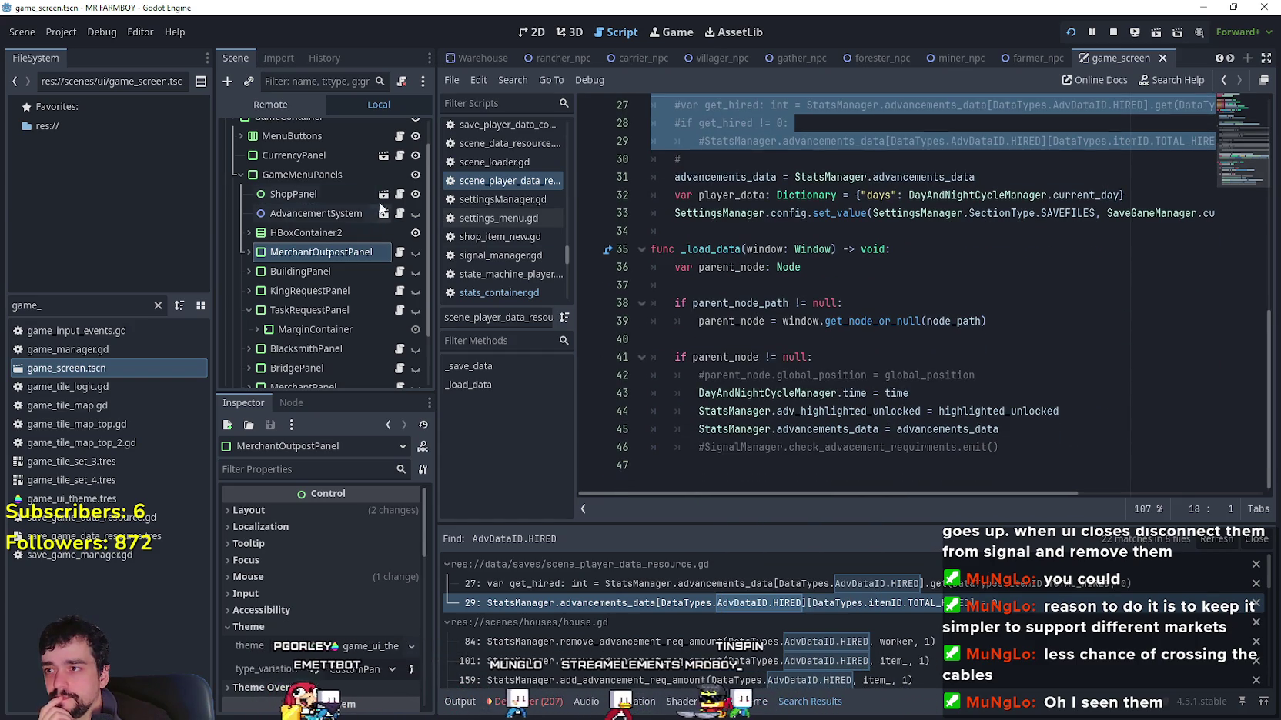
pyautogui.scroll(2, 847, 244)
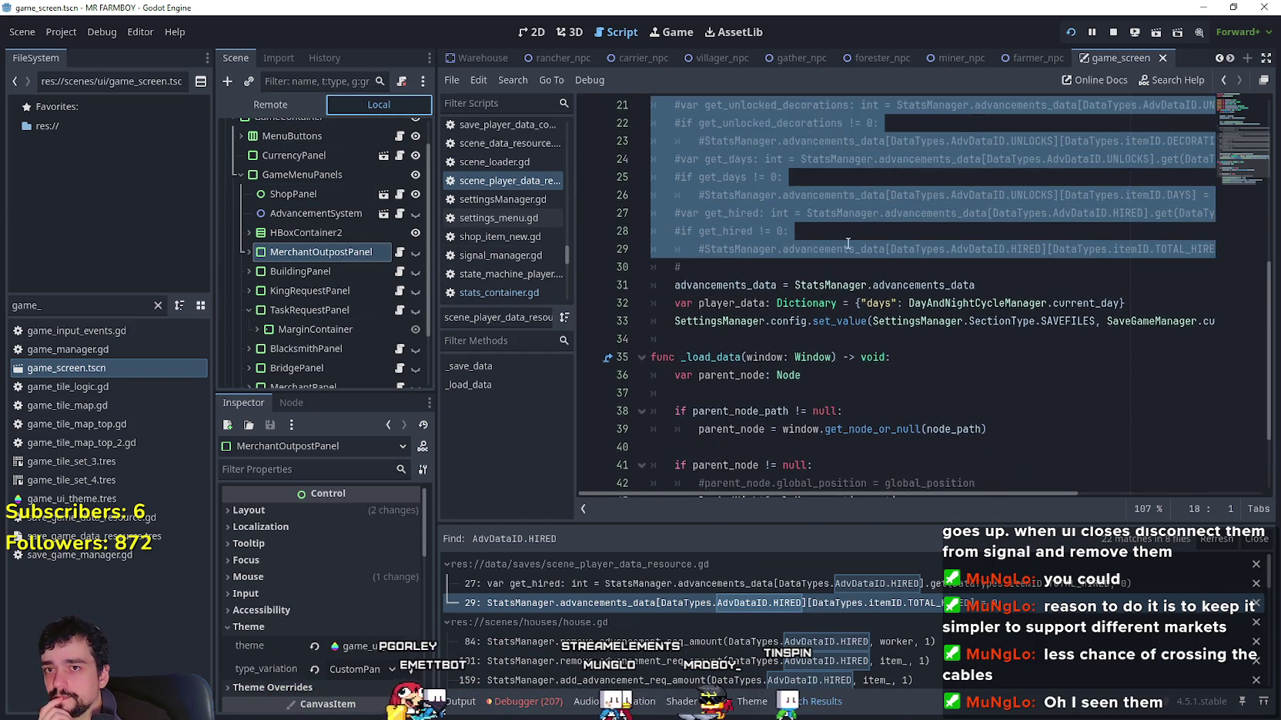
pyautogui.scroll(3, 847, 243)
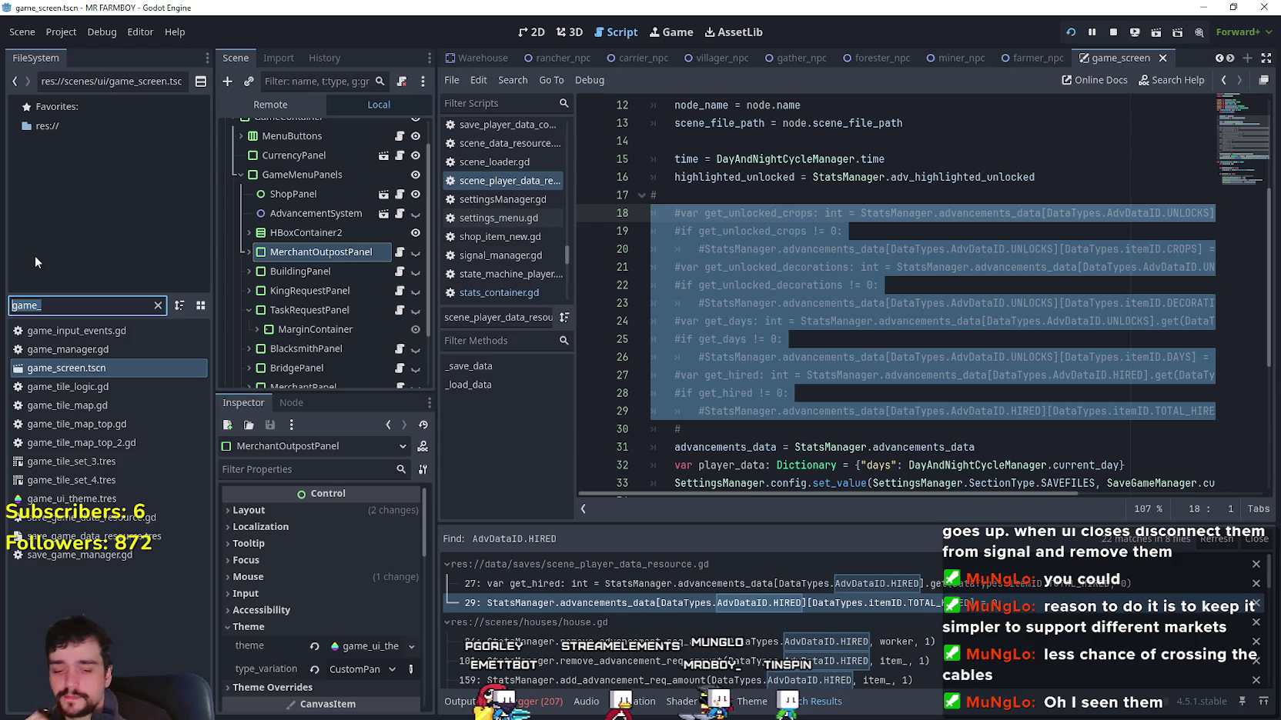
pyautogui.write('player')
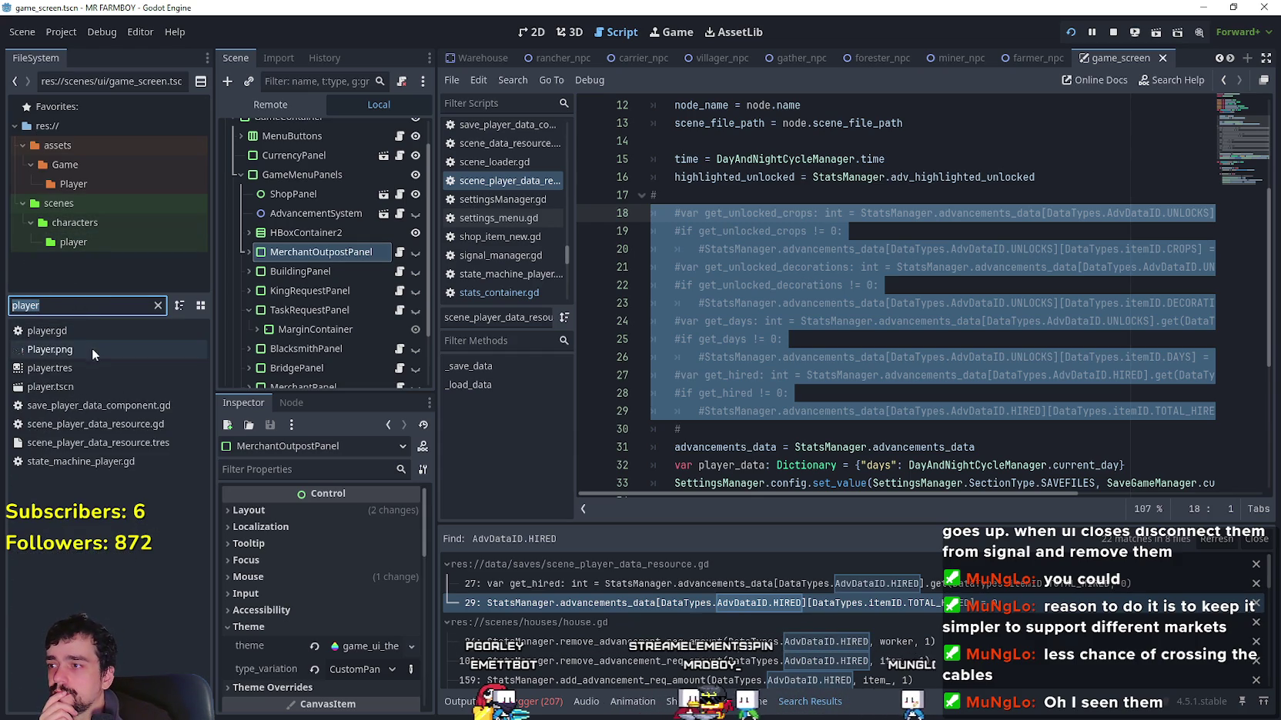
# Step: Open player.tscn and connect the Player's tree_exiting signal to a new _on_tree_exiting method
pyautogui.click(90, 388)
pyautogui.doubleClick(90, 391)
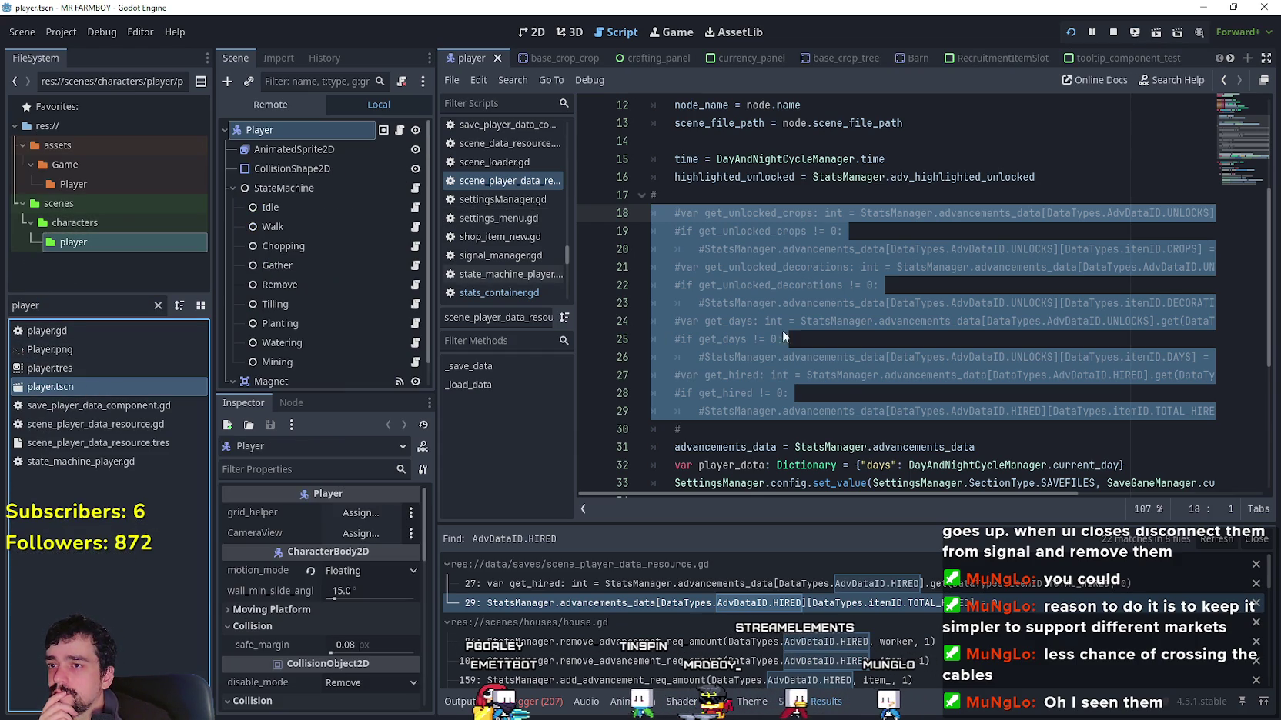
pyautogui.scroll(4, 812, 341)
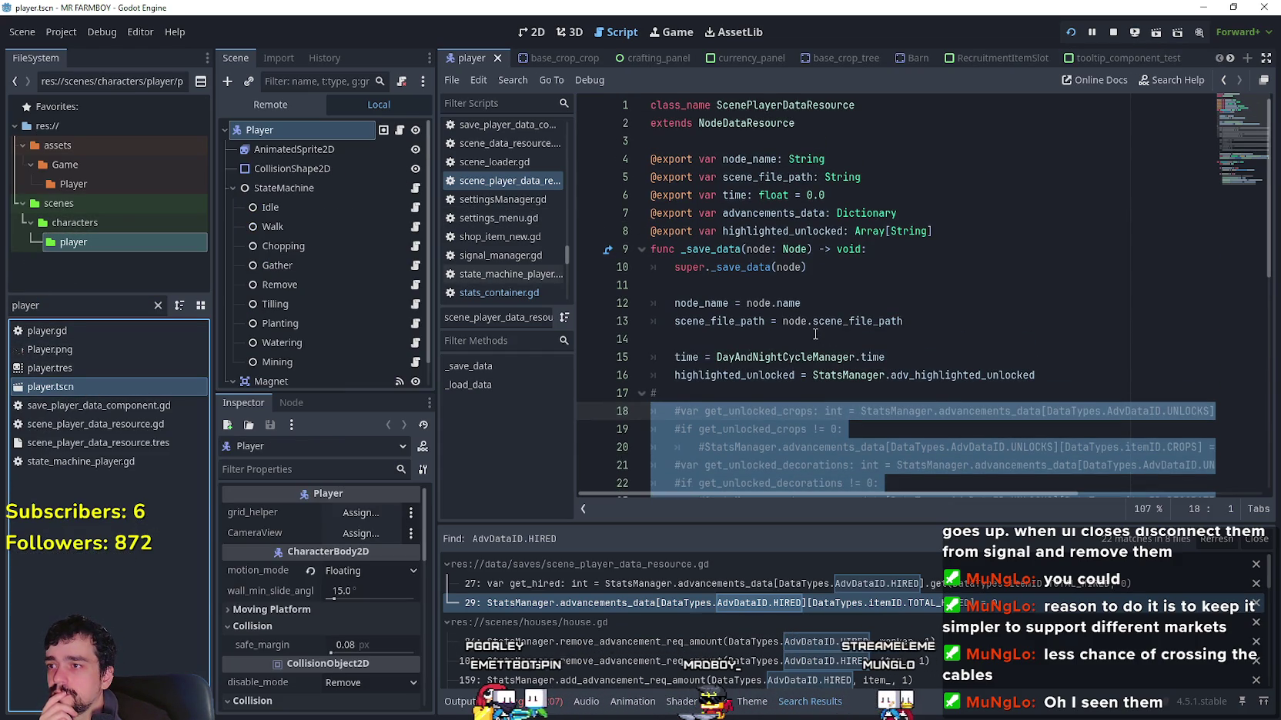
pyautogui.scroll(-3, 814, 334)
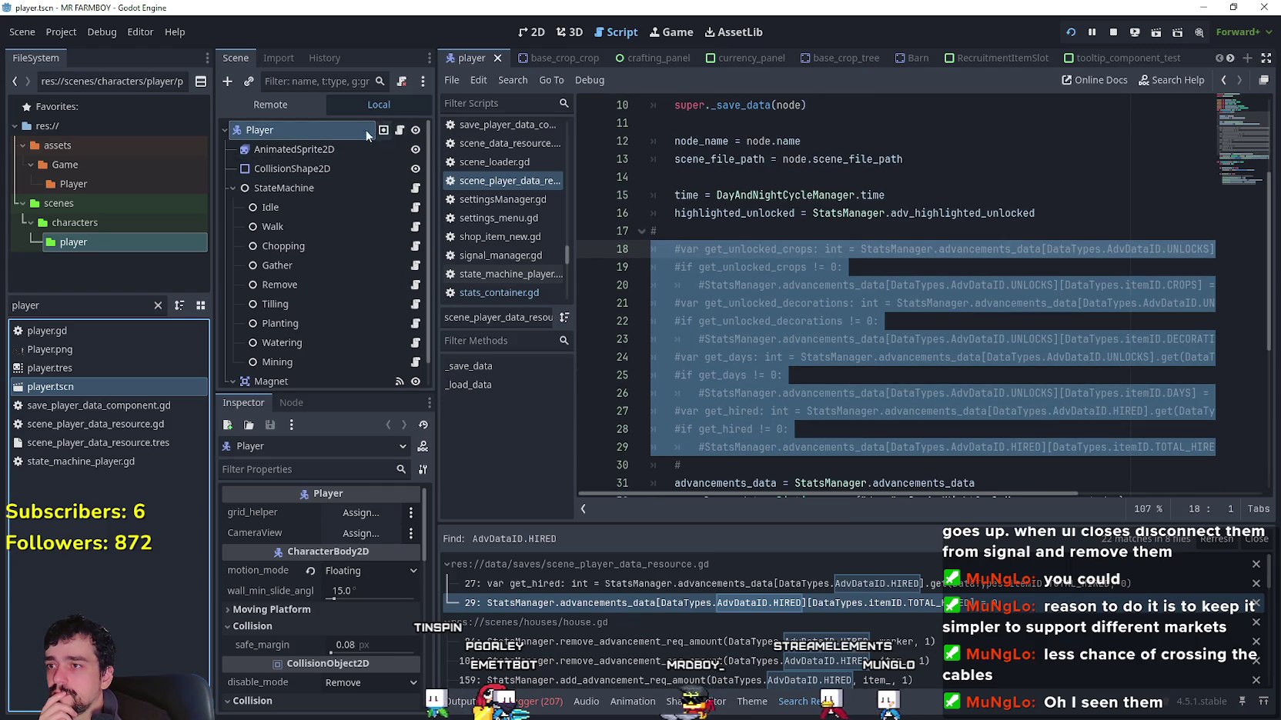
pyautogui.click(291, 402)
pyautogui.scroll(-5, 339, 539)
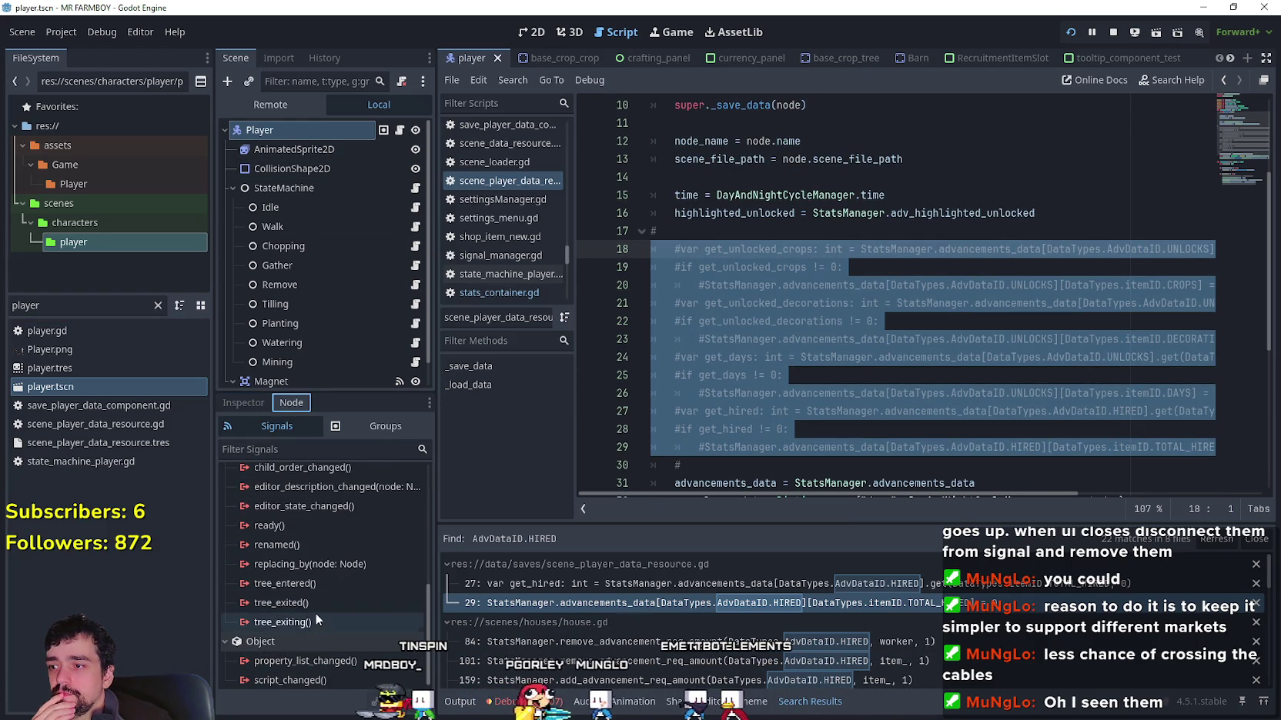
pyautogui.doubleClick(314, 621)
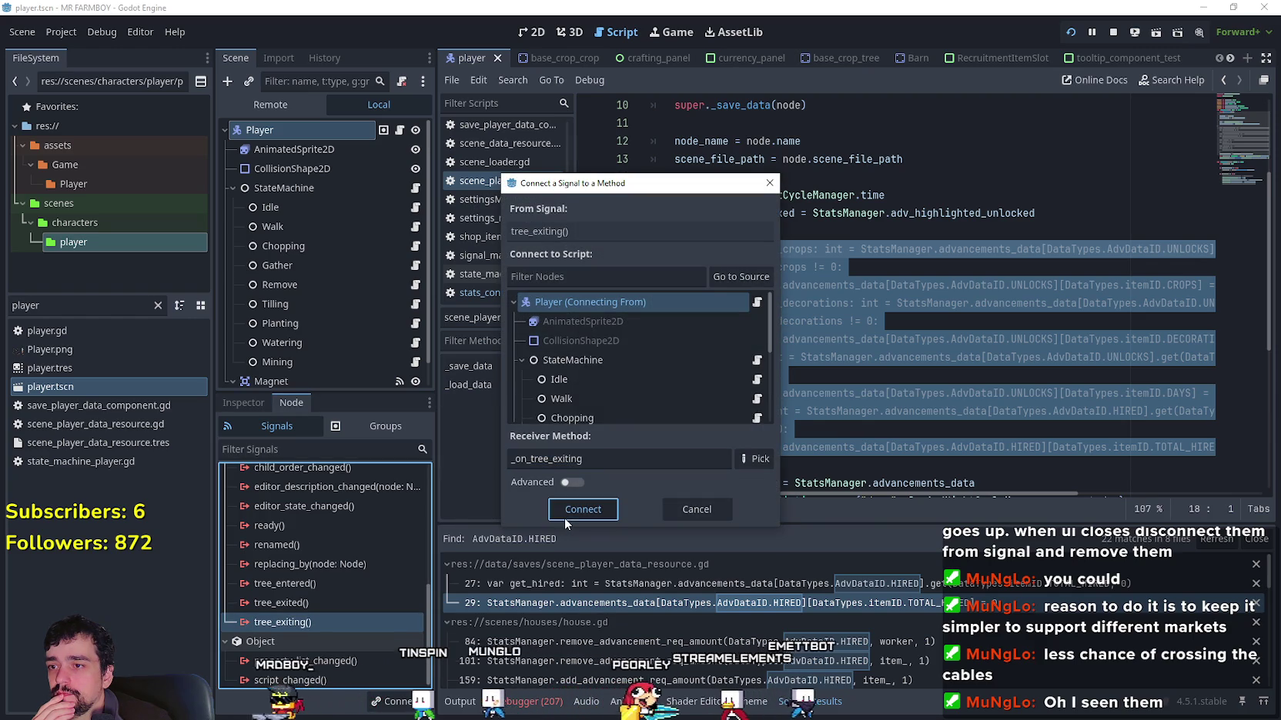
pyautogui.click(573, 511)
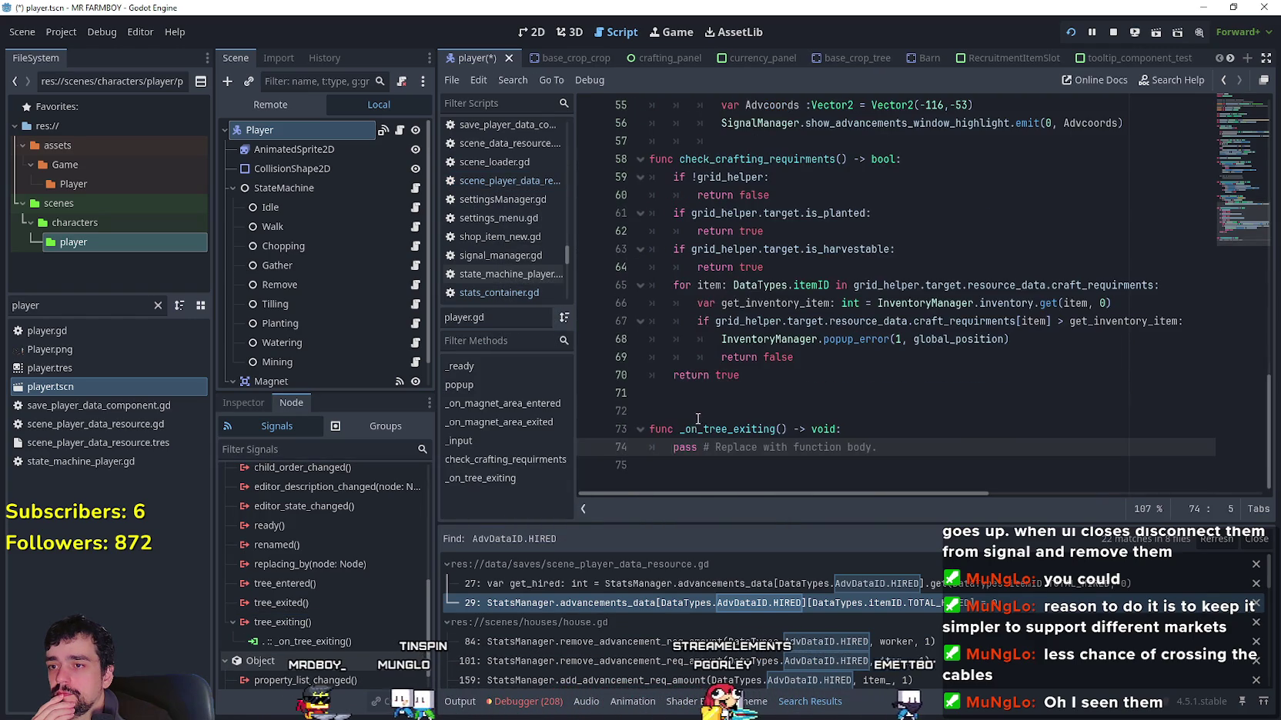
# Step: Replace the pass in _on_tree_exiting with the pasted StatsManager reset code, uncomment it, and save
pyautogui.moveTo(951, 446); pyautogui.dragTo(564, 452)
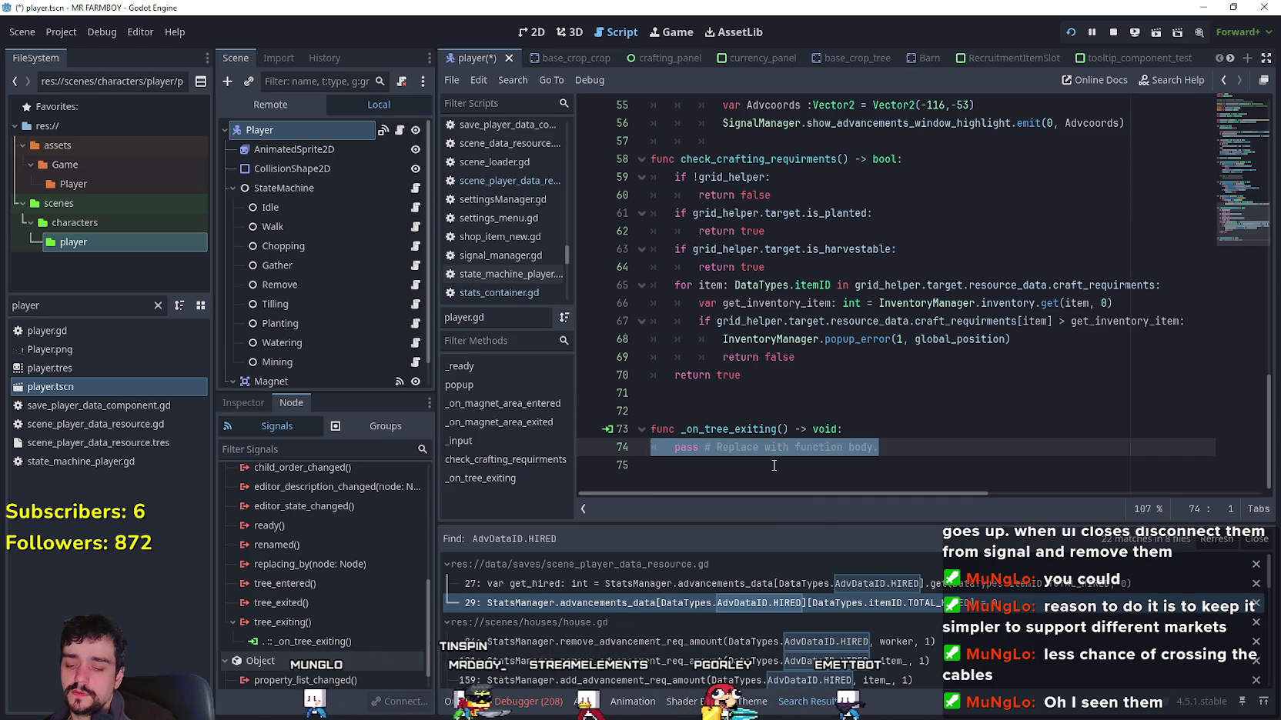
pyautogui.hotkey('ctrl', 'v')
pyautogui.moveTo(1103, 447)
pyautogui.mouseDown()
pyautogui.moveTo(1258, 447)
pyautogui.moveTo(923, 428)
pyautogui.moveTo(539, 254)
pyautogui.moveTo(483, 248)
pyautogui.mouseUp()
pyautogui.hotkey('ctrl', 'k')
pyautogui.click(870, 356)
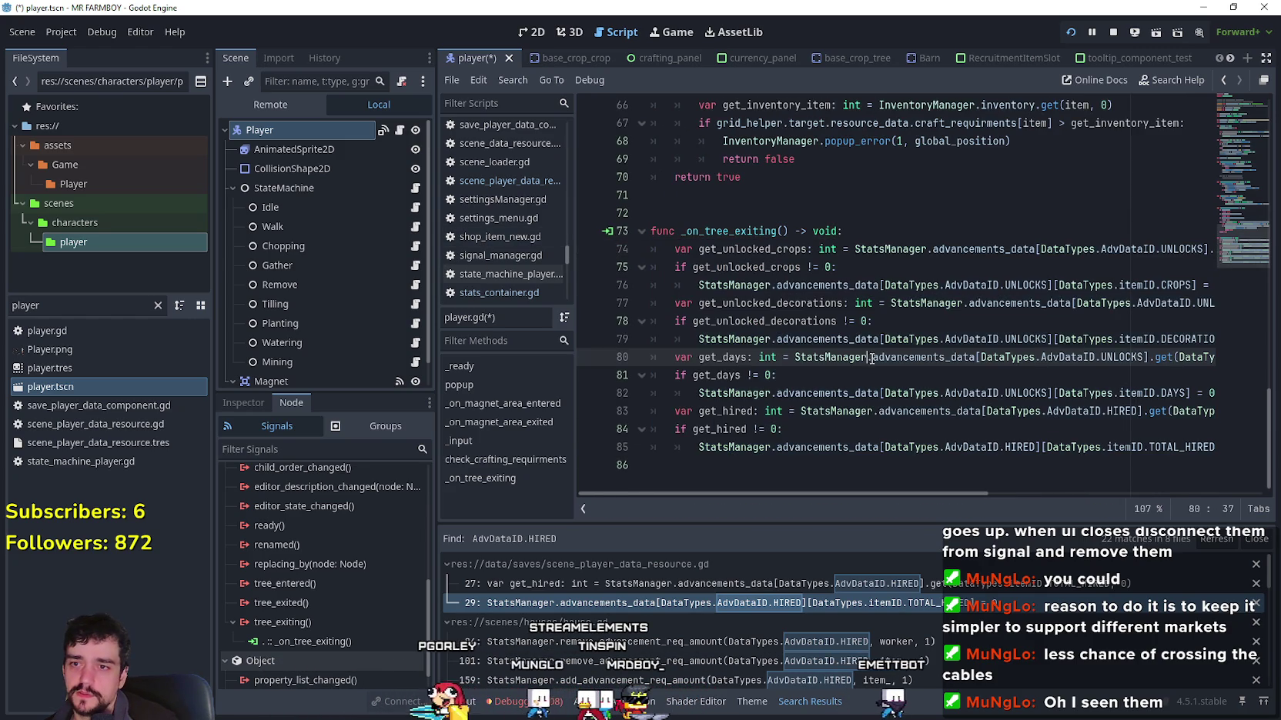
pyautogui.click(823, 422)
pyautogui.press('Down')
pyautogui.press('Down')
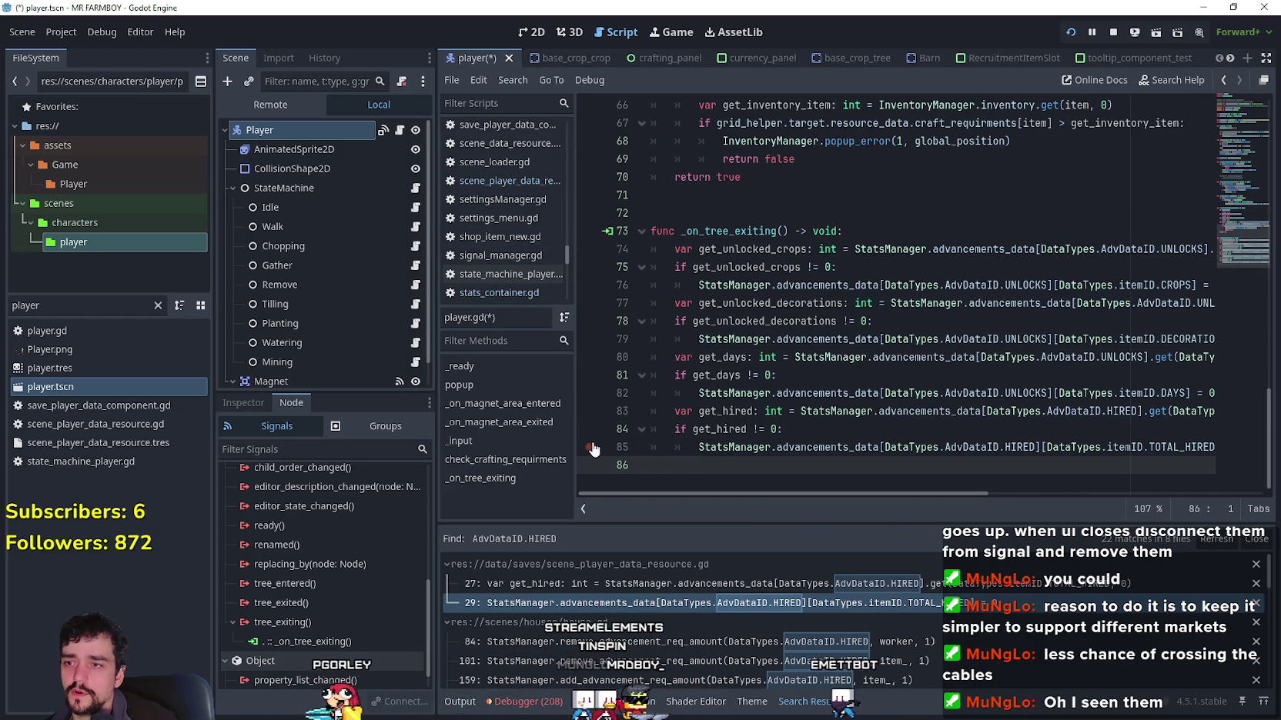
pyautogui.click(847, 413)
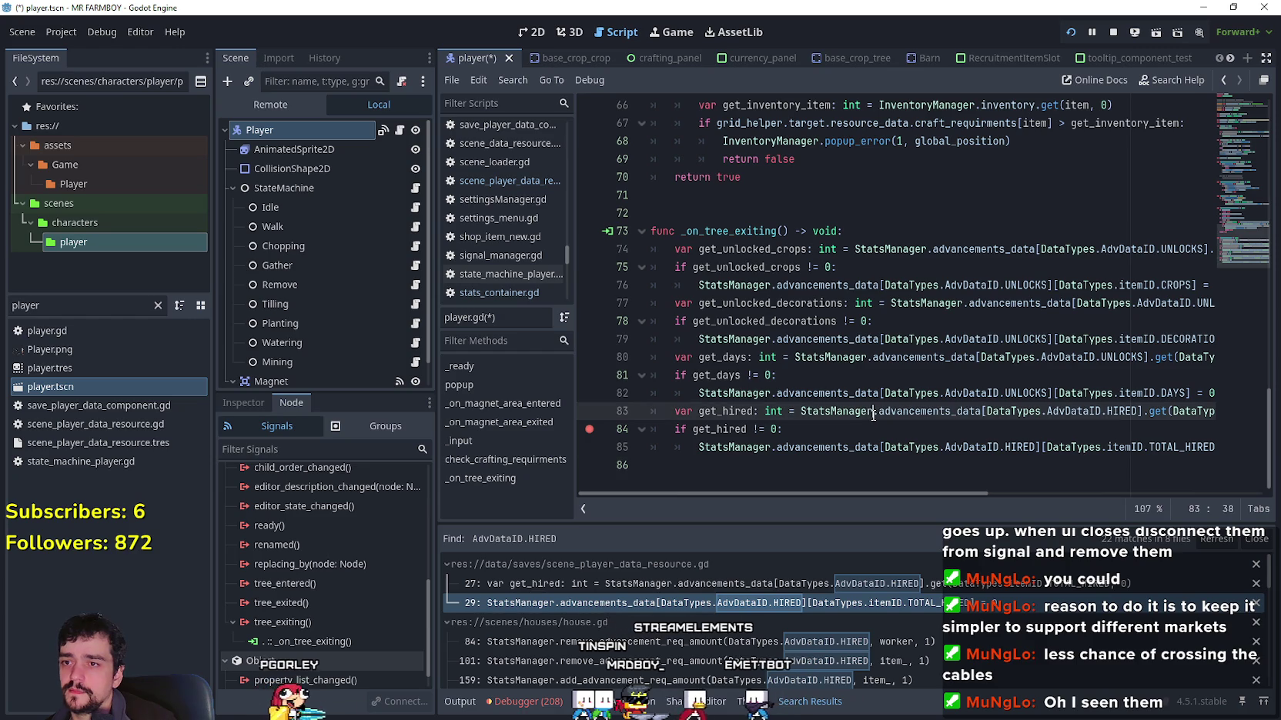
pyautogui.hotkey('ctrl', 's')
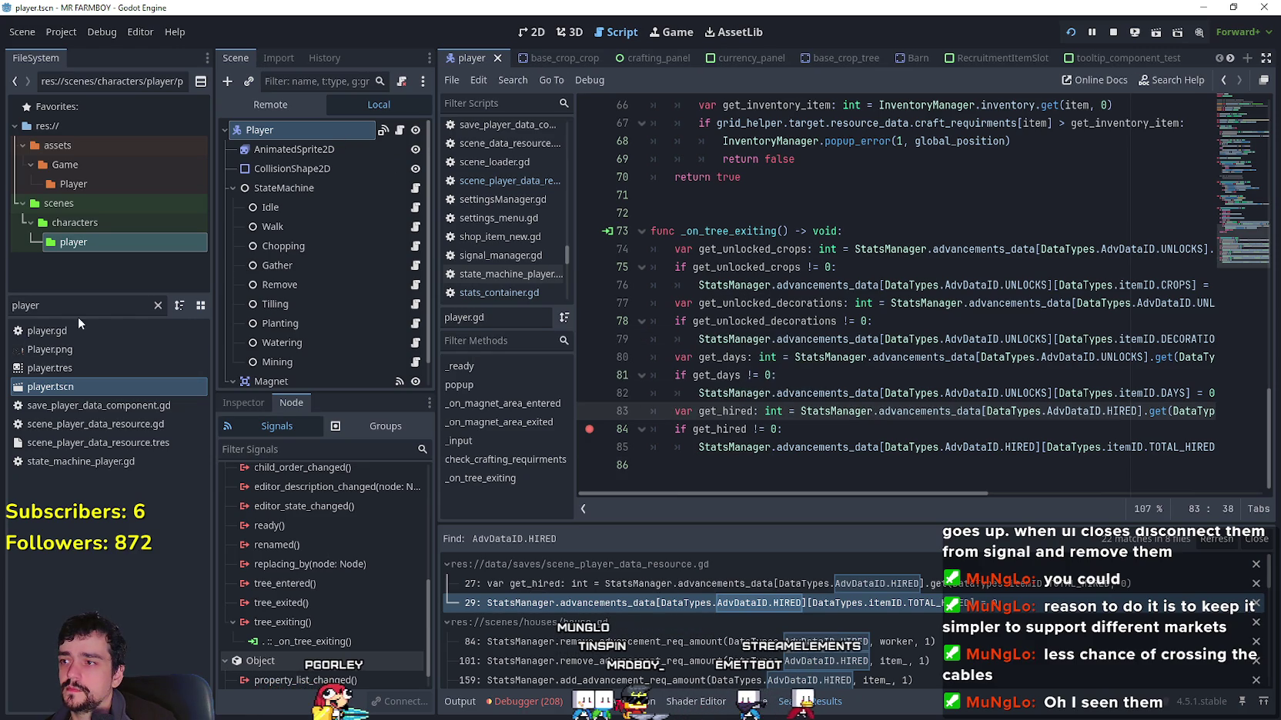
# Step: Open test_scene_everything.tscn and view the Player's SaveDataComponent properties
pyautogui.write('test')
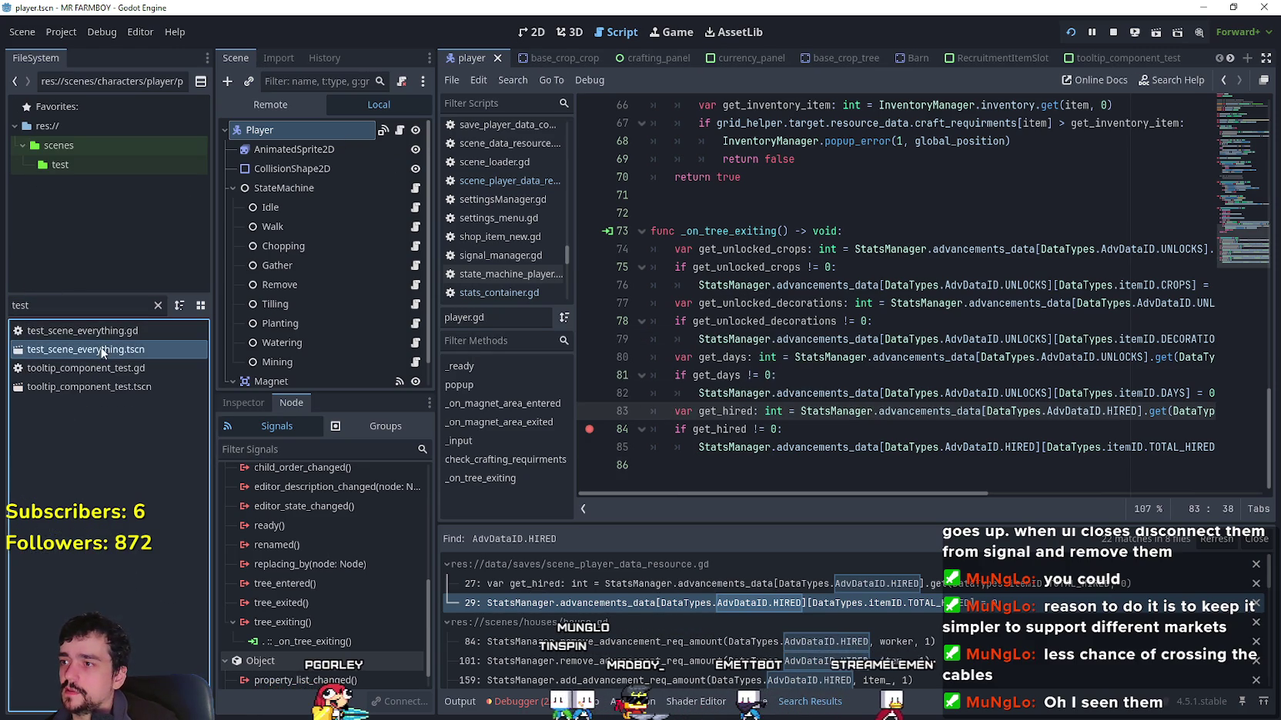
pyautogui.doubleClick(101, 351)
pyautogui.click(296, 189)
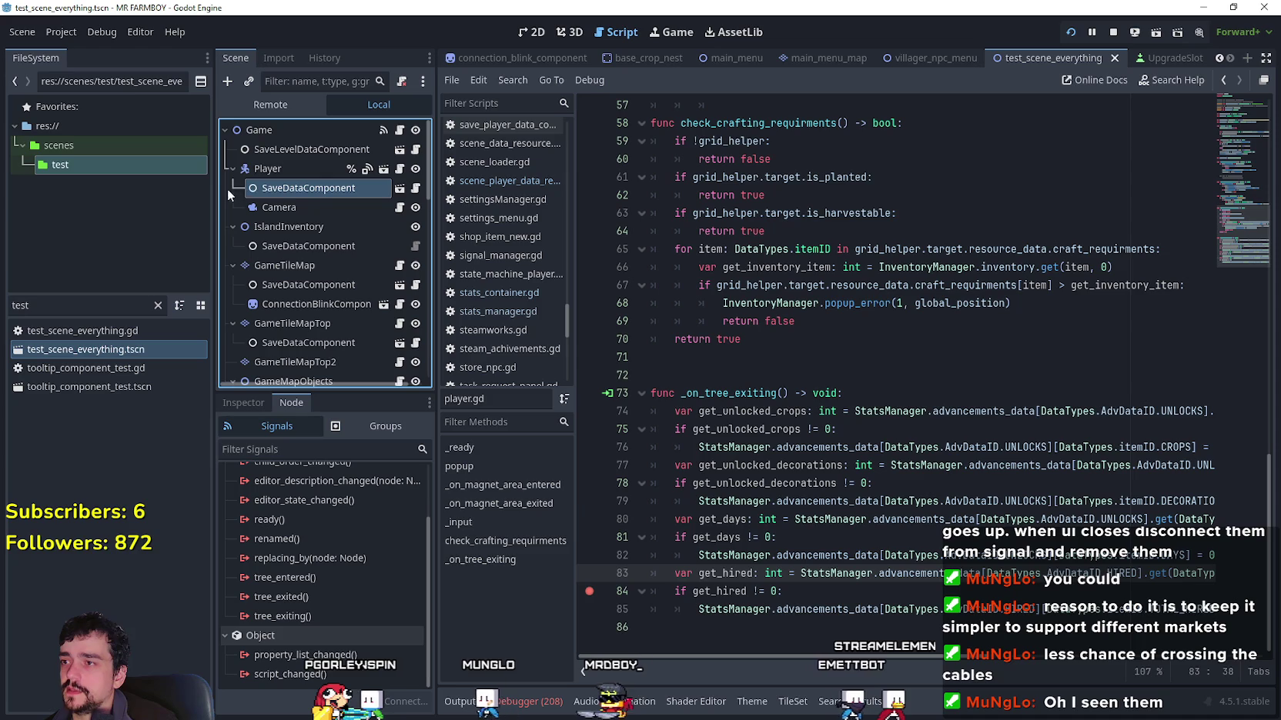
pyautogui.scroll(2, 706, 589)
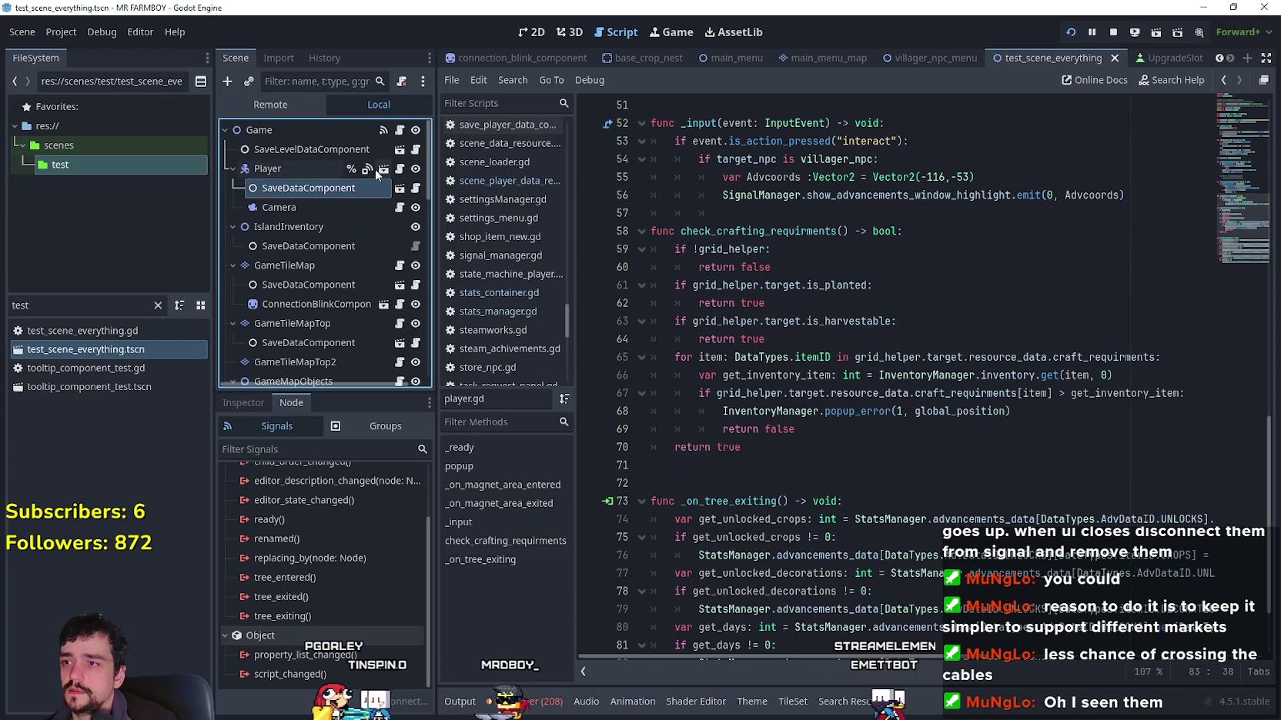
pyautogui.scroll(3, 244, 496)
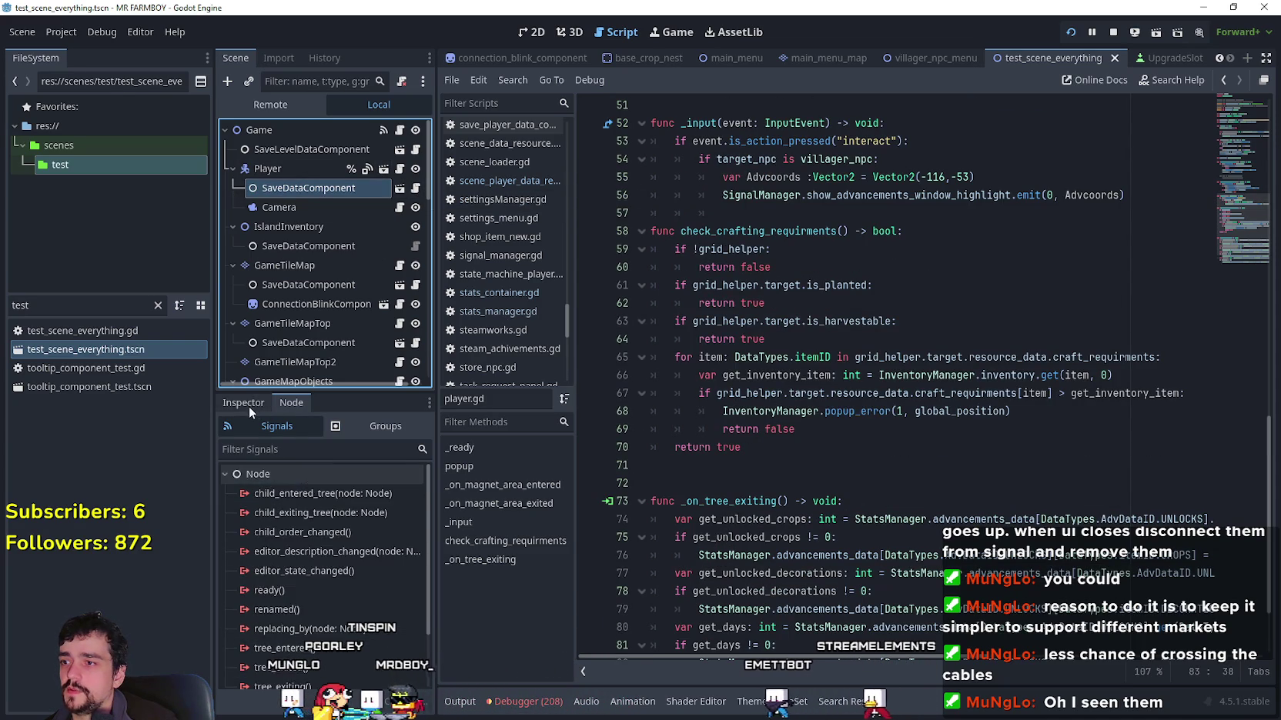
pyautogui.click(253, 404)
# Step: Open scene_player_data_resource.gd, set a breakpoint on line 31, and stop the game
pyautogui.moveTo(29, 305); pyautogui.dragTo(3, 308)
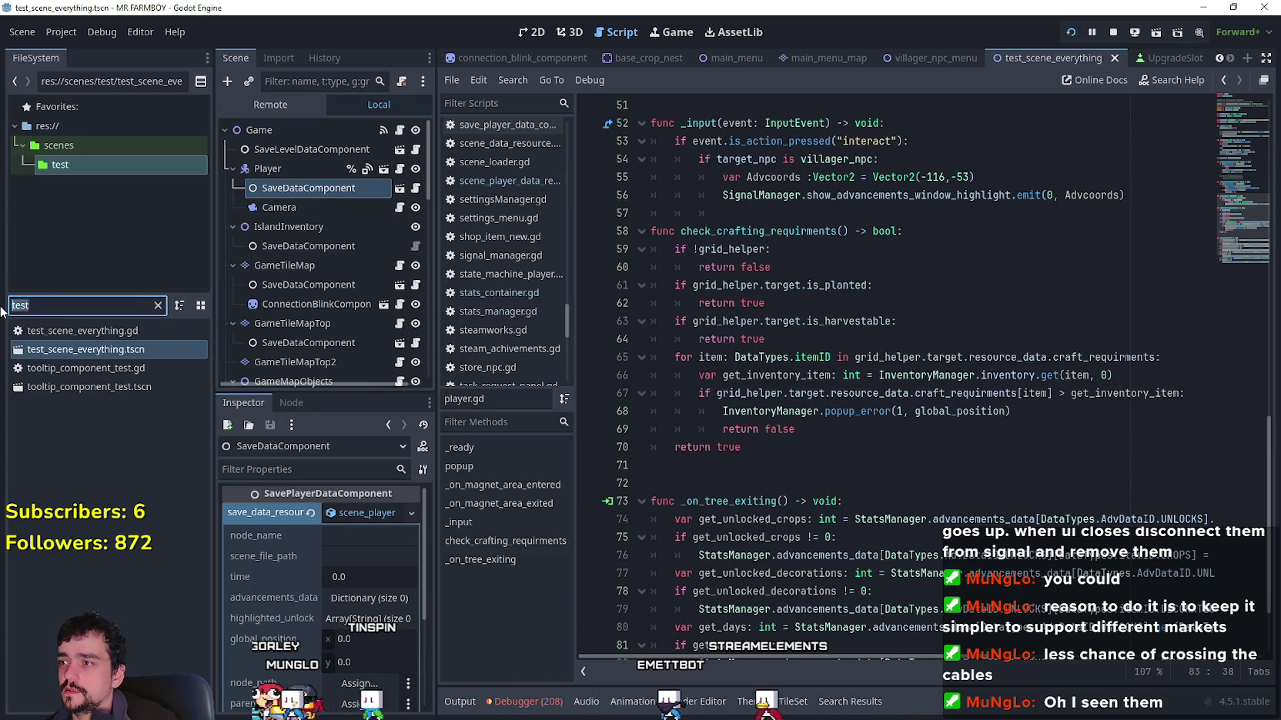
pyautogui.write('sce')
pyautogui.click(116, 424)
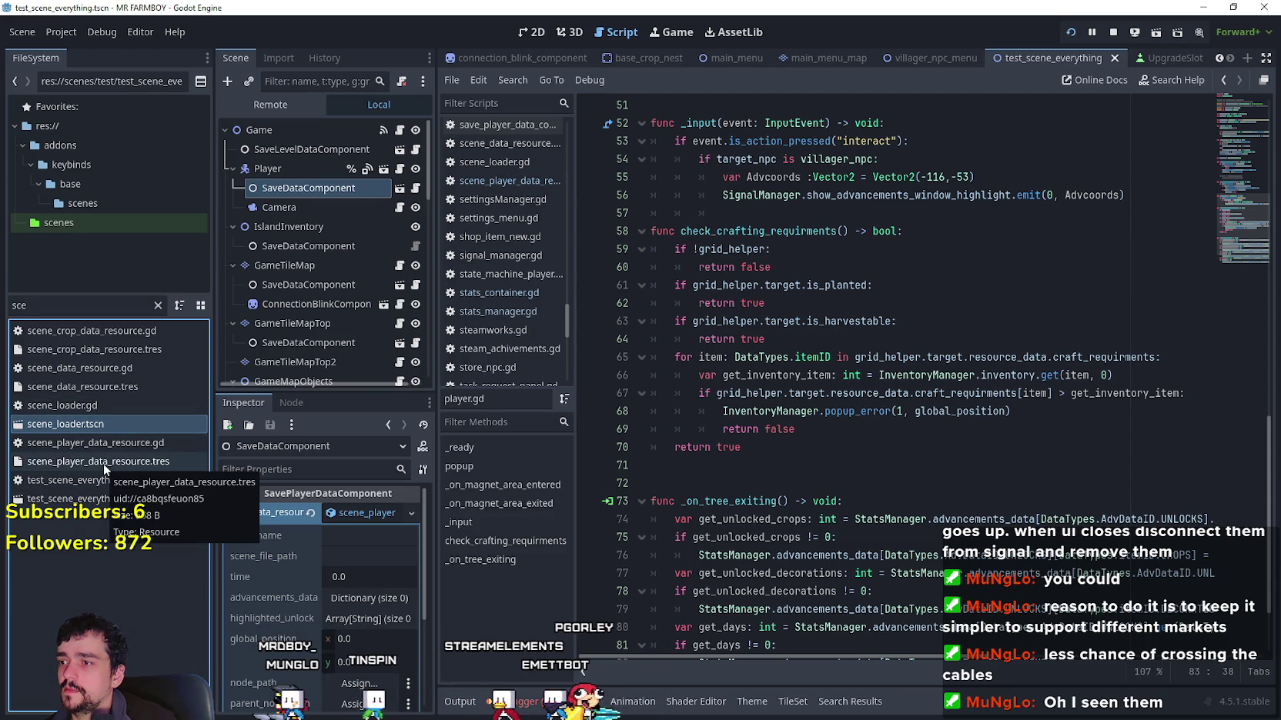
pyautogui.click(103, 464)
pyautogui.doubleClick(164, 443)
pyautogui.click(751, 339)
pyautogui.scroll(2, 748, 368)
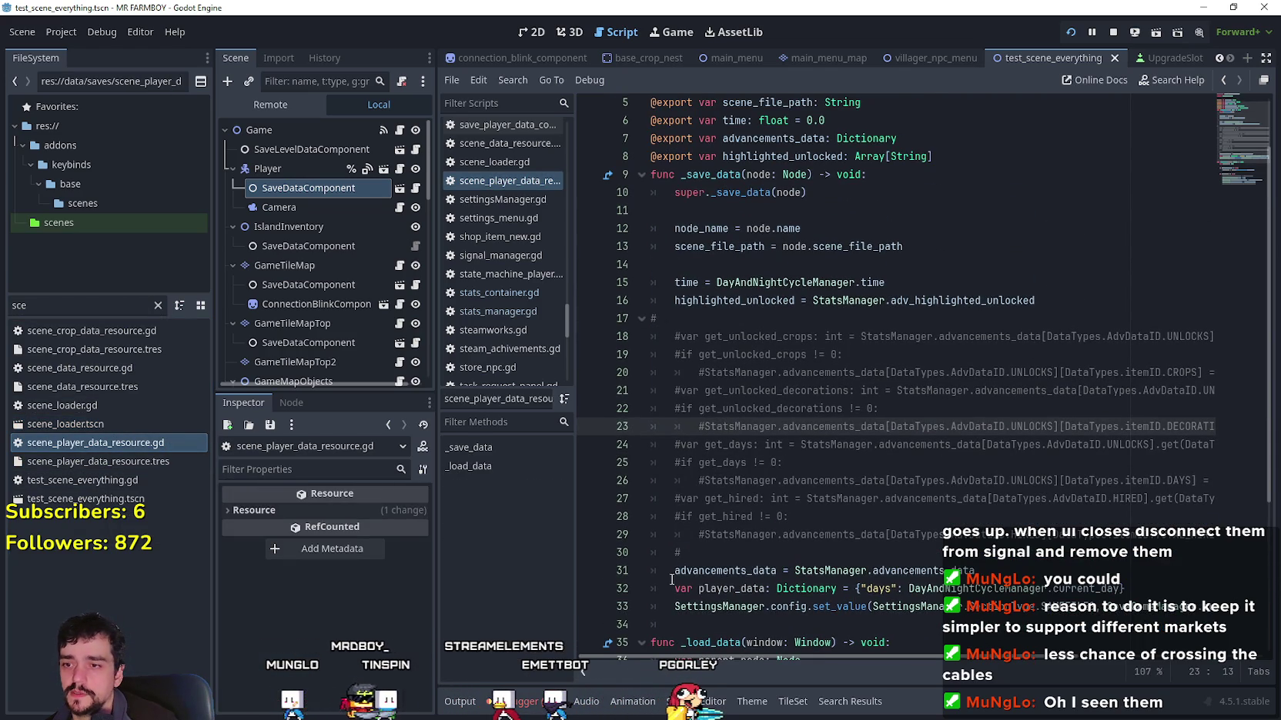
pyautogui.click(588, 570)
pyautogui.click(796, 571)
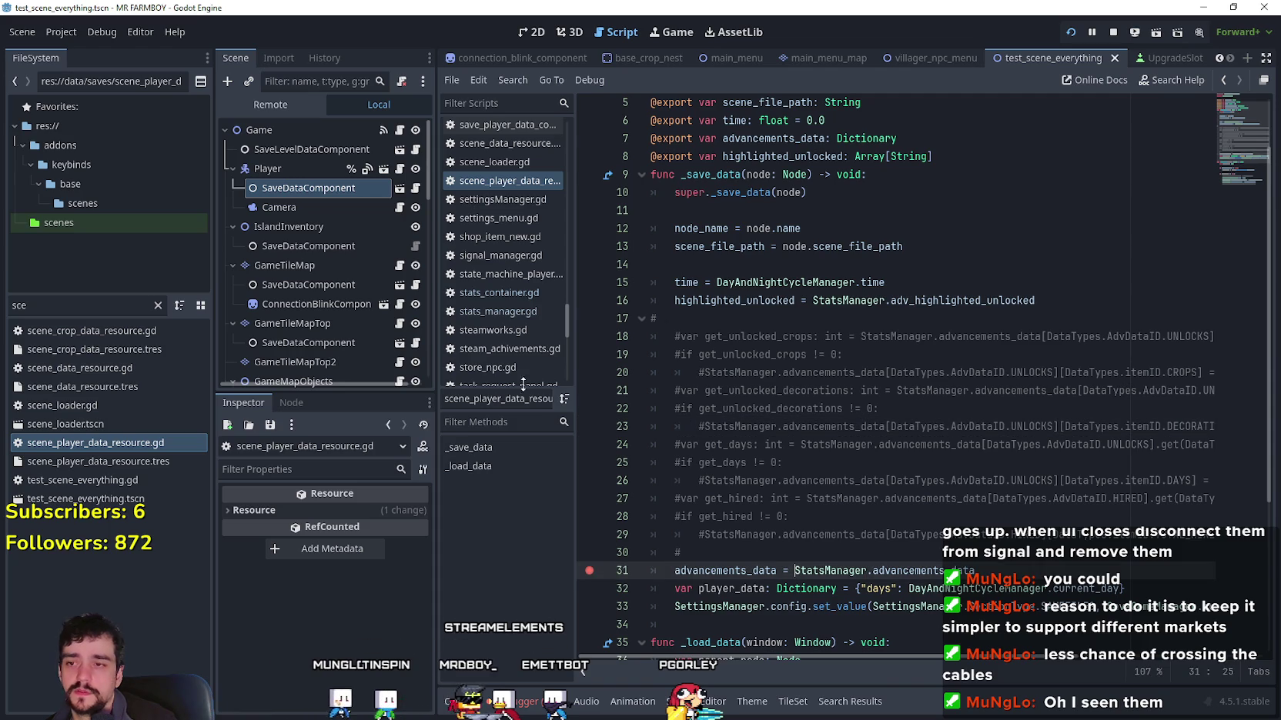
pyautogui.press('F8')
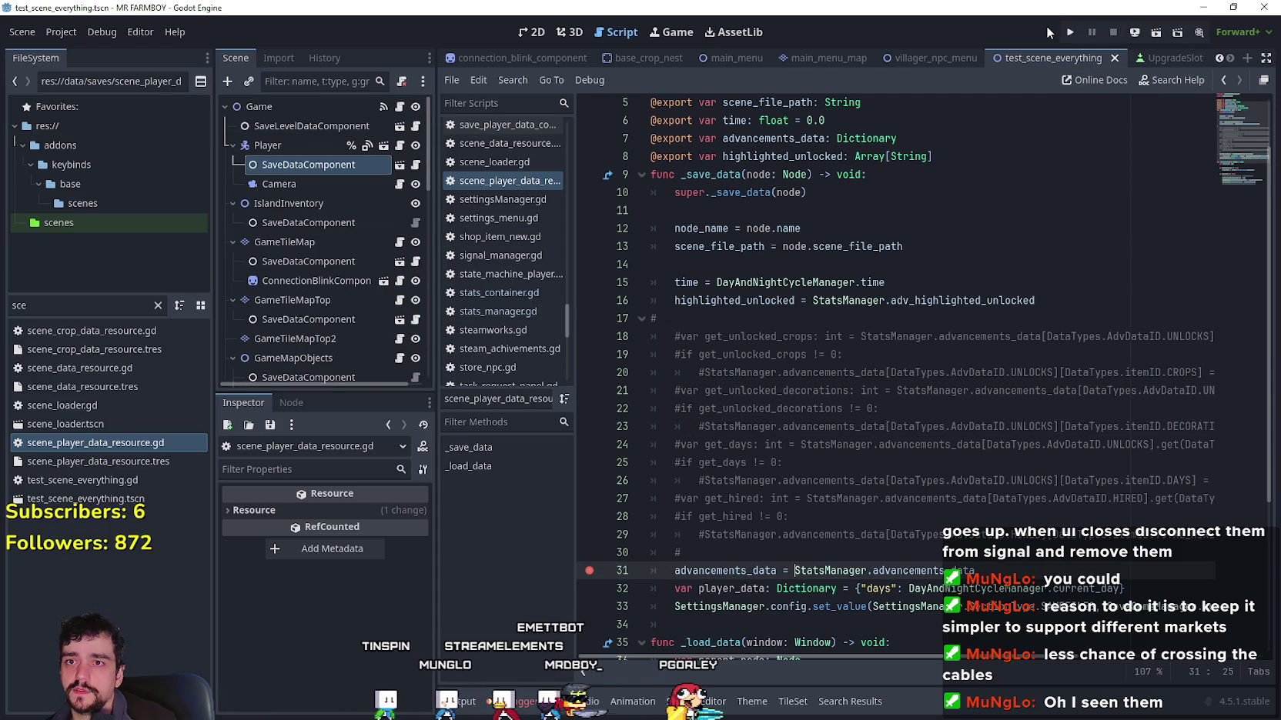
# Step: Run the project again and filter the FileSystem for 'data'
pyautogui.click(1069, 34)
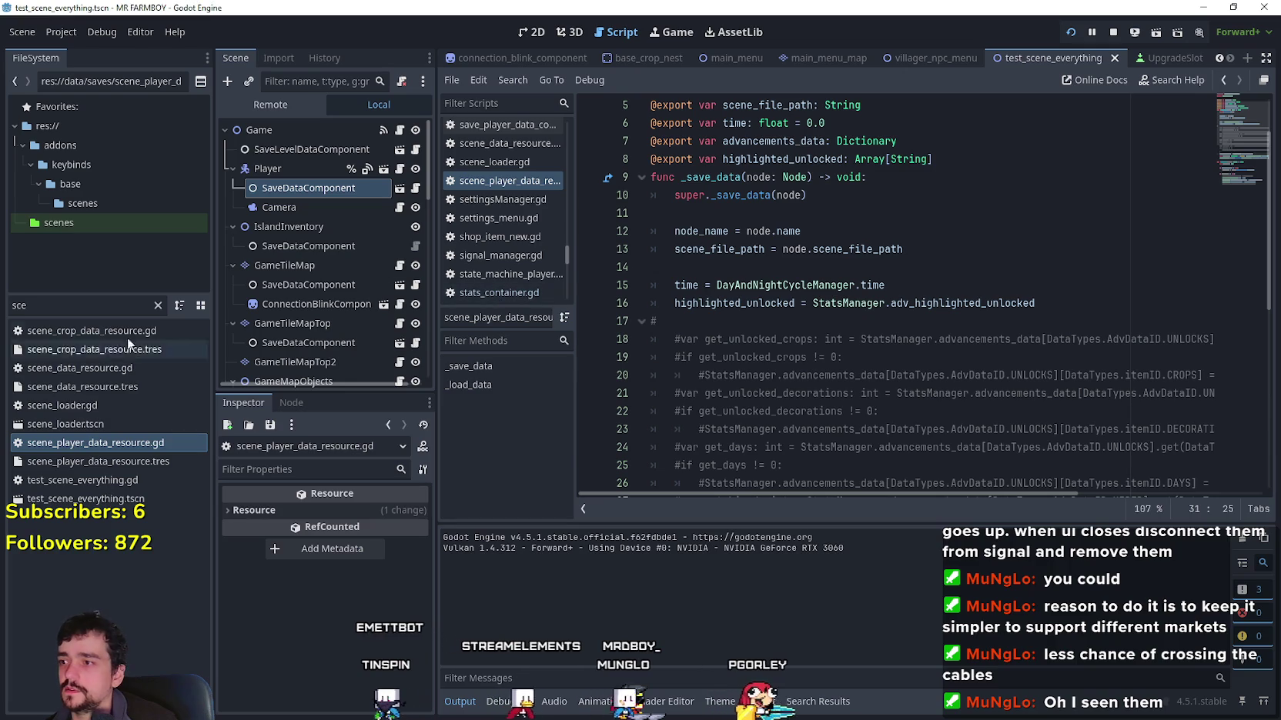
pyautogui.doubleClick(47, 305)
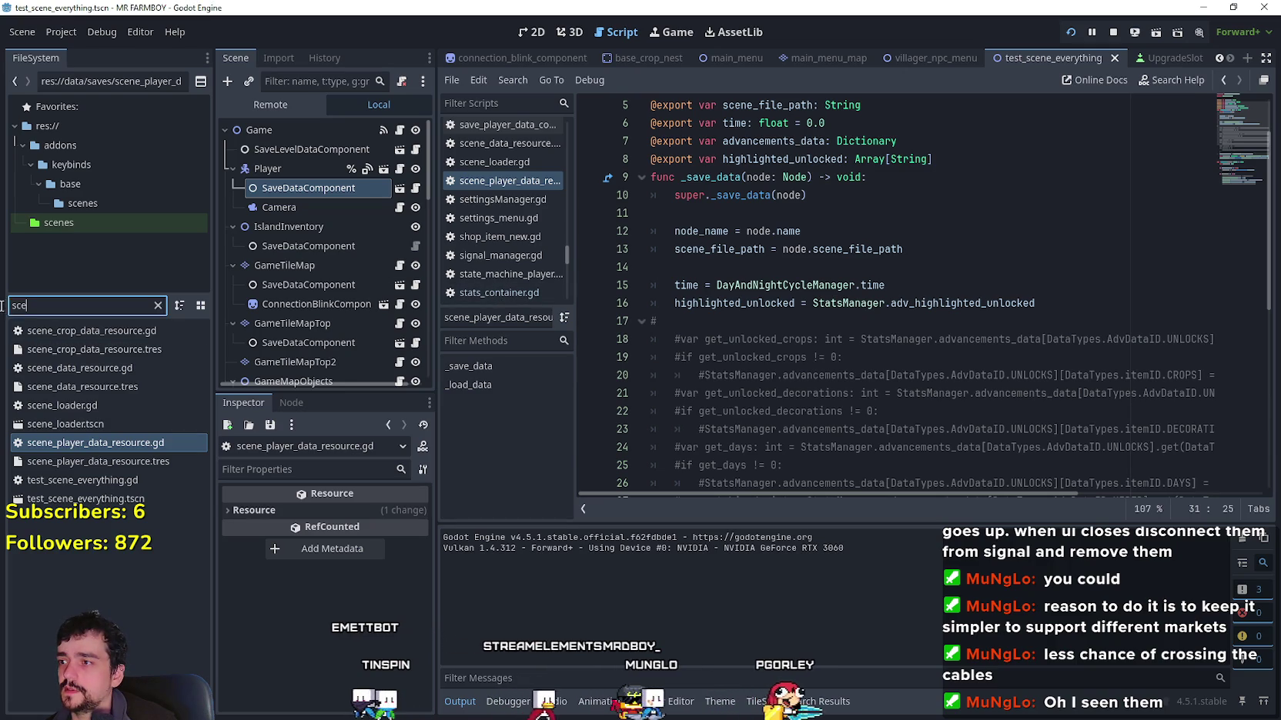
pyautogui.write('data')
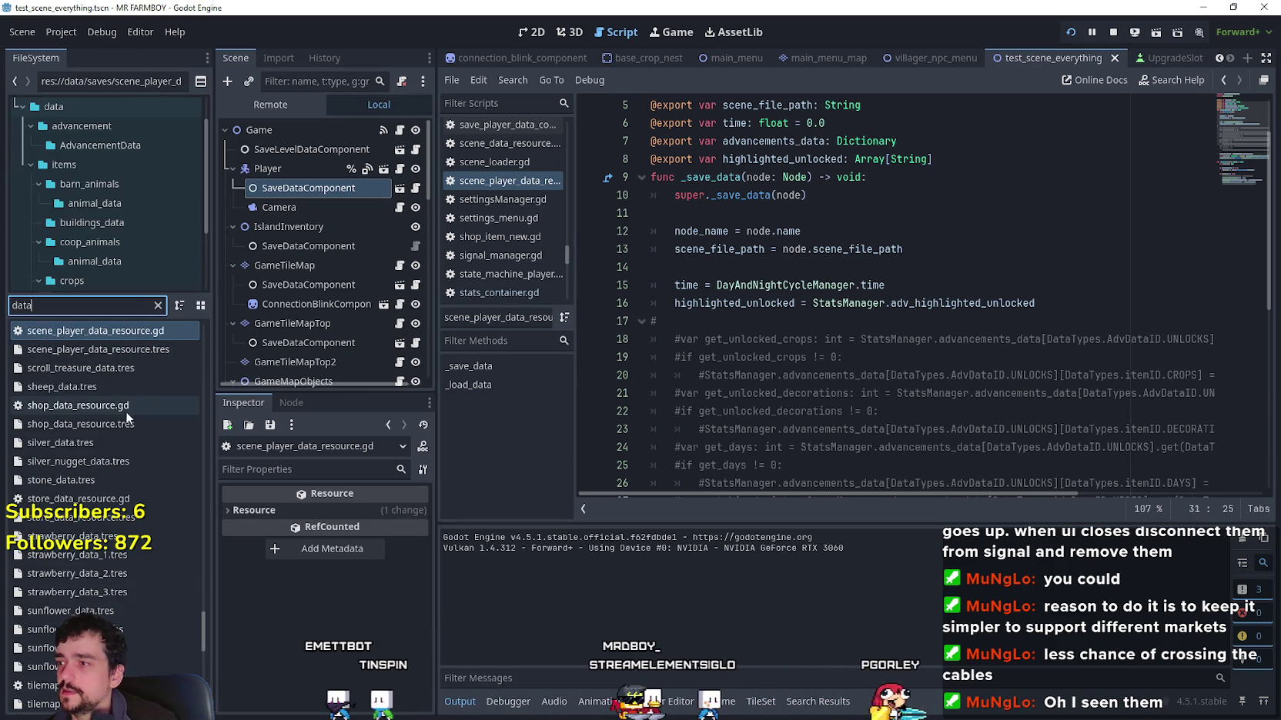
pyautogui.scroll(5, 138, 431)
pyautogui.moveTo(204, 631)
pyautogui.mouseDown()
pyautogui.moveTo(177, 430)
pyautogui.moveTo(73, 315)
pyautogui.mouseUp()
# Step: Filter the file list for 'day' and open day_and_night_cycle_manager.gd
pyautogui.write('ti')
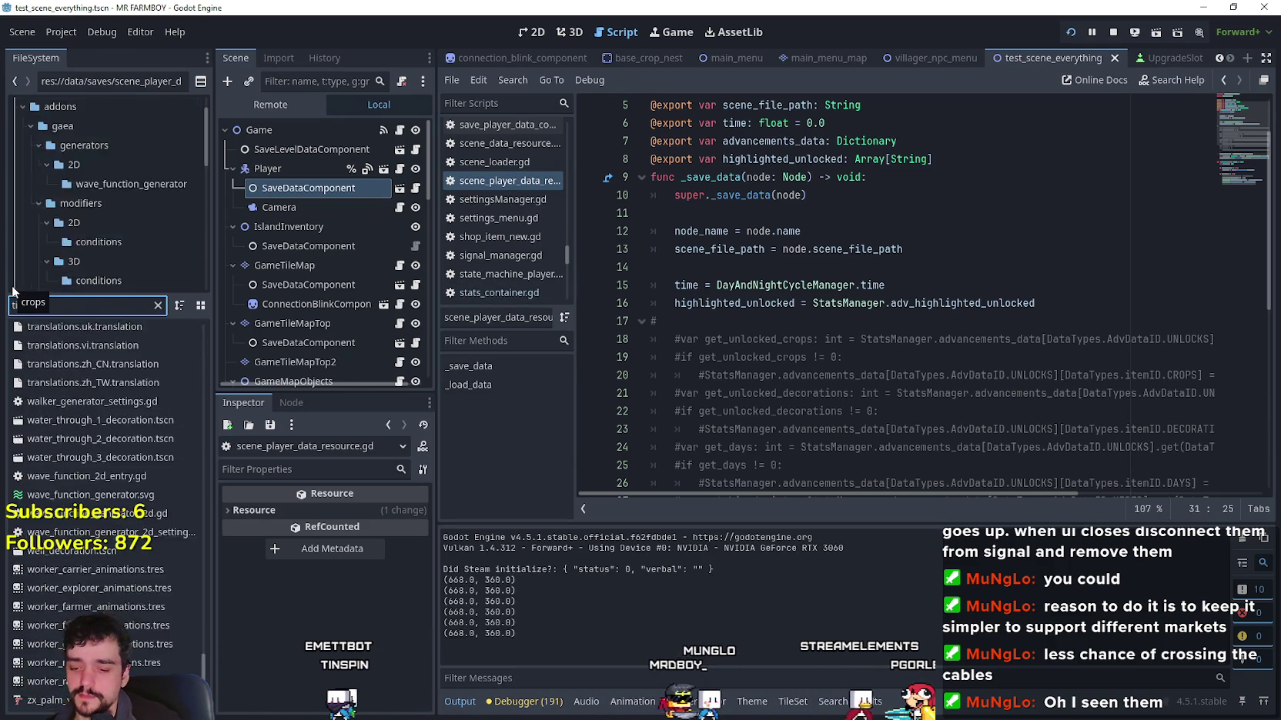
pyautogui.press('BackSpace')
pyautogui.press('BackSpace')
pyautogui.write('day')
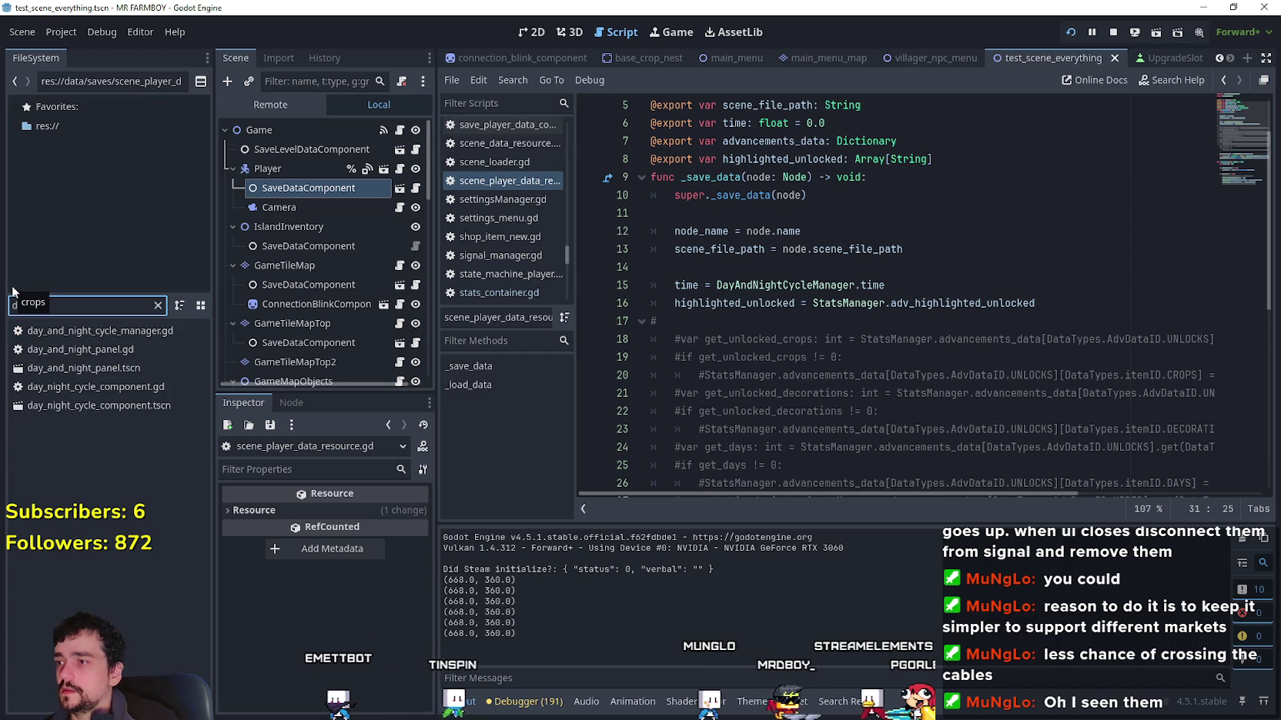
pyautogui.doubleClick(127, 331)
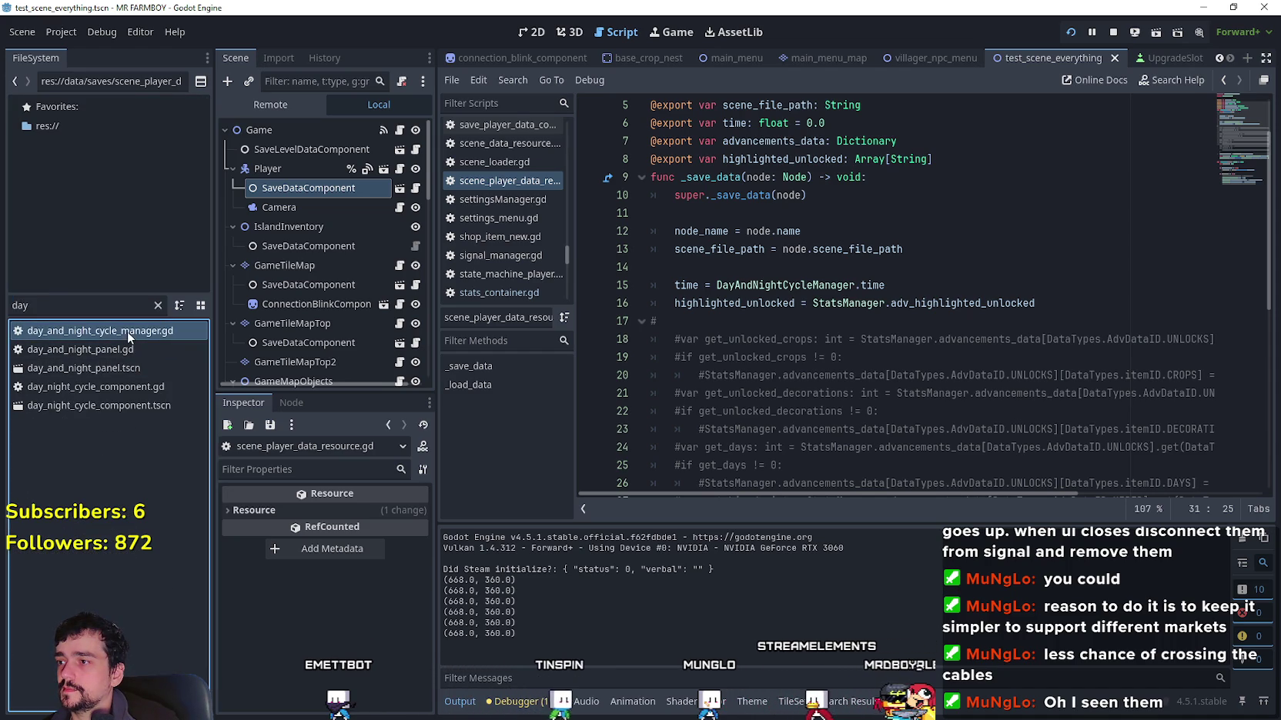
# Step: Scroll to the top of day_and_night_cycle_manager.gd to check its time constants
pyautogui.scroll(12, 913, 385)
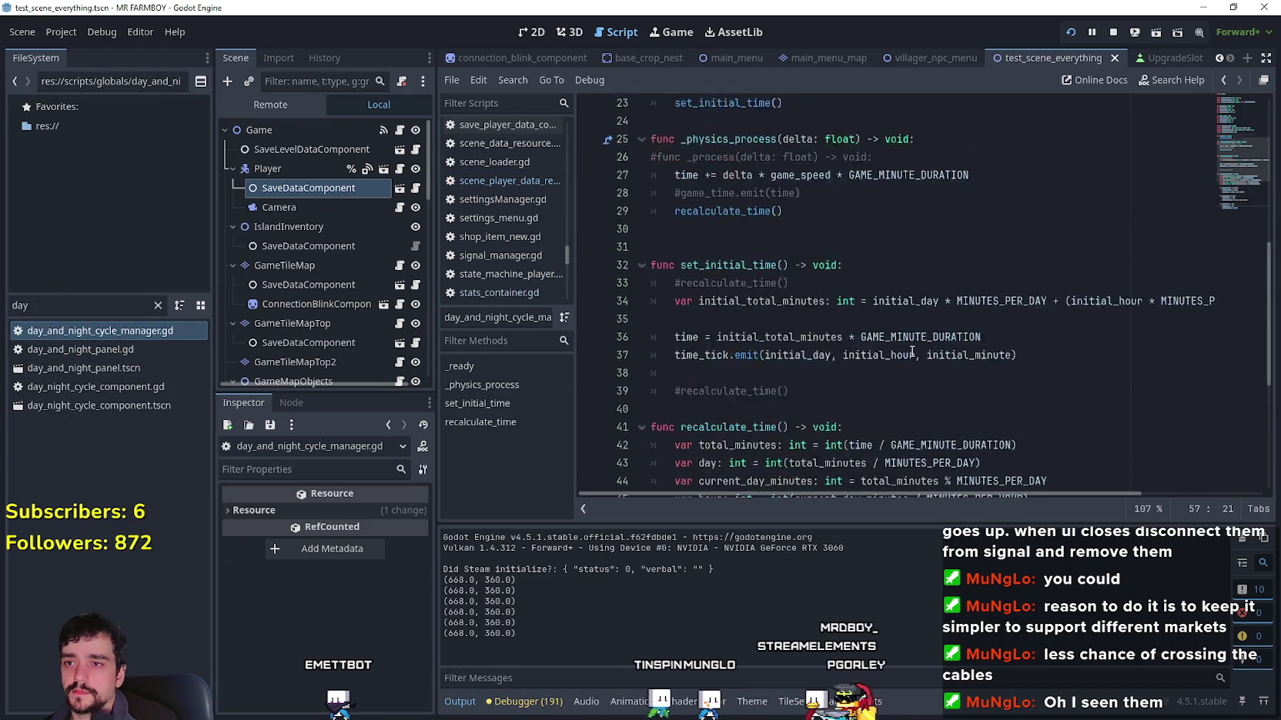
pyautogui.scroll(-13, 911, 342)
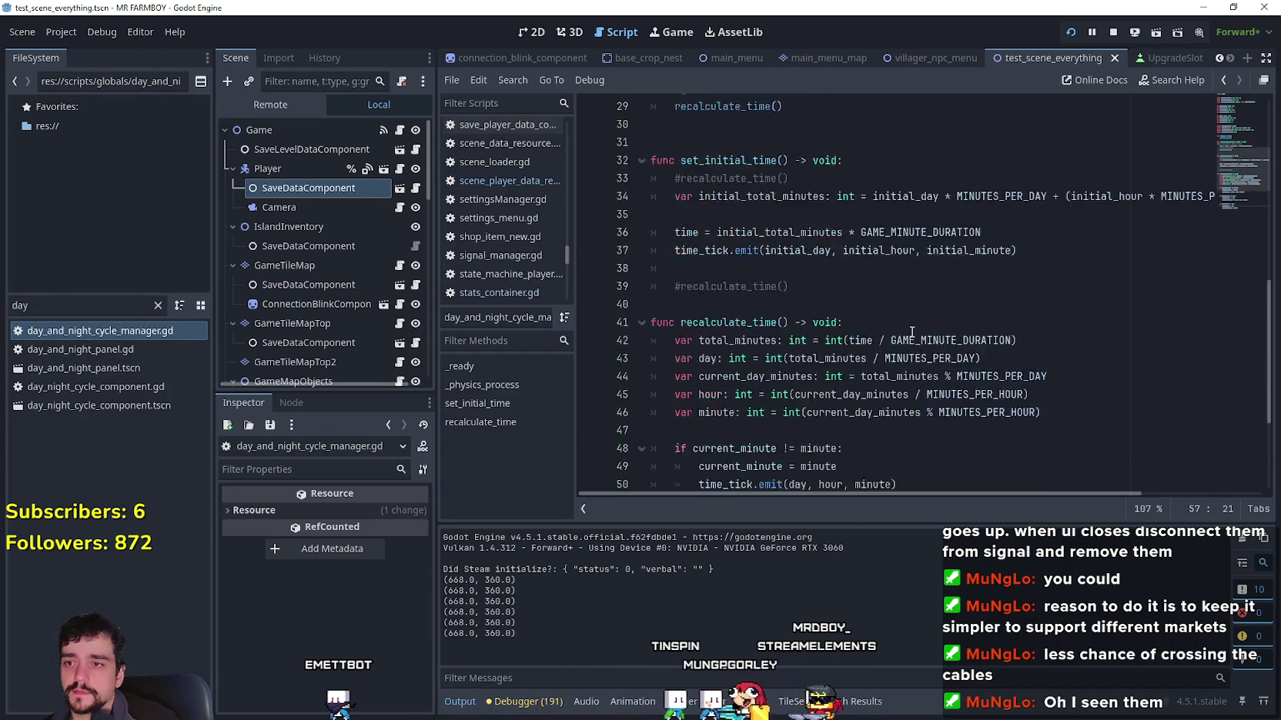
pyautogui.scroll(12, 807, 319)
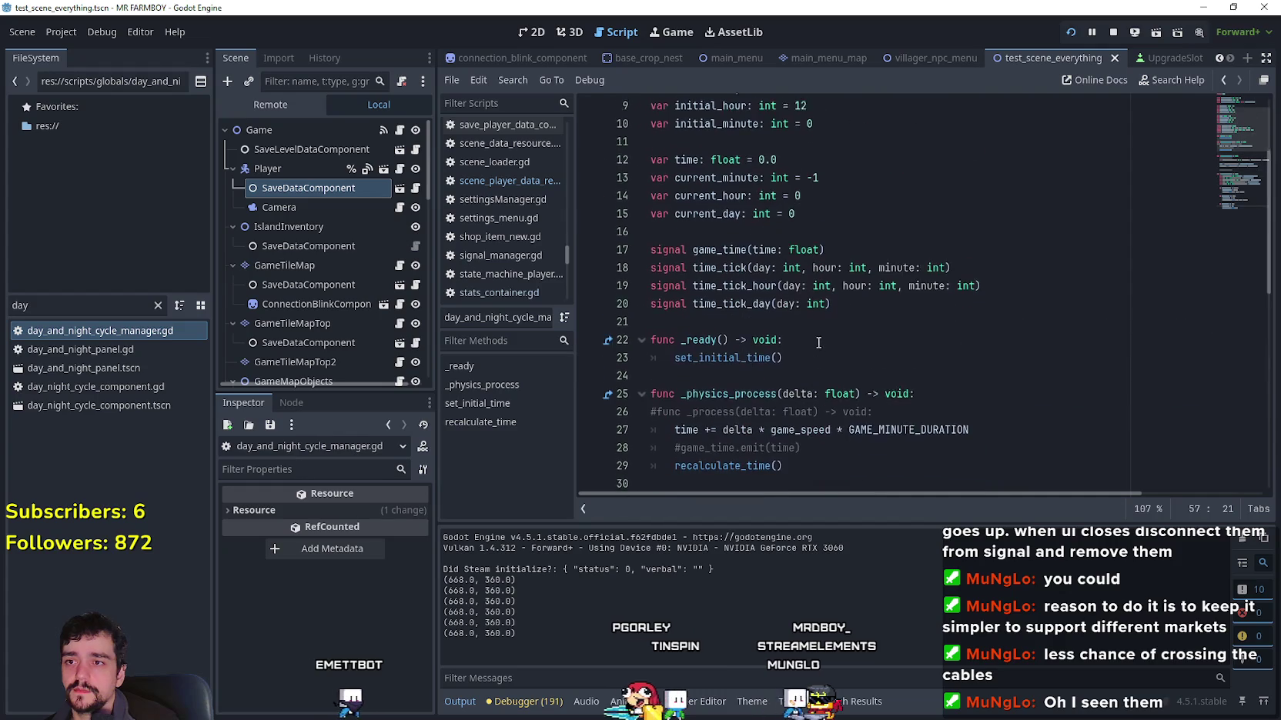
pyautogui.scroll(1, 821, 184)
pyautogui.click(822, 214)
# Step: Check initial_minute on line 10, then run the project to the Select Save Game list
pyautogui.click(829, 270)
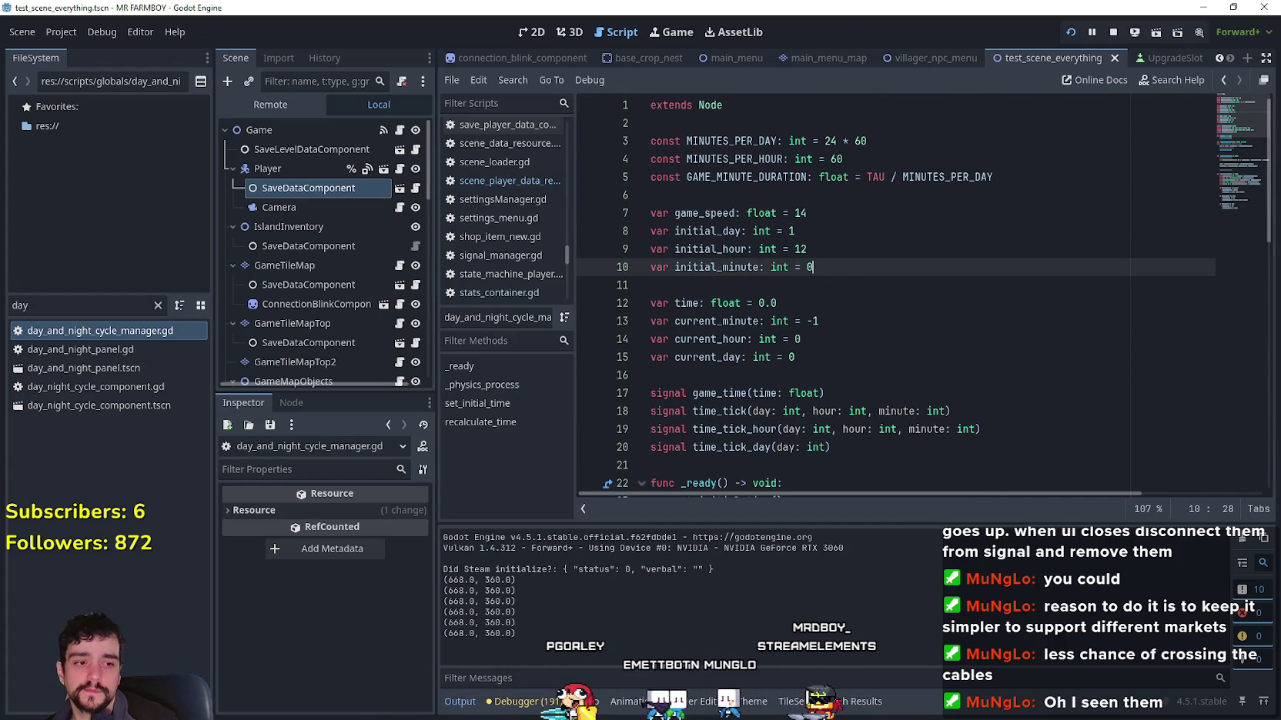
pyautogui.press('F5')
pyautogui.click(385, 222)
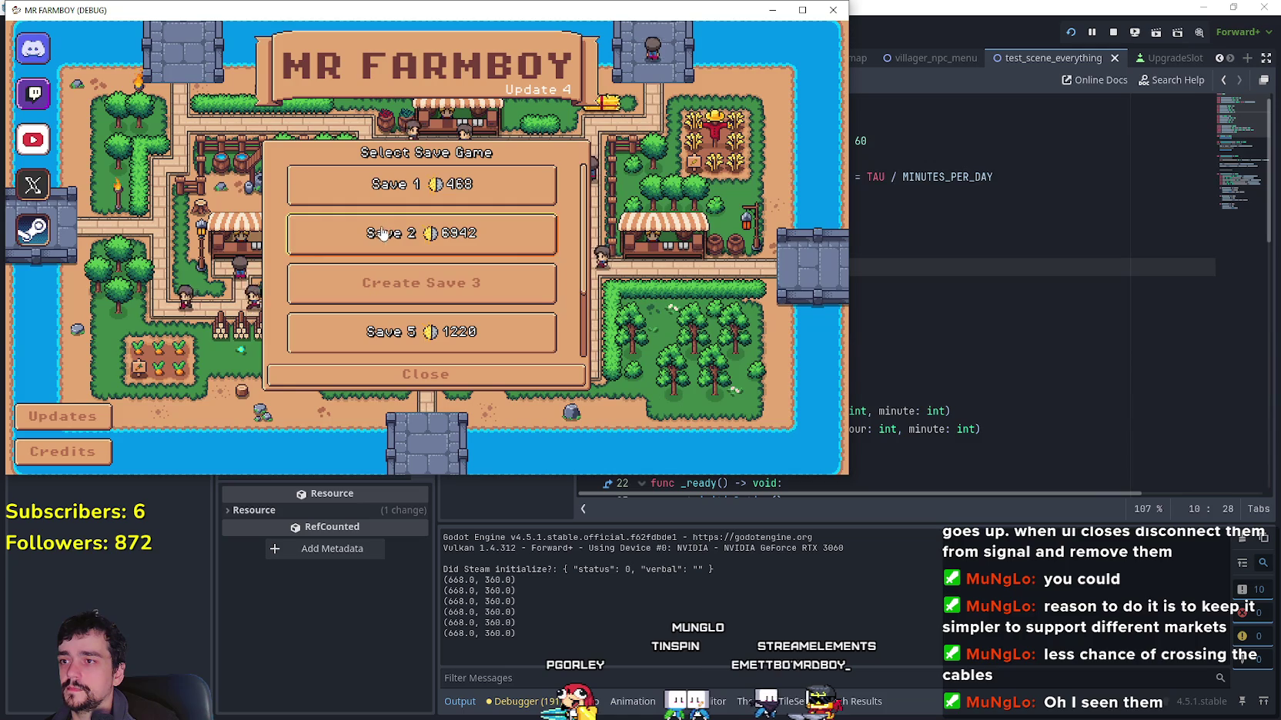
# Step: Load the Save 2 game and resume past the first breakpoint
pyautogui.click(383, 231)
pyautogui.click(382, 245)
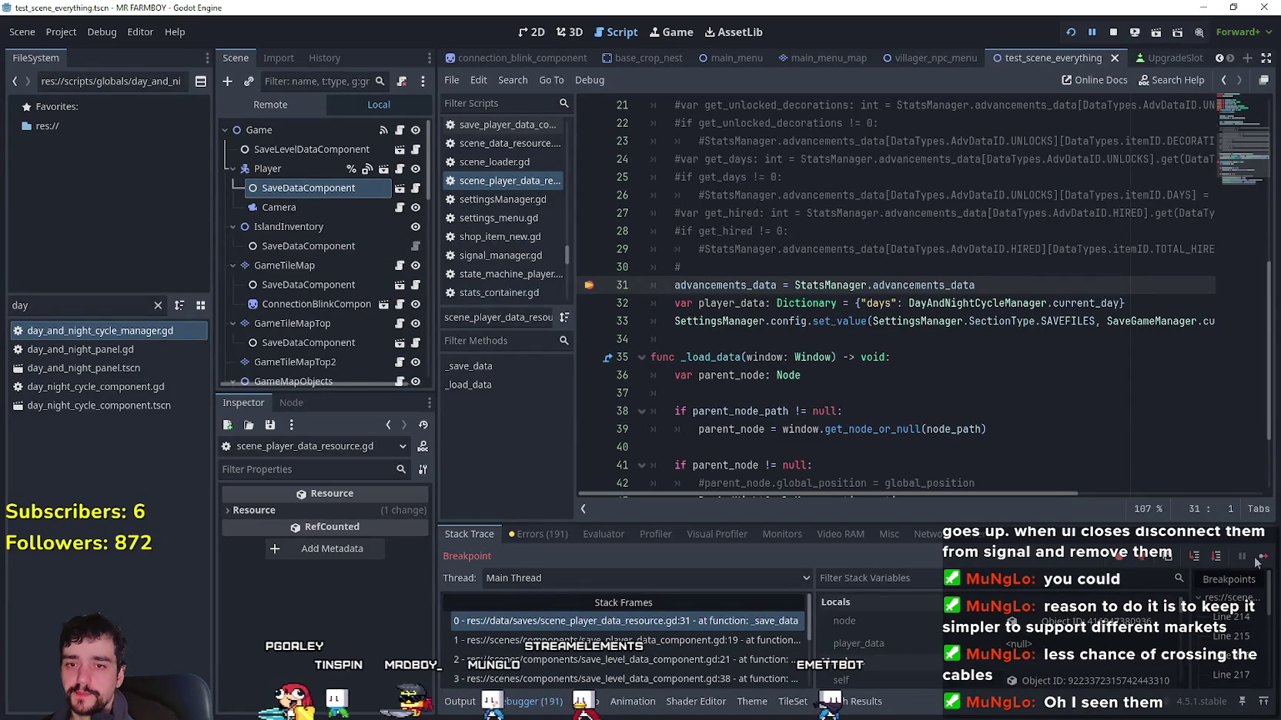
pyautogui.scroll(2, 1085, 426)
pyautogui.scroll(-2, 1085, 425)
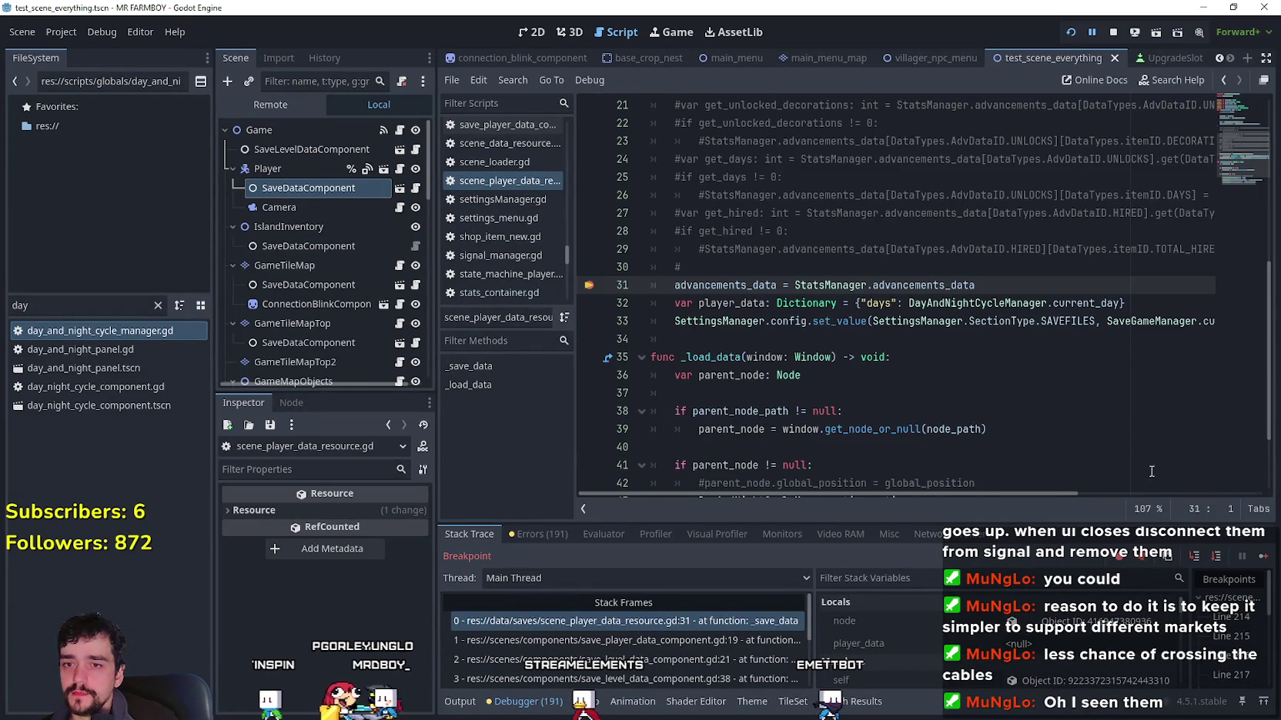
pyautogui.scroll(1, 1145, 454)
pyautogui.scroll(-2, 1145, 454)
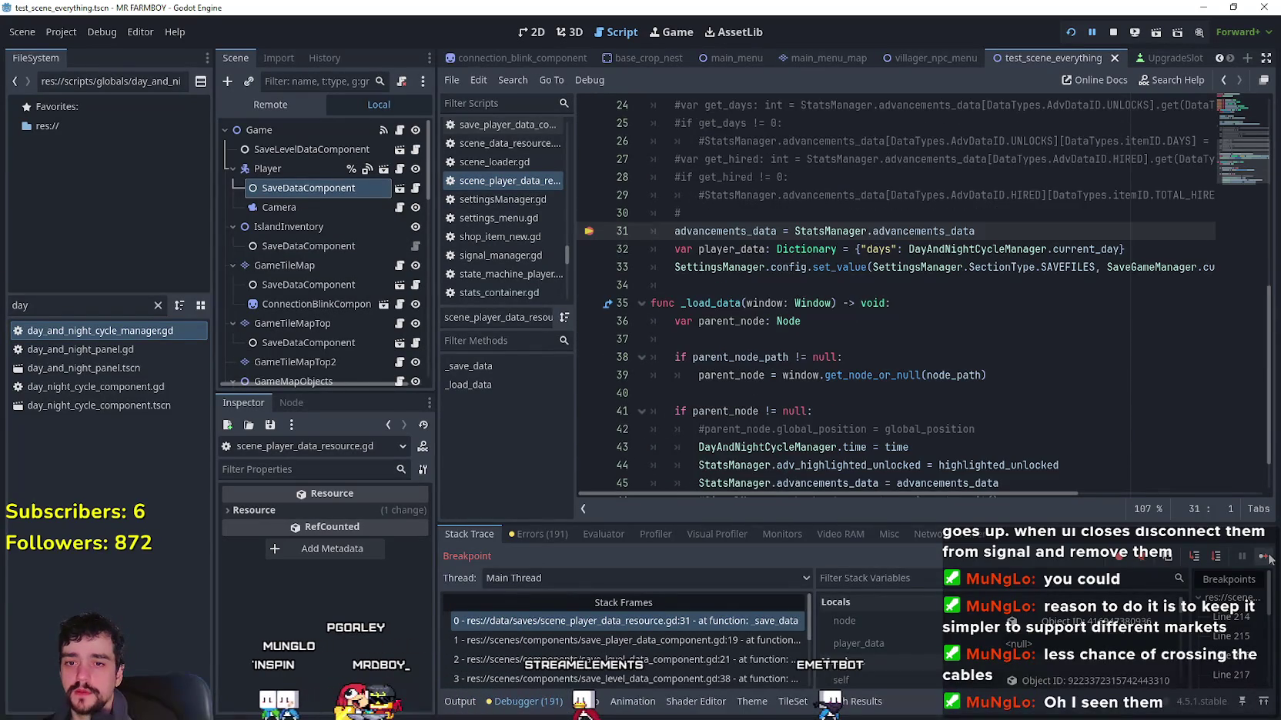
pyautogui.click(1269, 559)
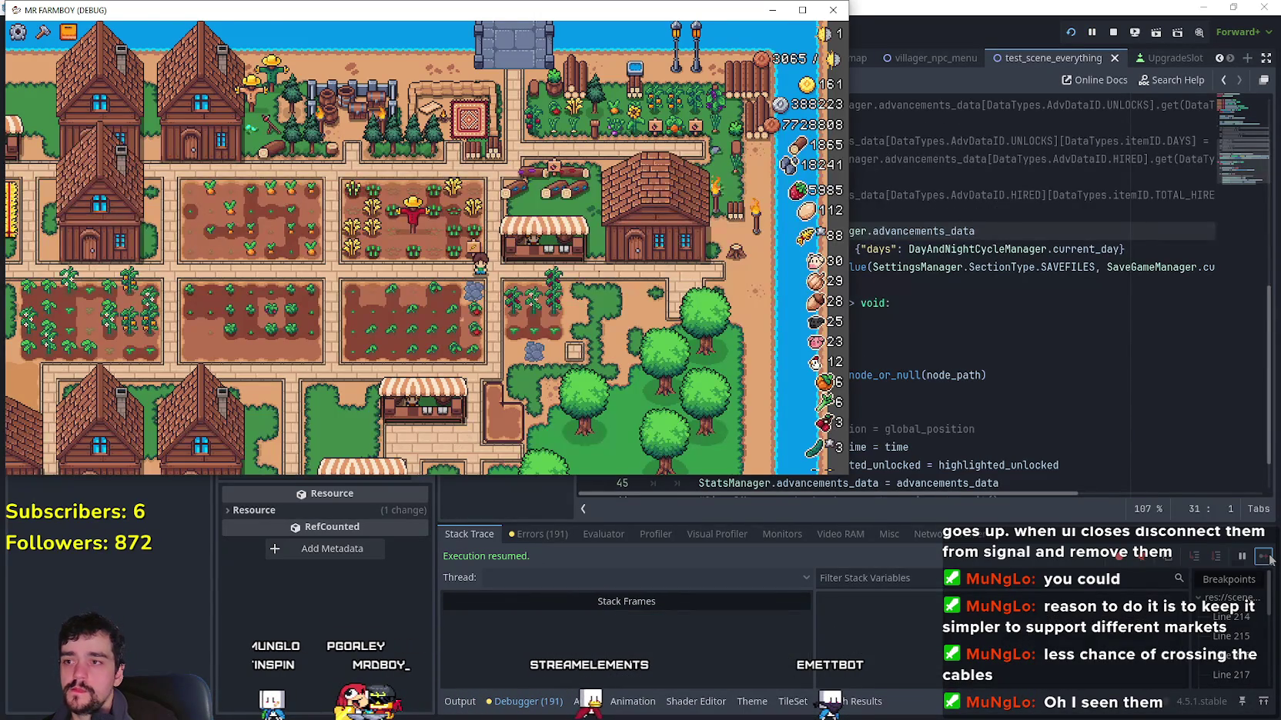
# Step: Pause and resume the game to view stats, then force a save
pyautogui.scroll(3, 556, 324)
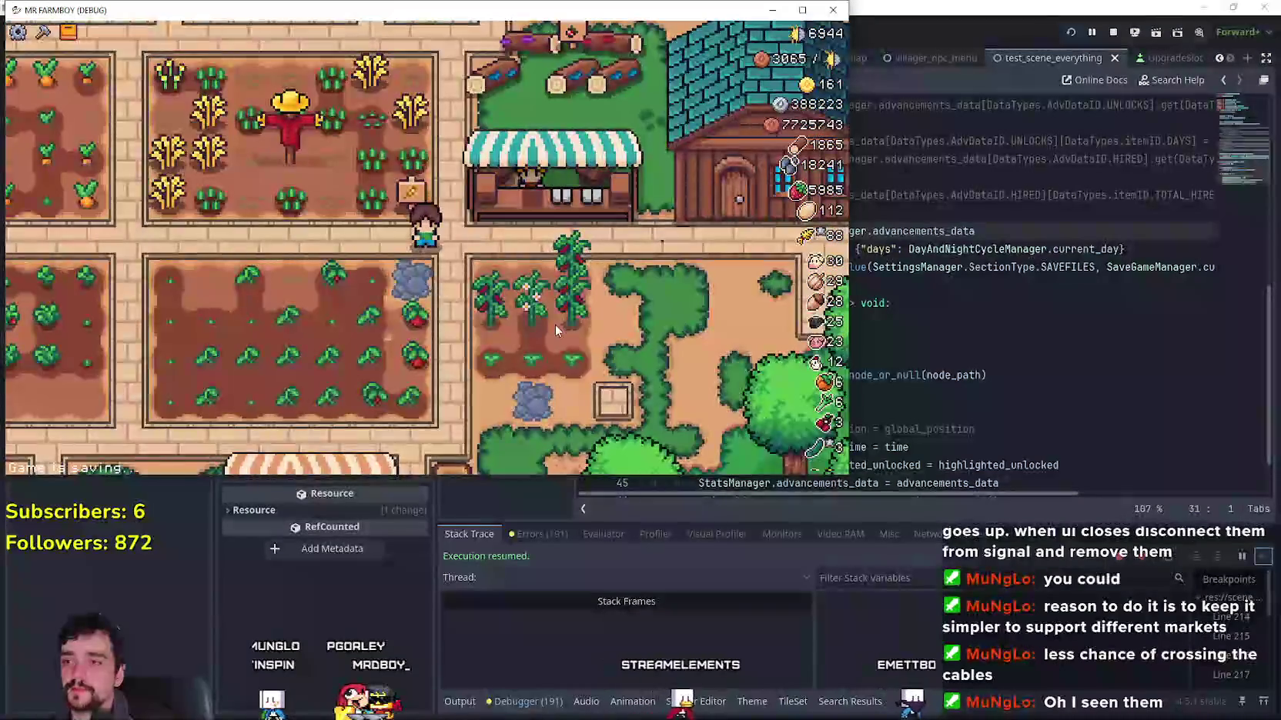
pyautogui.press('Escape')
pyautogui.press('Escape')
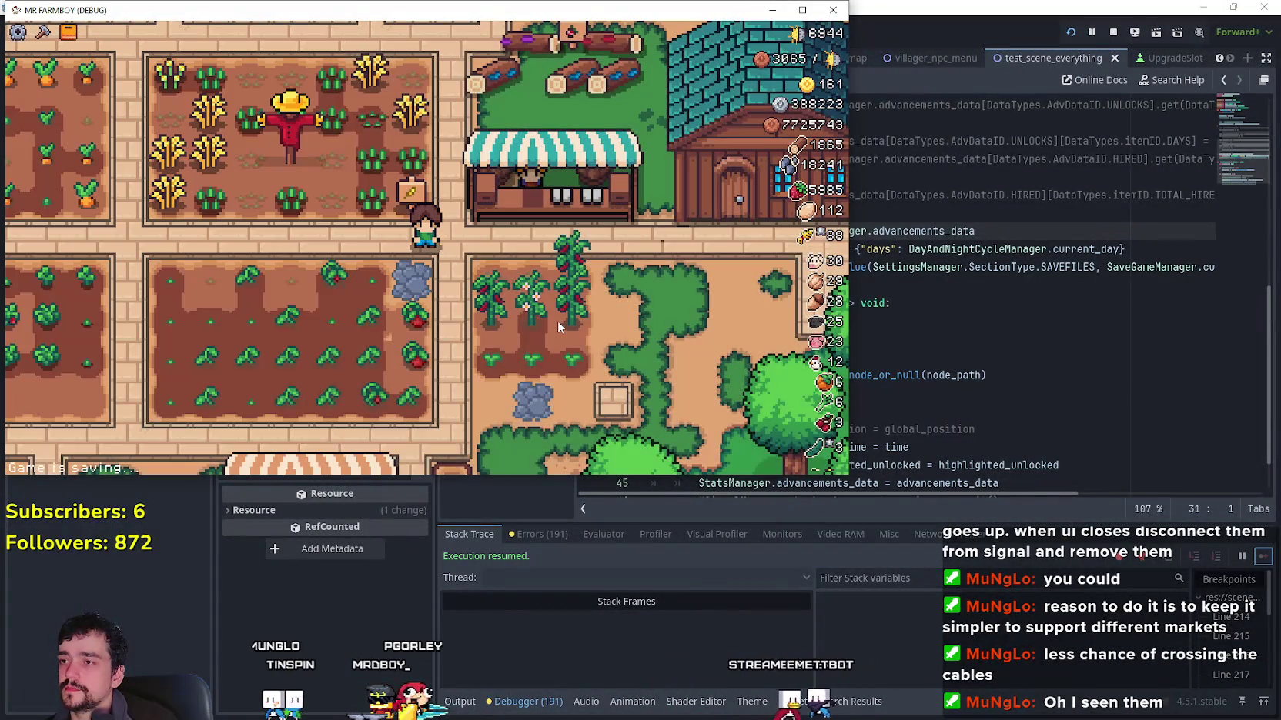
pyautogui.press('Escape')
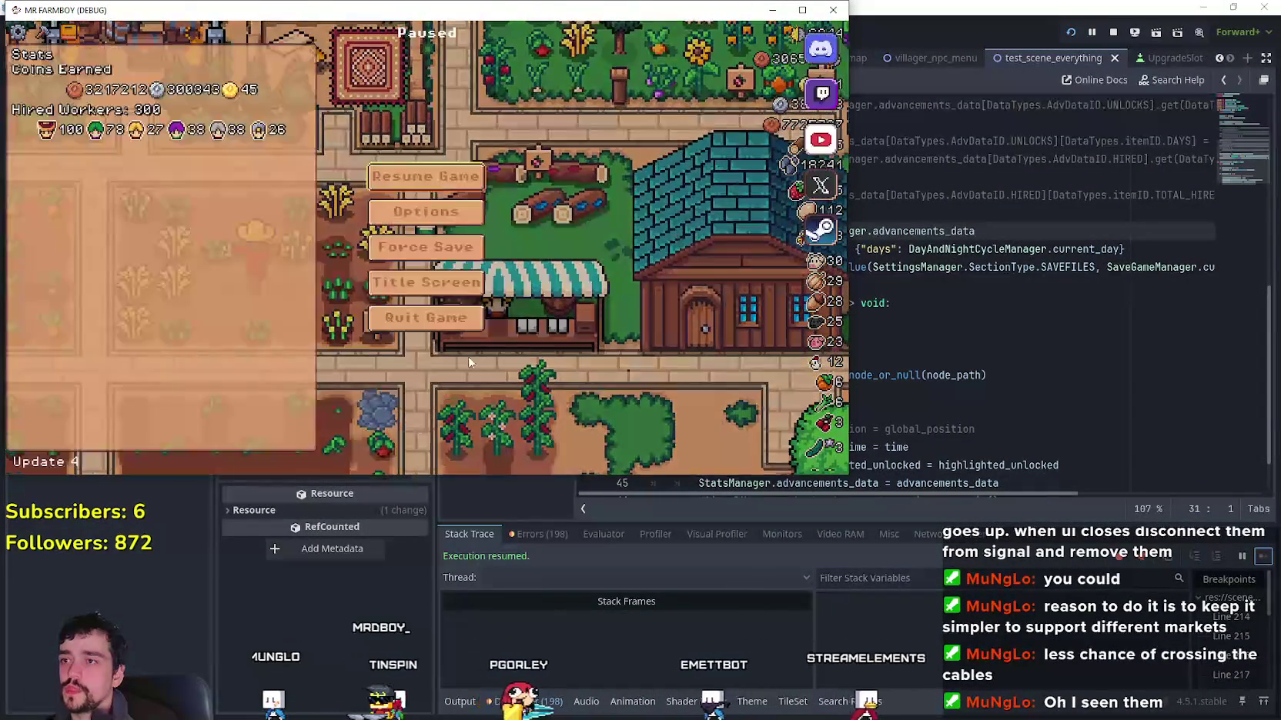
pyautogui.click(427, 318)
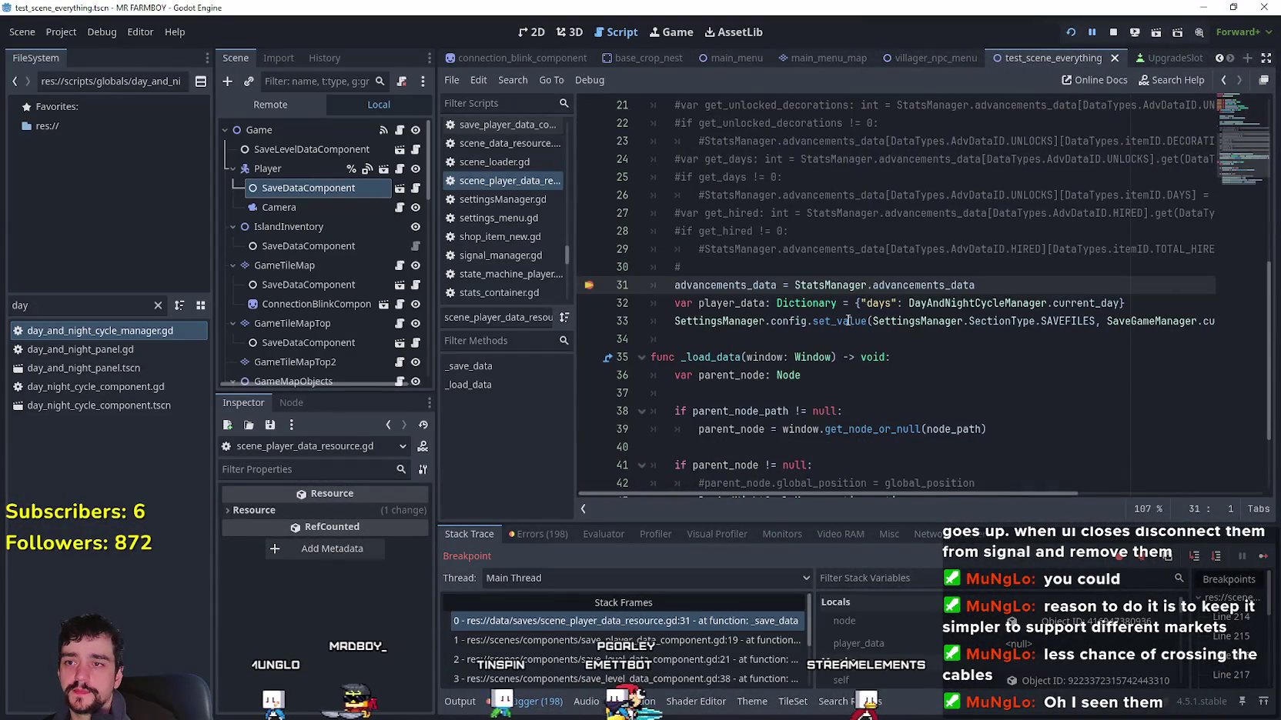
# Step: Review the commented reset code at the _save_data breakpoint, then resume and stop the run
pyautogui.scroll(3, 977, 398)
pyautogui.moveTo(978, 398); pyautogui.dragTo(575, 394)
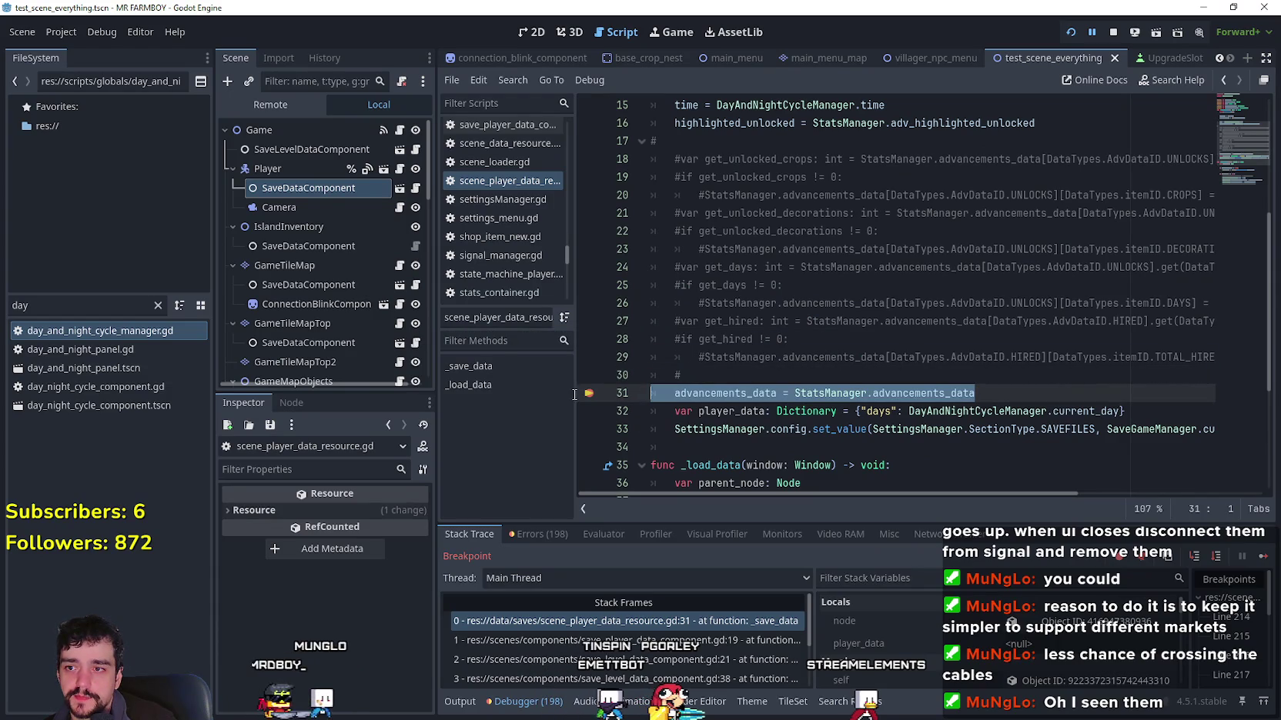
pyautogui.moveTo(726, 374)
pyautogui.mouseDown()
pyautogui.moveTo(692, 160)
pyautogui.moveTo(652, 159)
pyautogui.mouseUp()
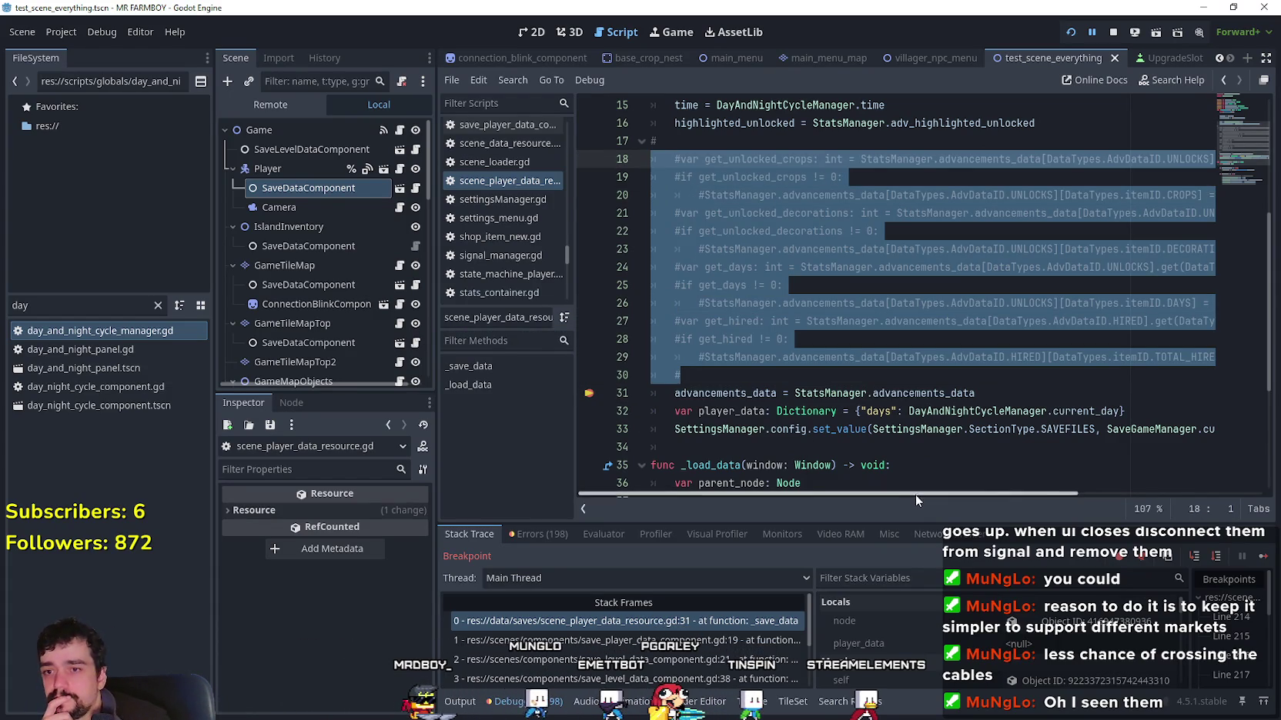
pyautogui.moveTo(925, 497); pyautogui.dragTo(1116, 488)
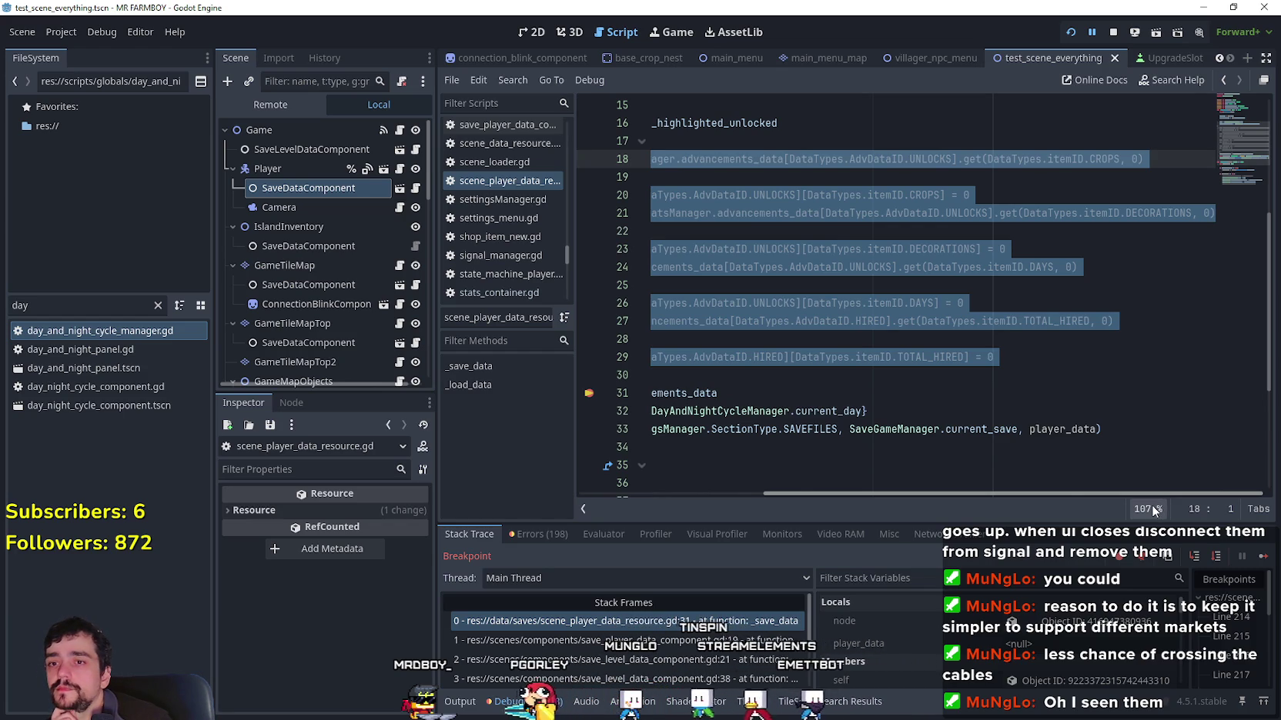
pyautogui.hscroll(-5, 844, 456)
pyautogui.click(1263, 557)
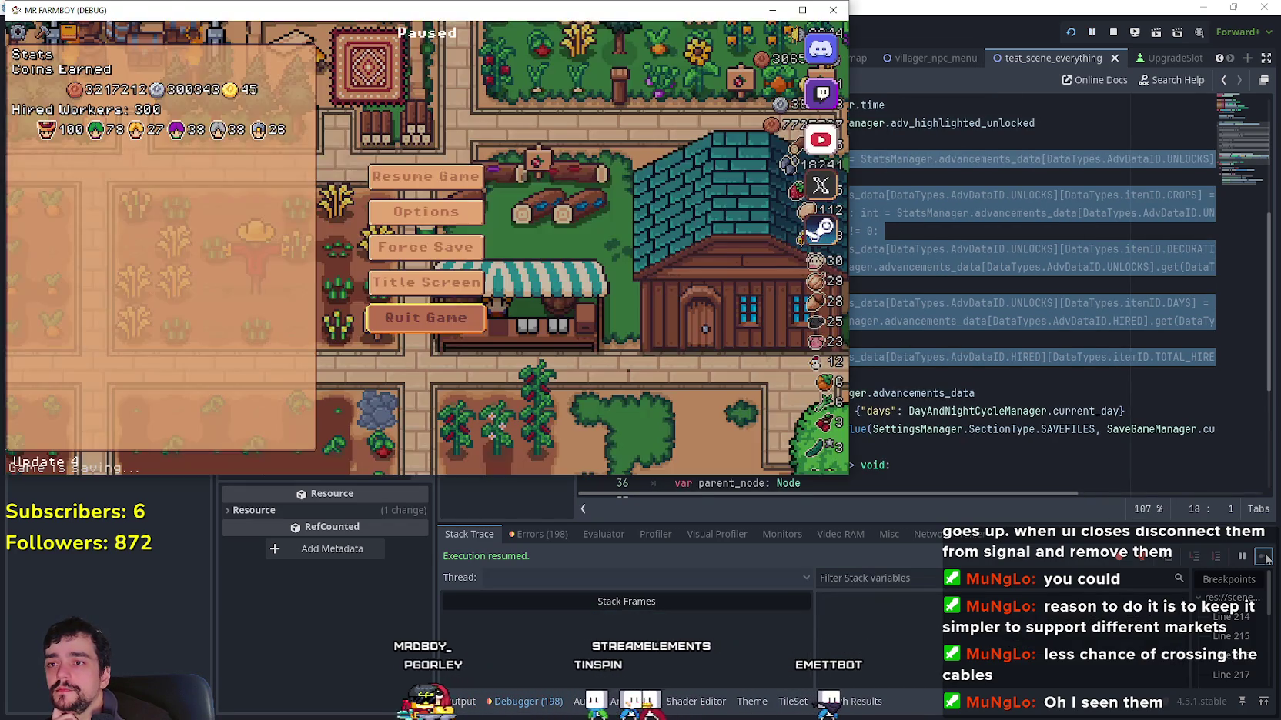
pyautogui.scroll(-3, 957, 379)
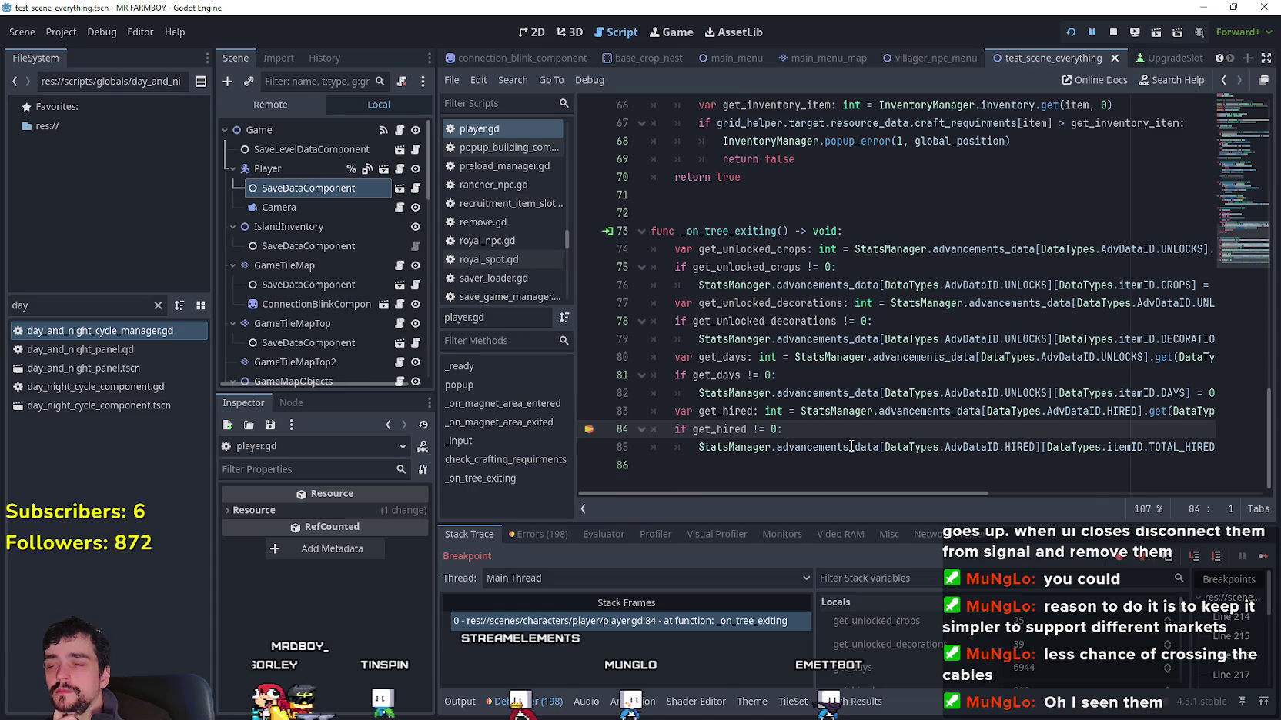
pyautogui.click(1263, 558)
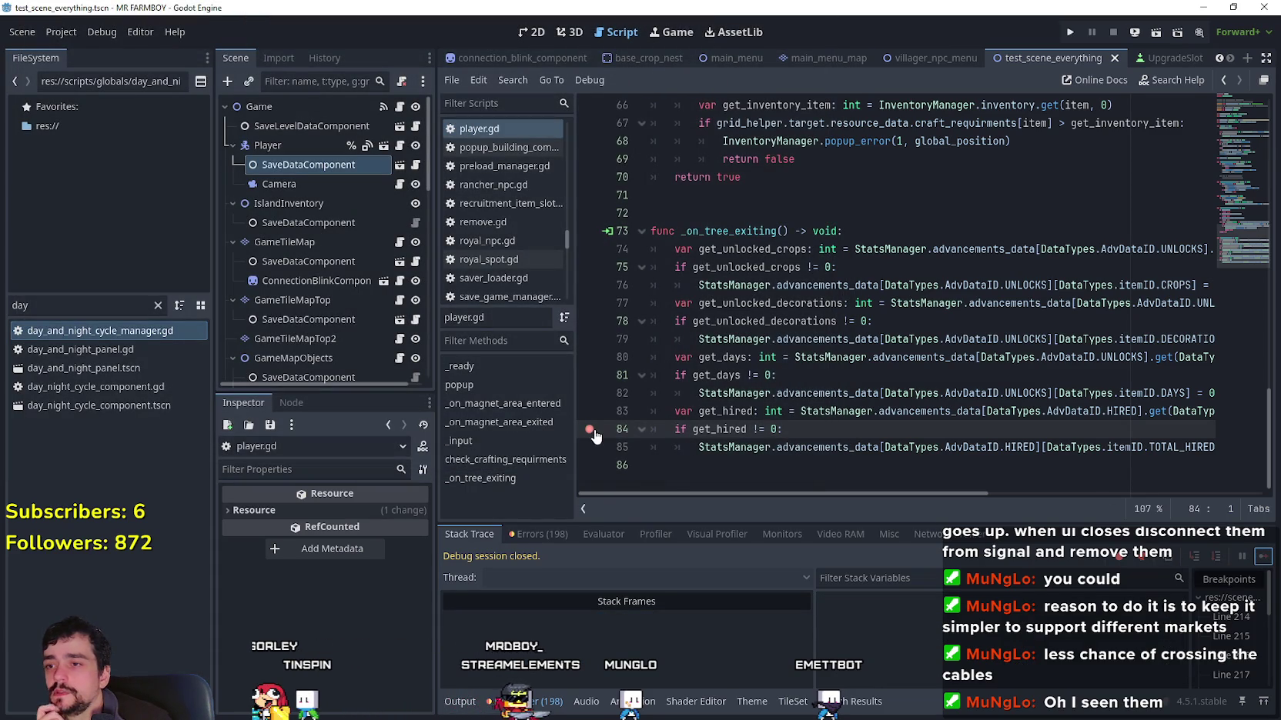
# Step: Disconnect the Player's tree_exiting signal from _on_tree_exiting in player.tscn
pyautogui.click(301, 150)
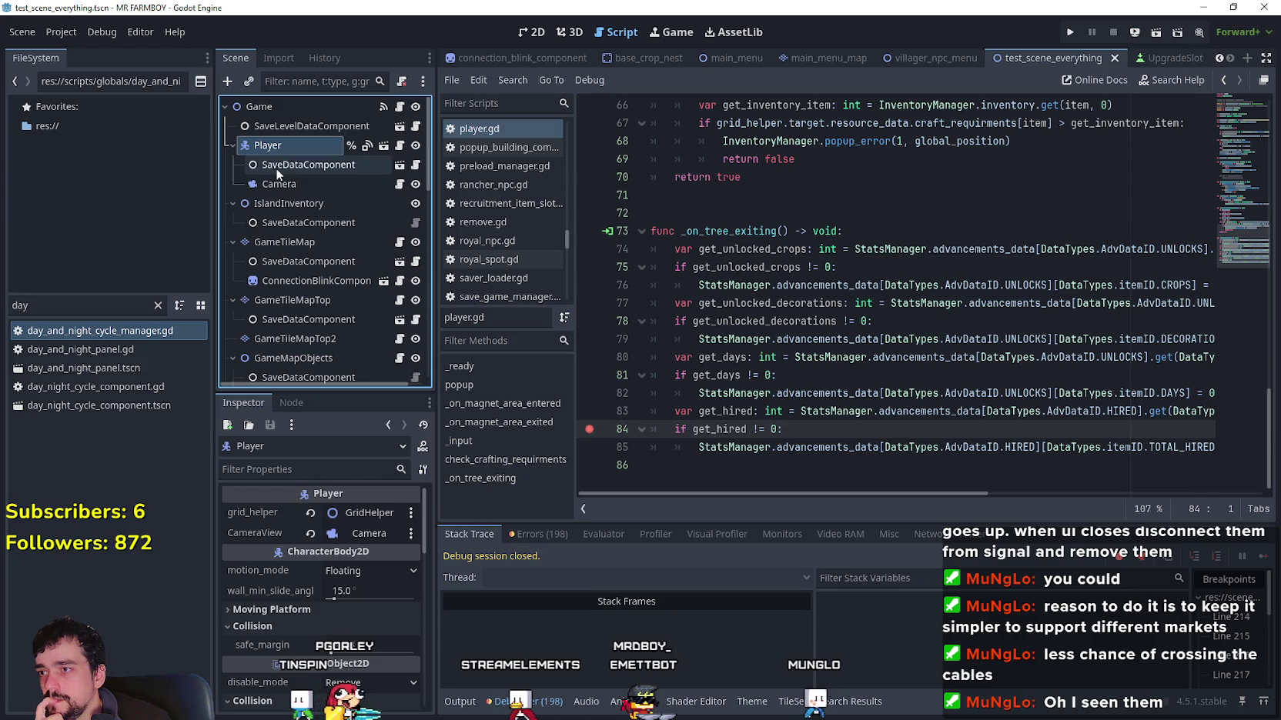
pyautogui.click(383, 146)
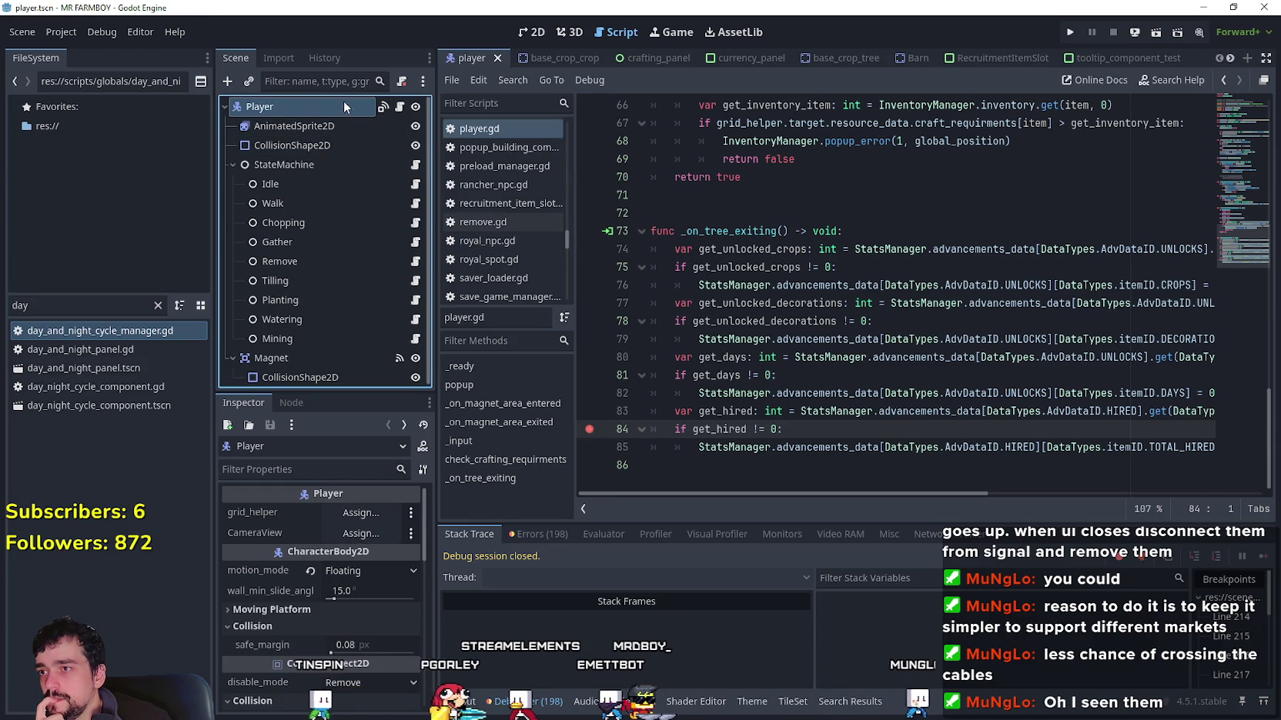
pyautogui.click(291, 402)
pyautogui.scroll(-5, 353, 587)
pyautogui.rightClick(333, 615)
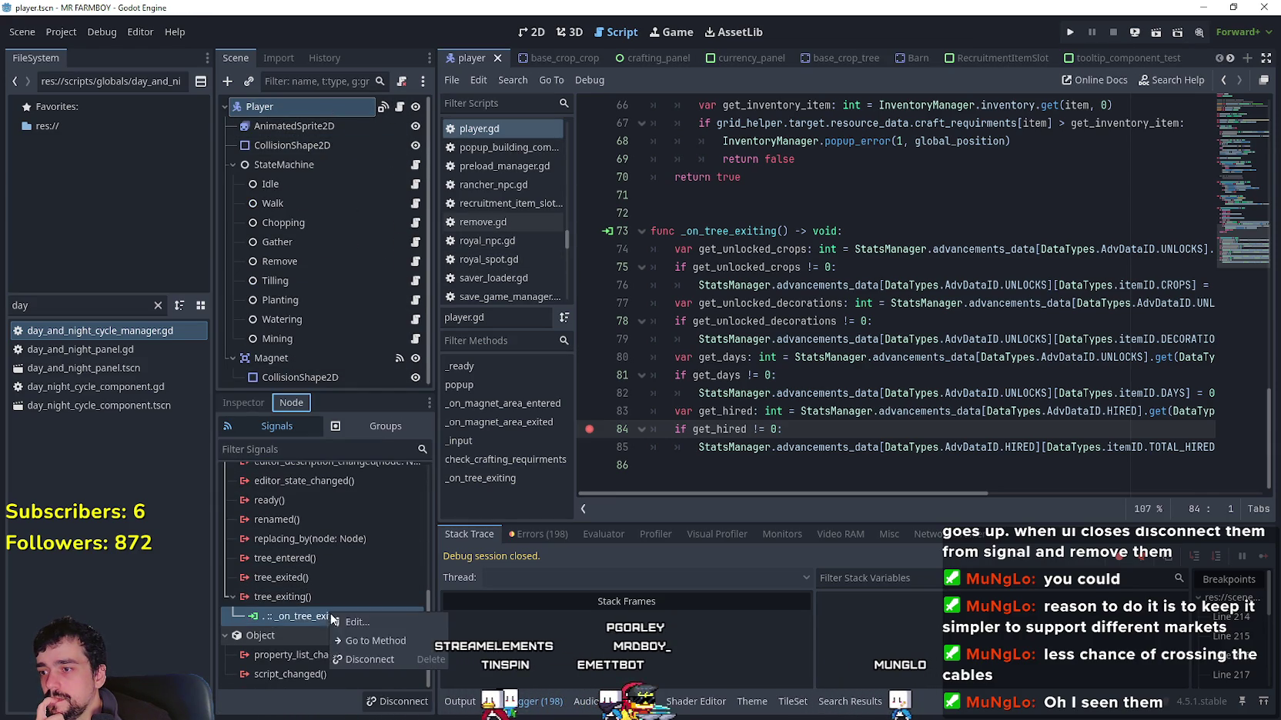
pyautogui.click(370, 659)
# Step: Delete the _on_tree_exiting function and its reset code from player.gd
pyautogui.doubleClick(1200, 447)
pyautogui.click(1197, 446)
pyautogui.moveTo(1197, 446)
pyautogui.mouseDown()
pyautogui.moveTo(608, 269)
pyautogui.moveTo(594, 254)
pyautogui.mouseUp()
pyautogui.press('BackSpace')
pyautogui.press('BackSpace')
pyautogui.press('BackSpace')
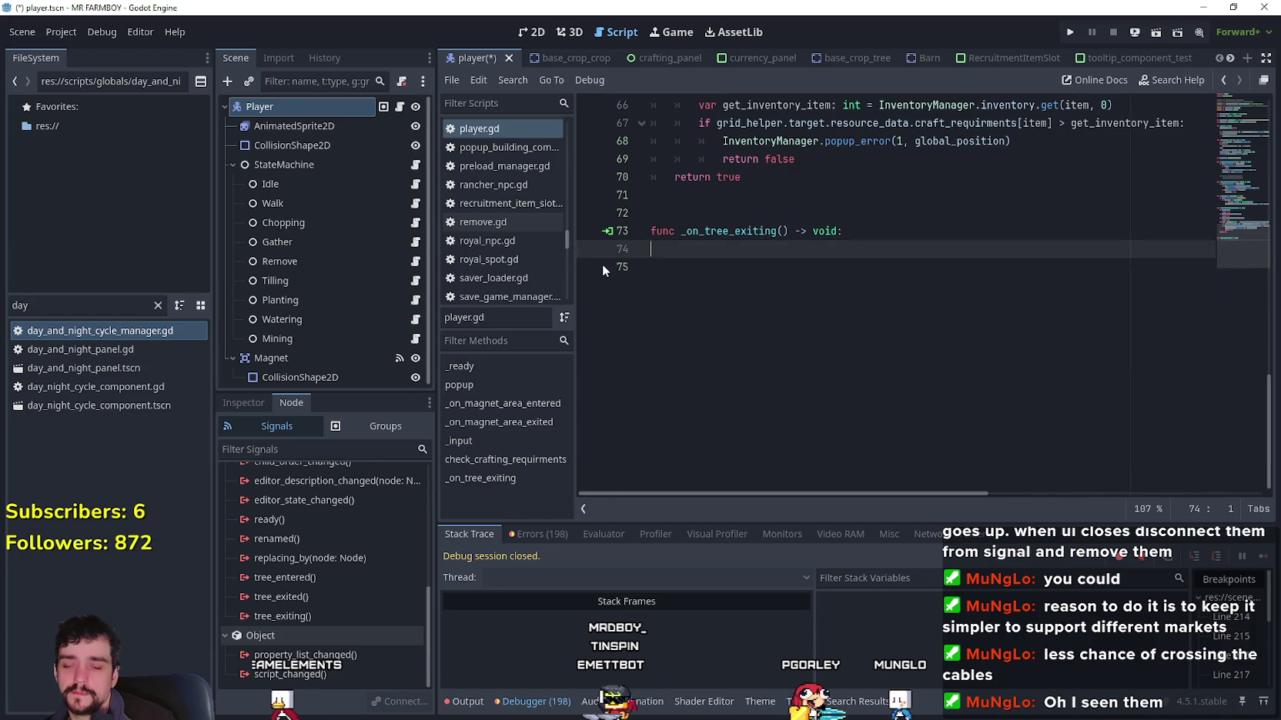
pyautogui.press('BackSpace')
pyautogui.press('BackSpace')
pyautogui.press('BackSpace')
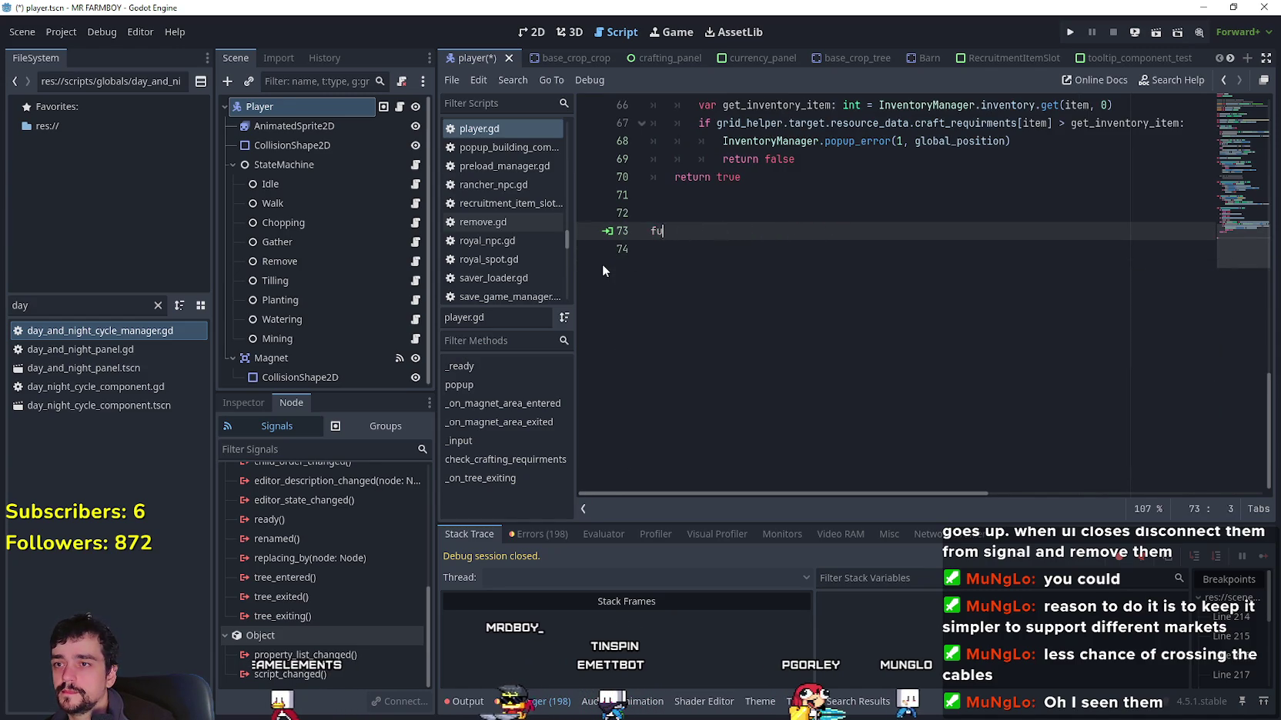
# Step: Filter the FileSystem for 'test' and open test_scene_everything.tscn
pyautogui.click(77, 305)
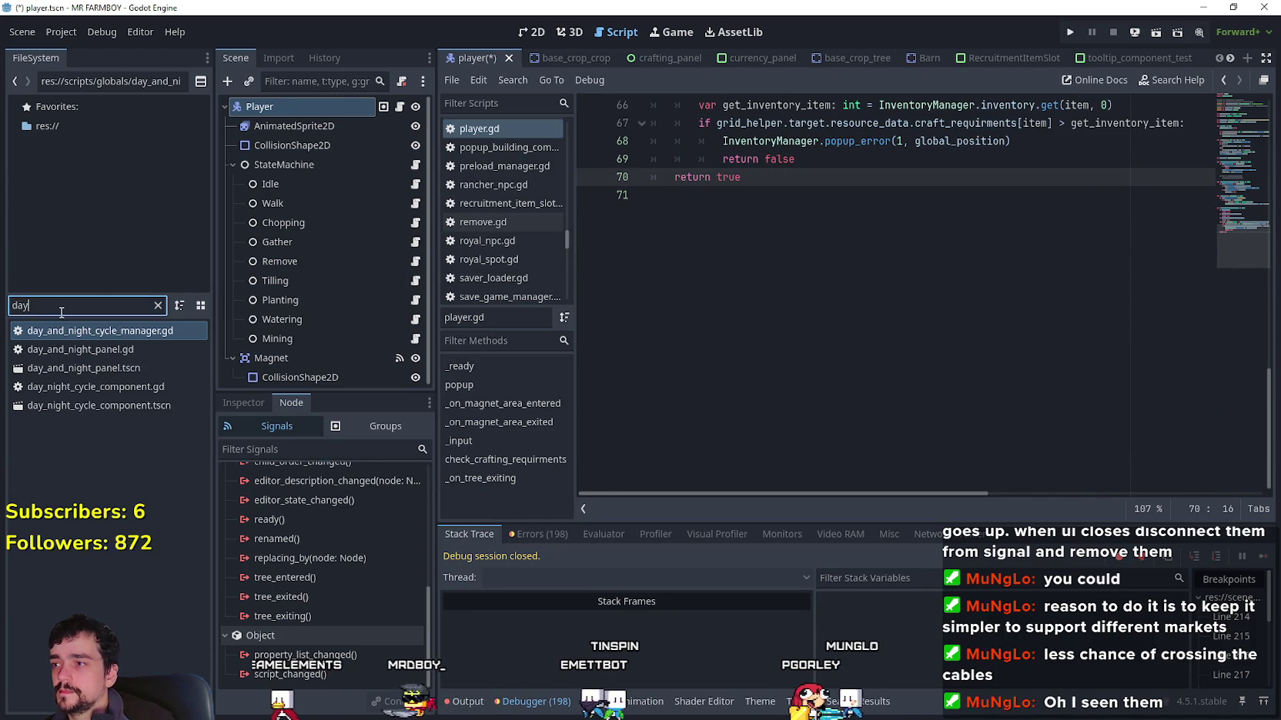
pyautogui.press('BackSpace')
pyautogui.press('BackSpace')
pyautogui.press('BackSpace')
pyautogui.write('test')
pyautogui.click(93, 359)
pyautogui.doubleClick(97, 352)
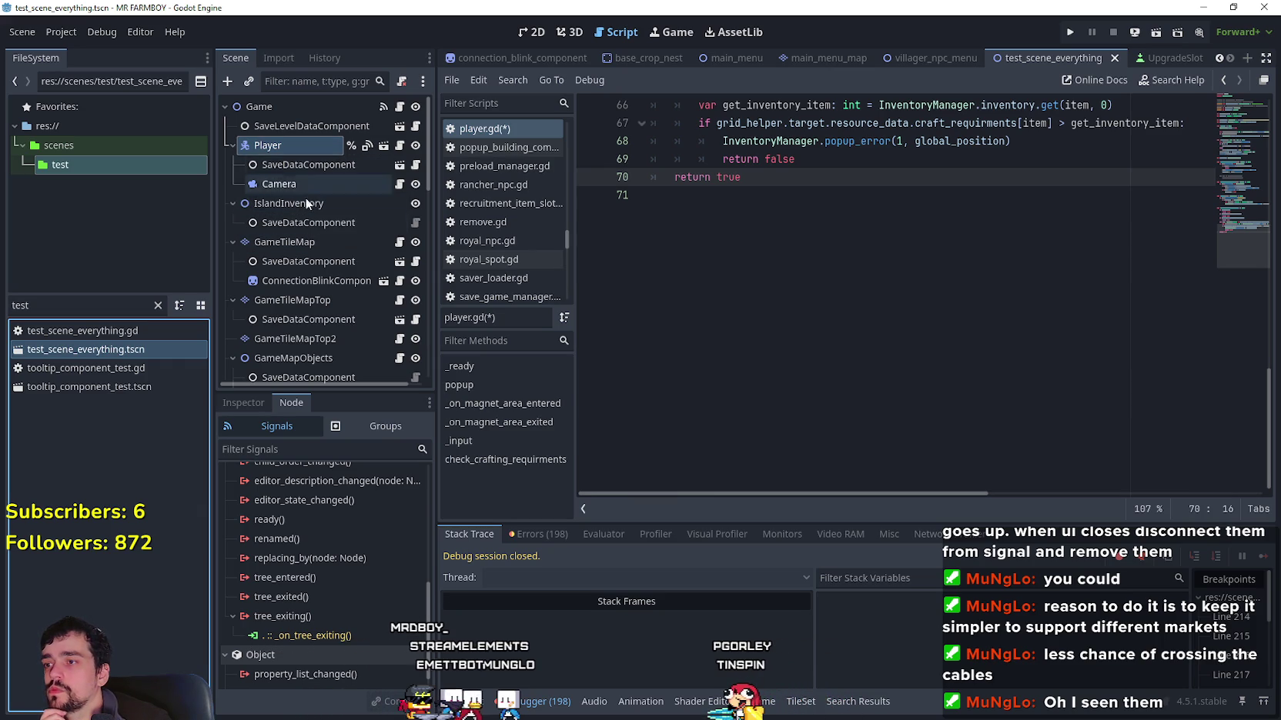
# Step: Select the Player's SaveDataComponent node and open its script
pyautogui.scroll(-5, 300, 241)
pyautogui.moveTo(428, 216)
pyautogui.mouseDown()
pyautogui.moveTo(429, 327)
pyautogui.moveTo(437, 106)
pyautogui.mouseUp()
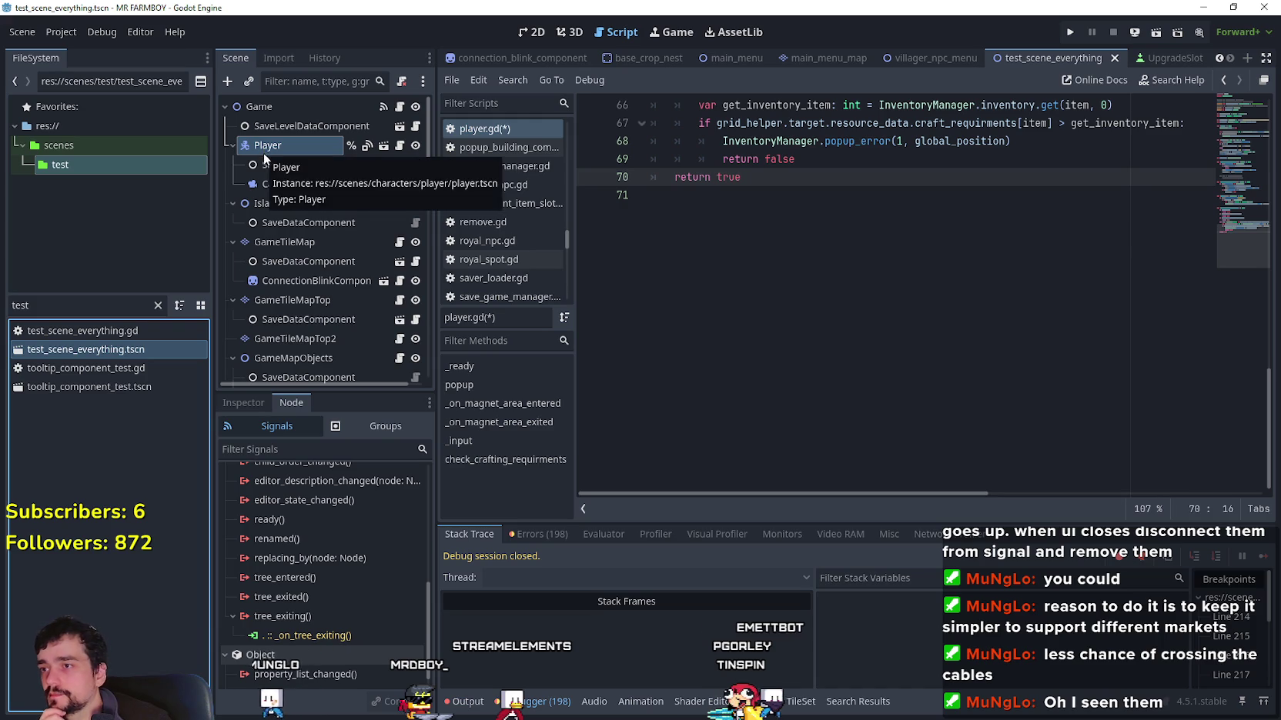
pyautogui.click(285, 168)
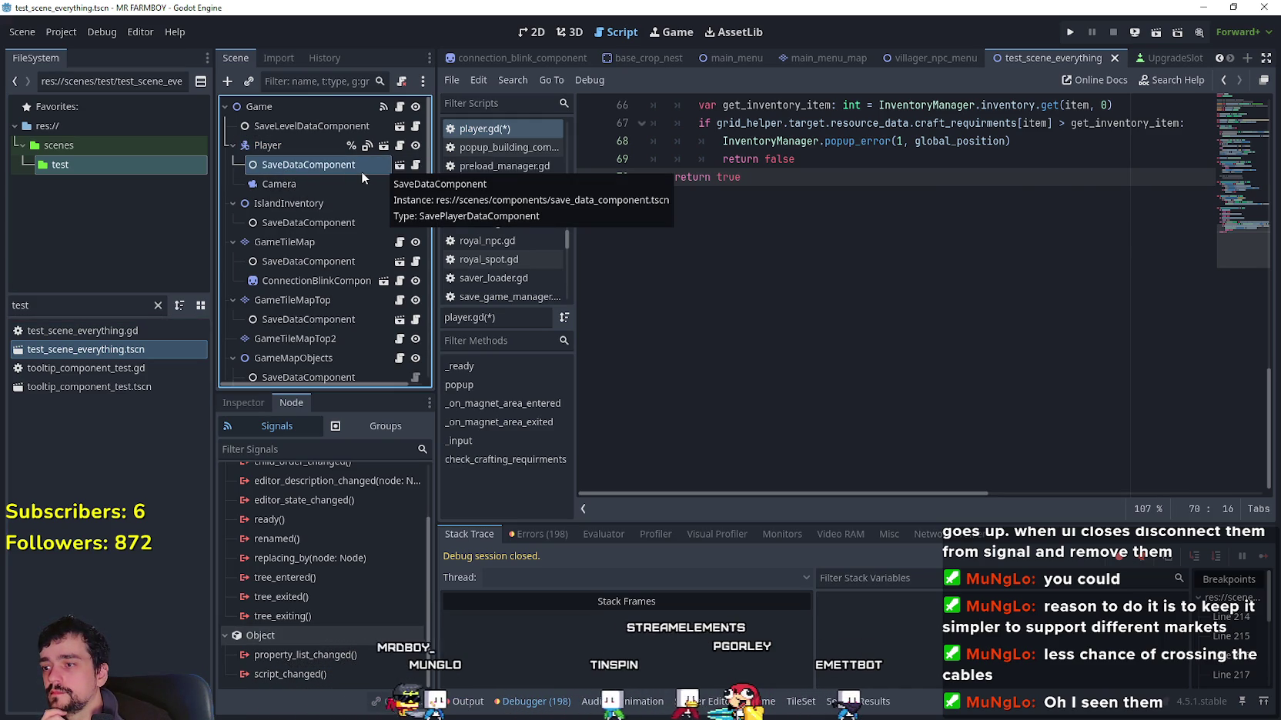
pyautogui.click(418, 167)
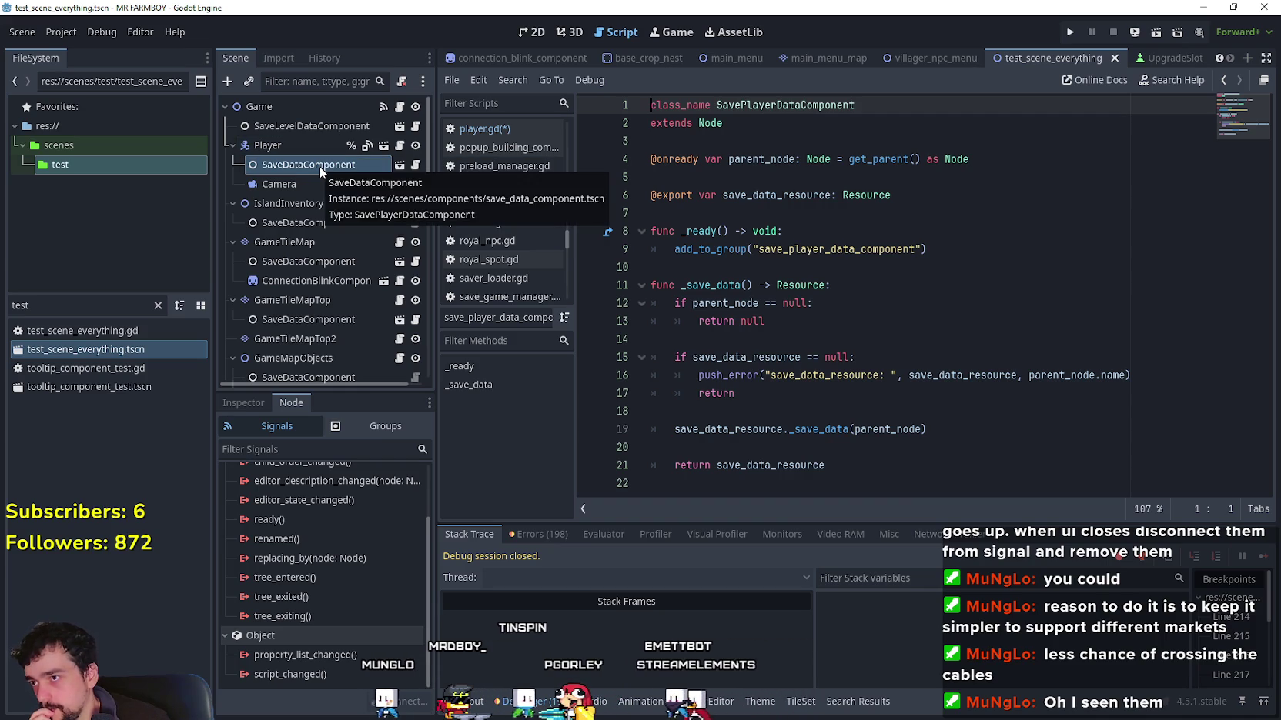
# Step: Scroll through the SaveLevelDataComponent script, then open test_scene_everything.gd
pyautogui.click(419, 136)
pyautogui.scroll(-4, 875, 392)
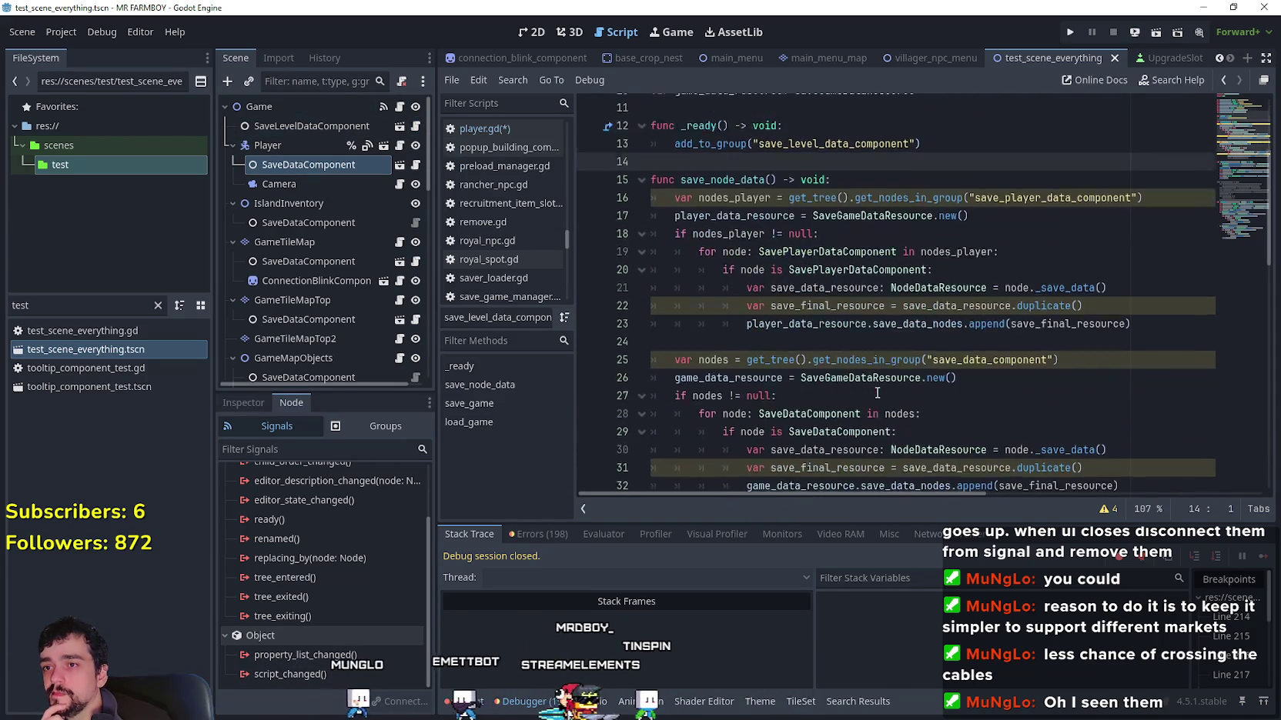
pyautogui.scroll(-8, 834, 370)
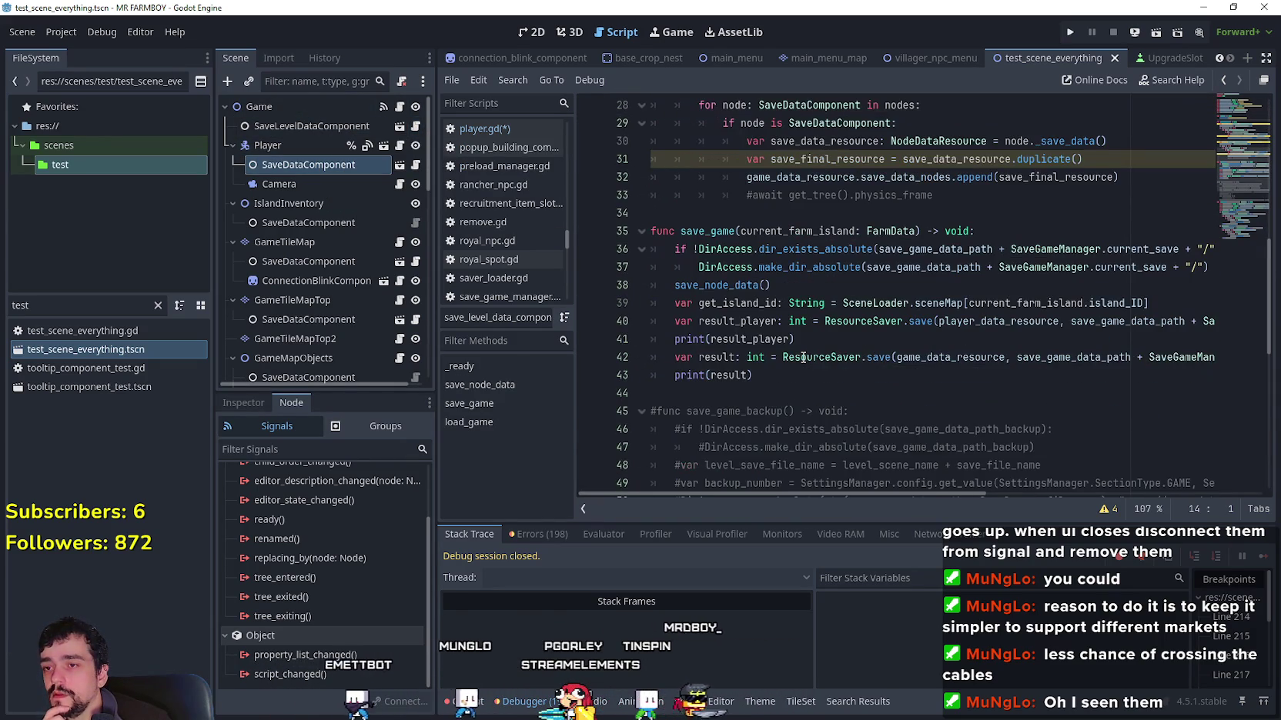
pyautogui.scroll(-6, 803, 357)
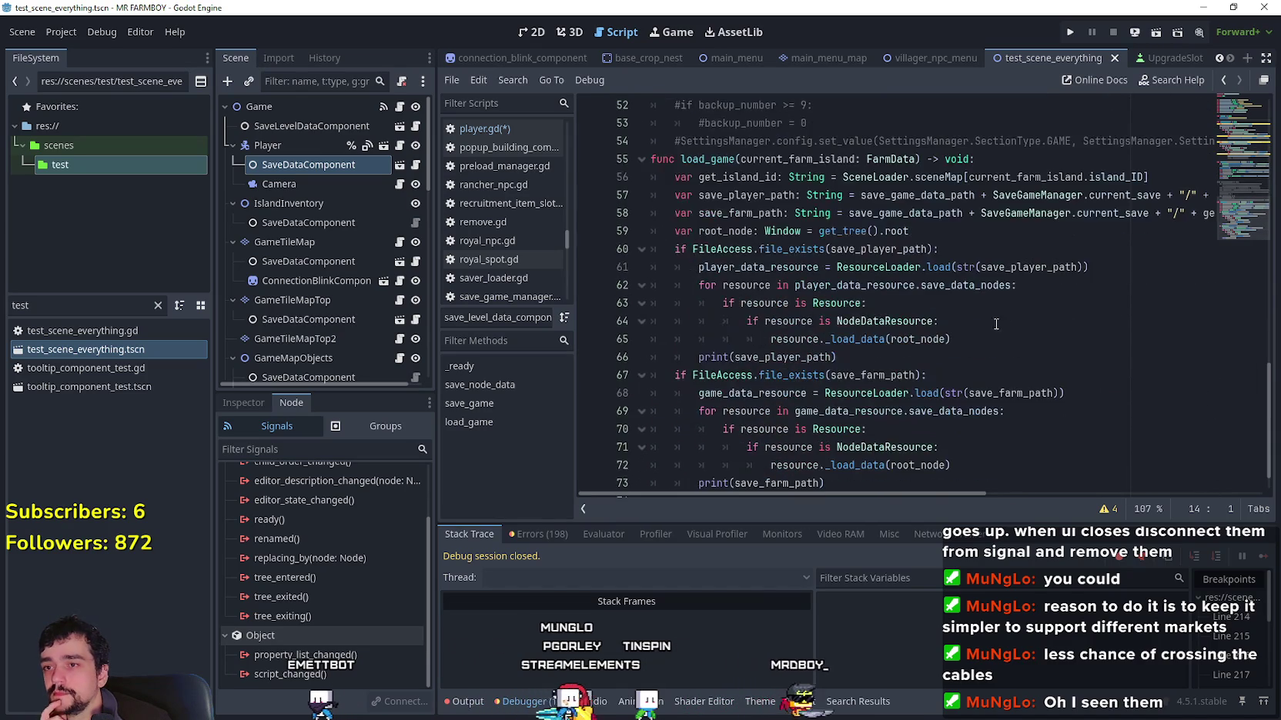
pyautogui.scroll(16, 807, 326)
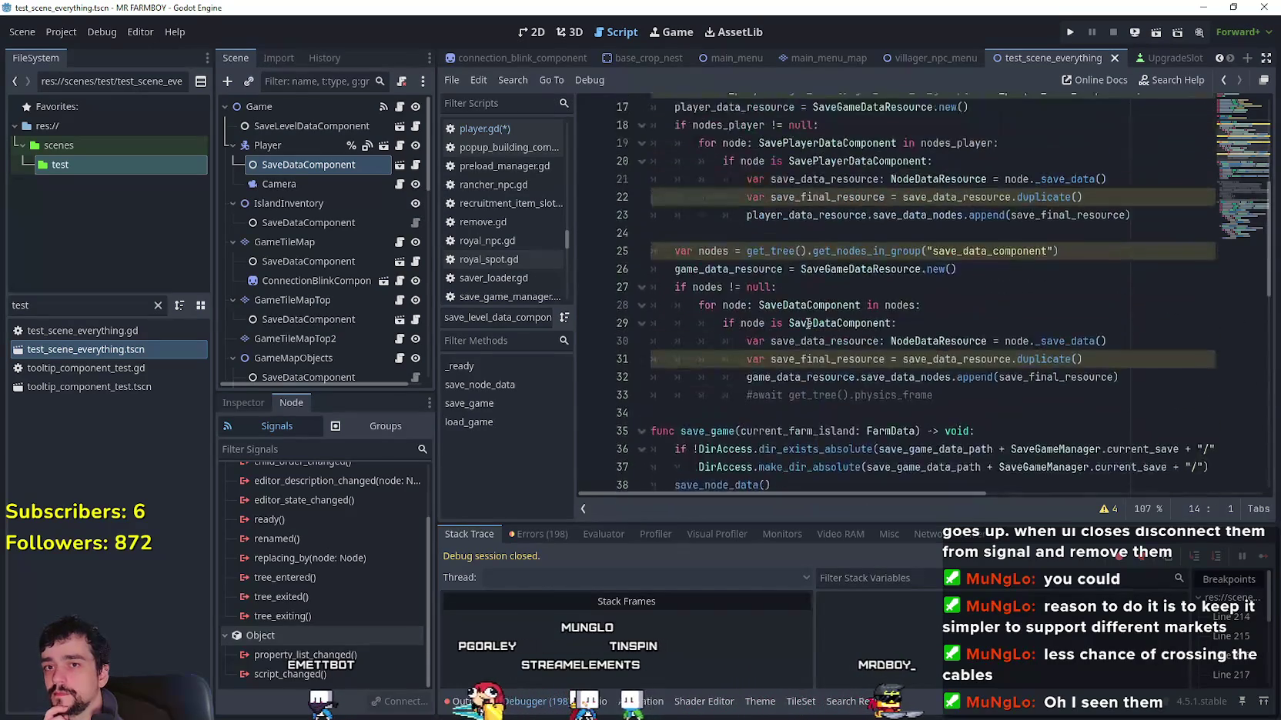
pyautogui.scroll(2, 807, 326)
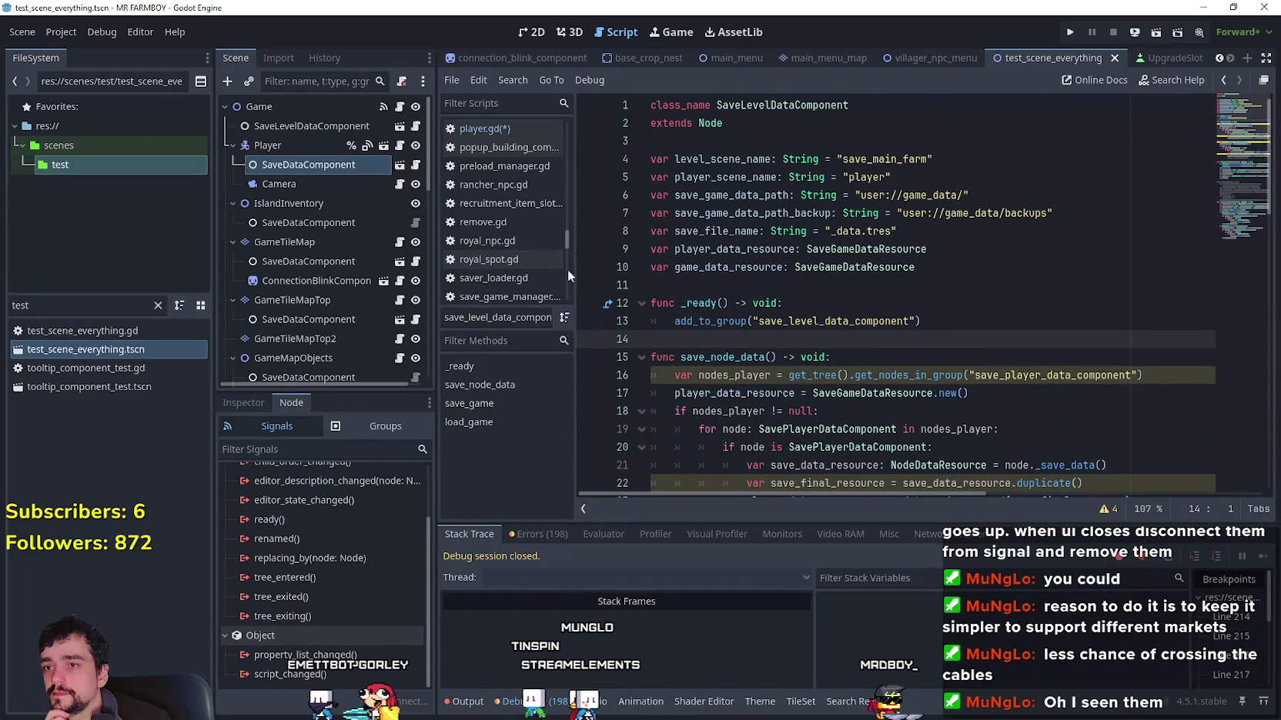
pyautogui.click(401, 107)
pyautogui.scroll(-3, 638, 205)
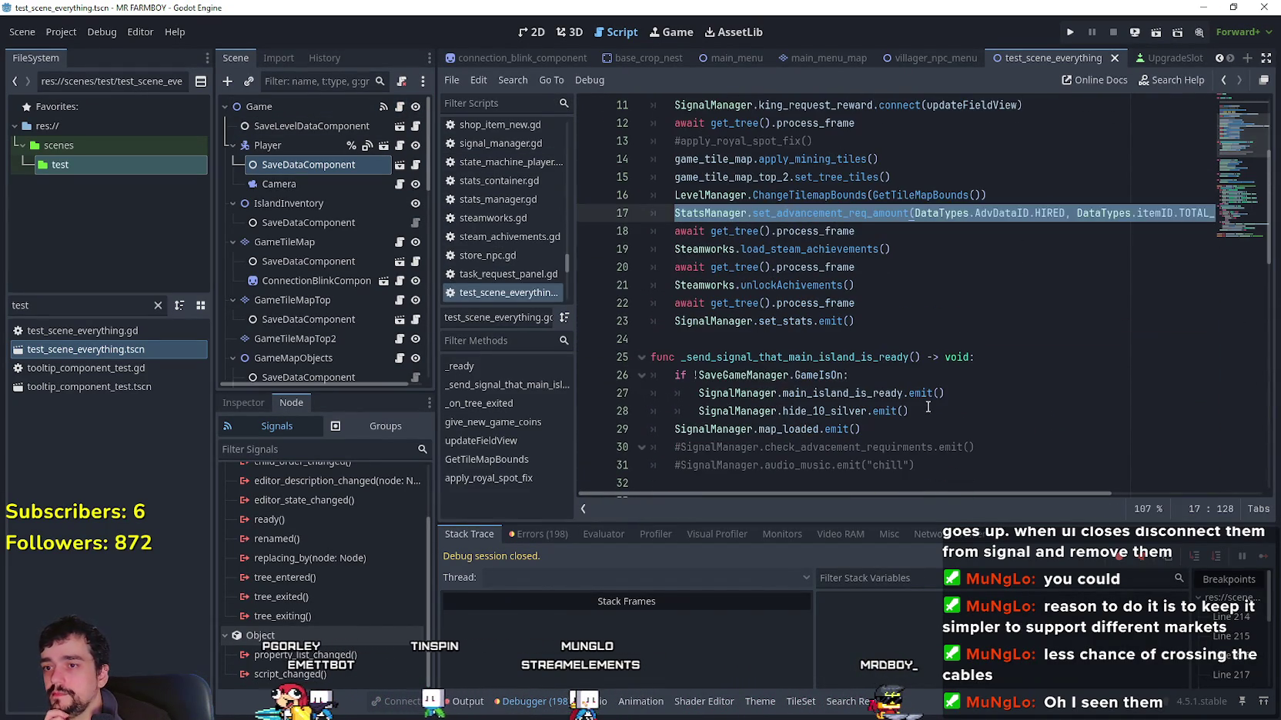
pyautogui.click(886, 338)
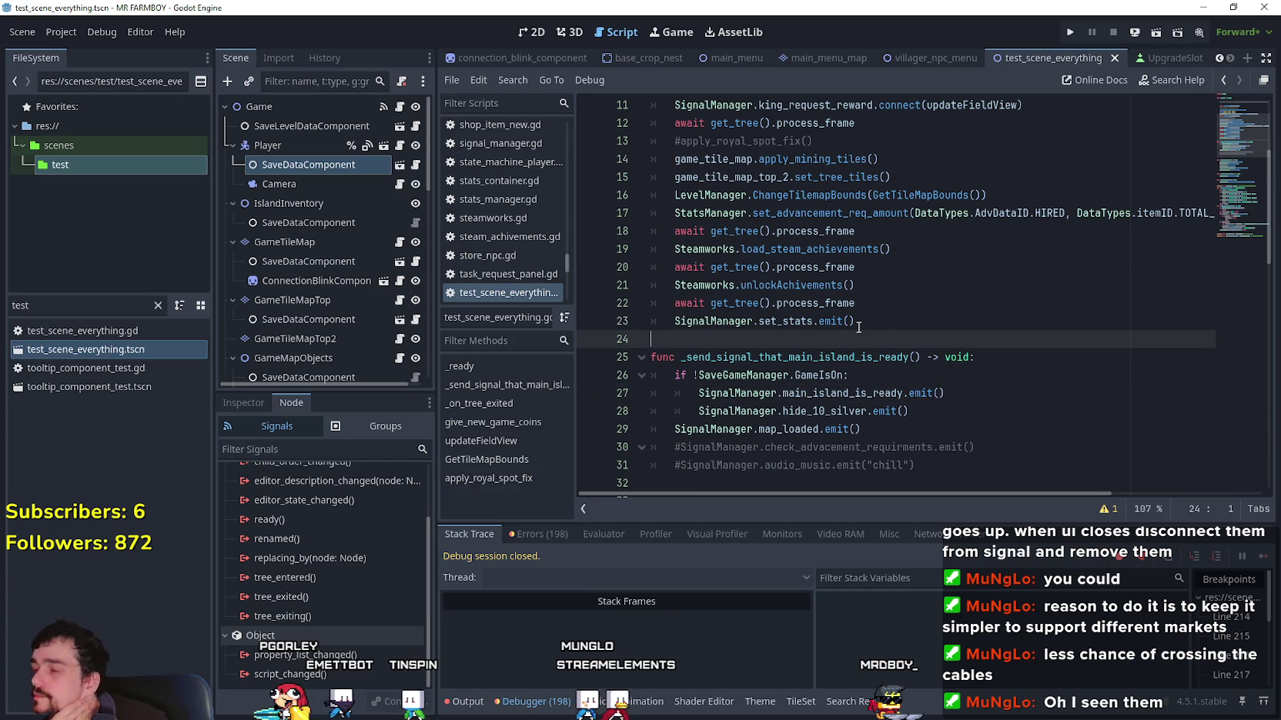
pyautogui.scroll(-5, 900, 393)
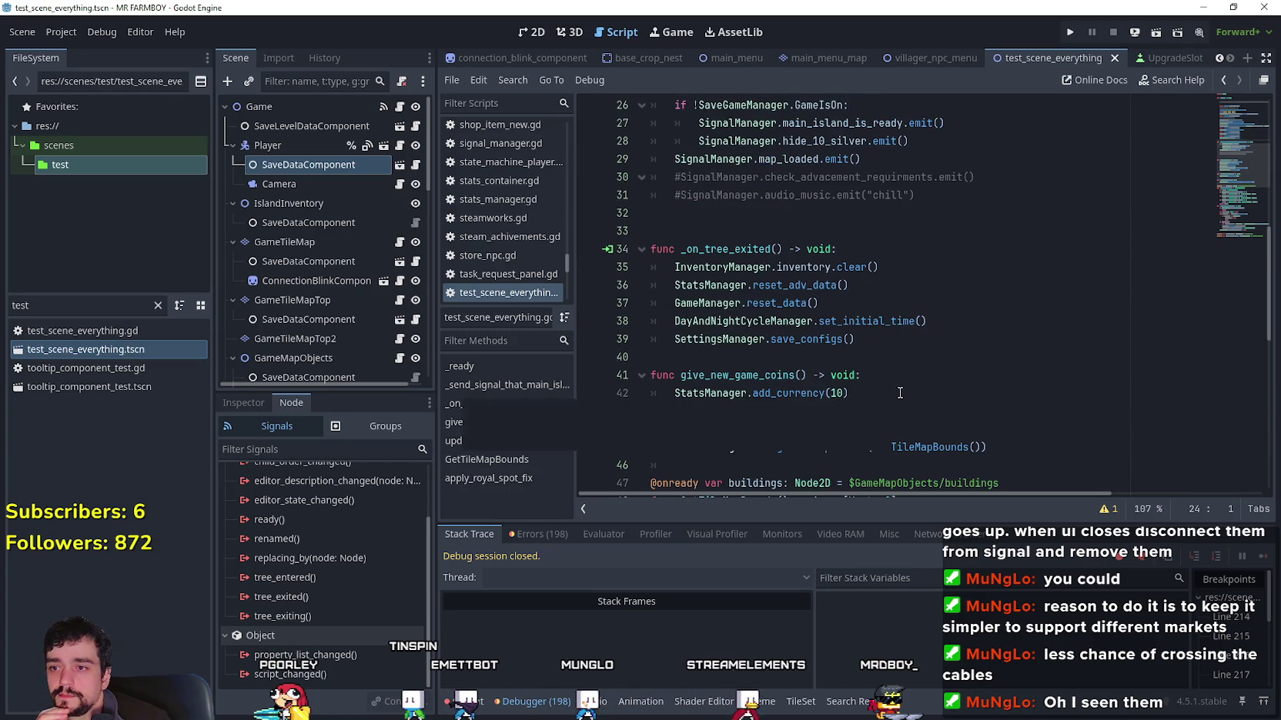
pyautogui.click(889, 336)
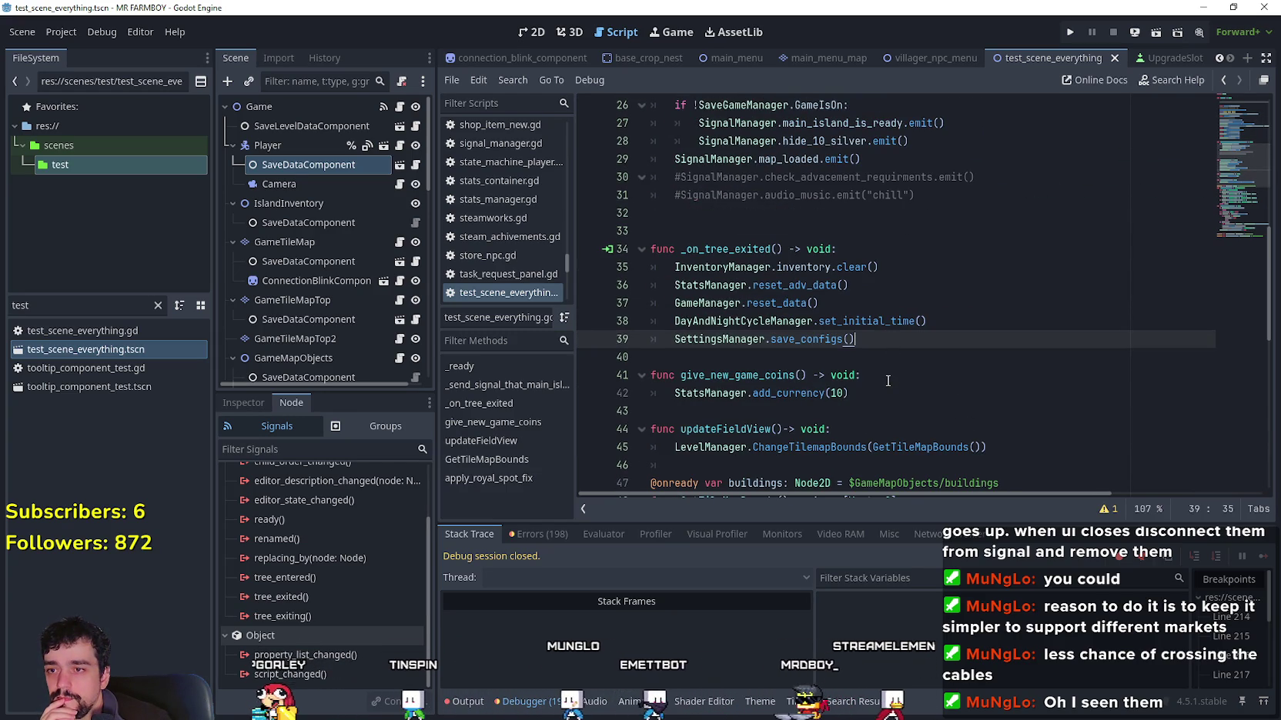
pyautogui.scroll(-2, 887, 379)
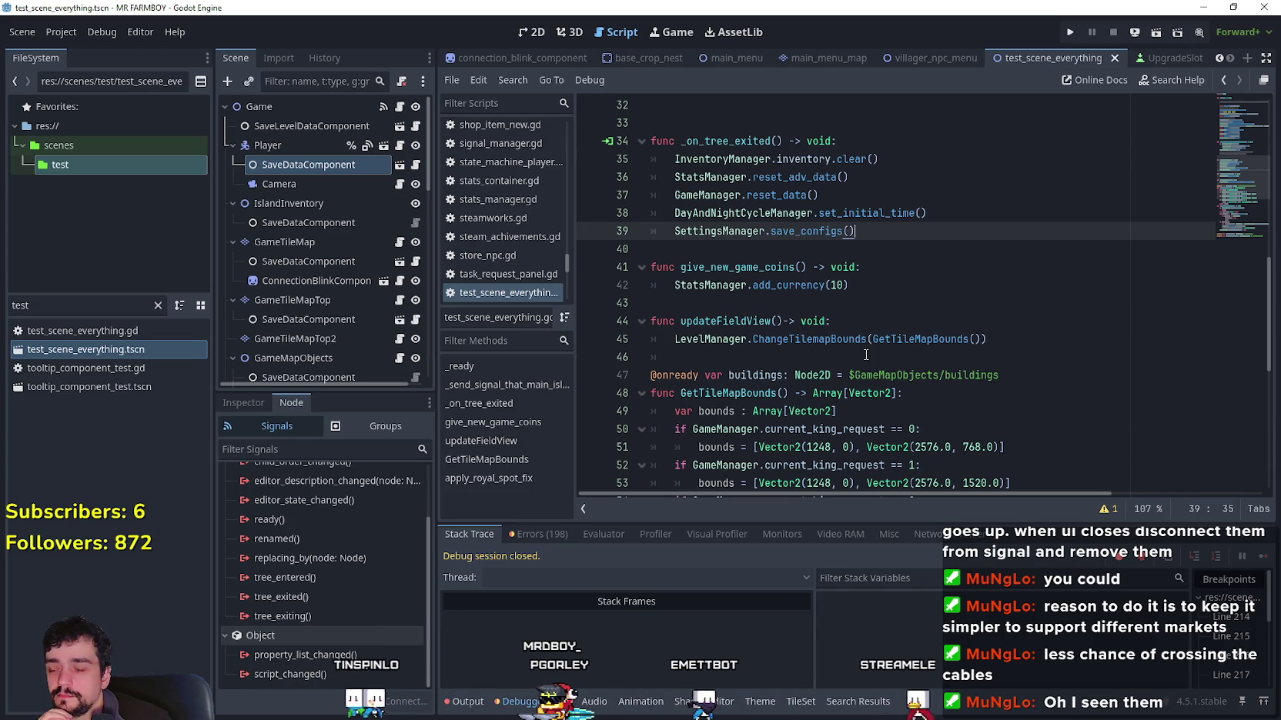
pyautogui.scroll(8, 863, 356)
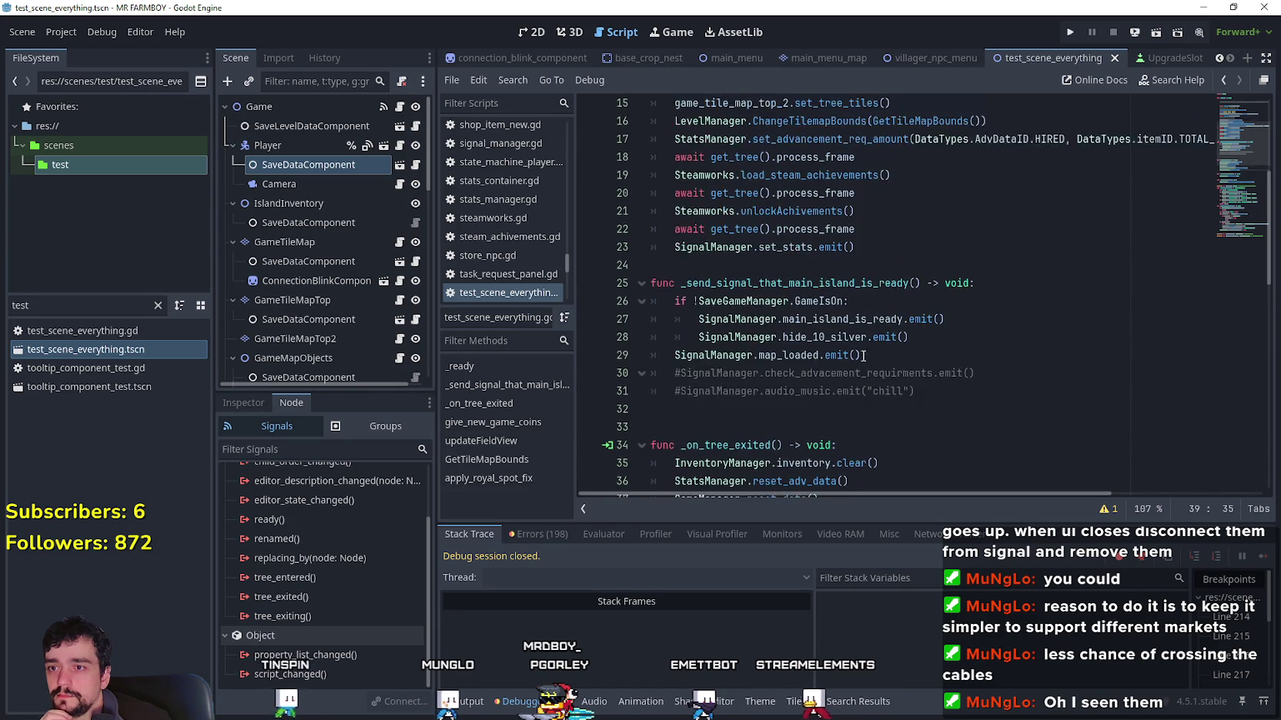
pyautogui.scroll(1, 863, 355)
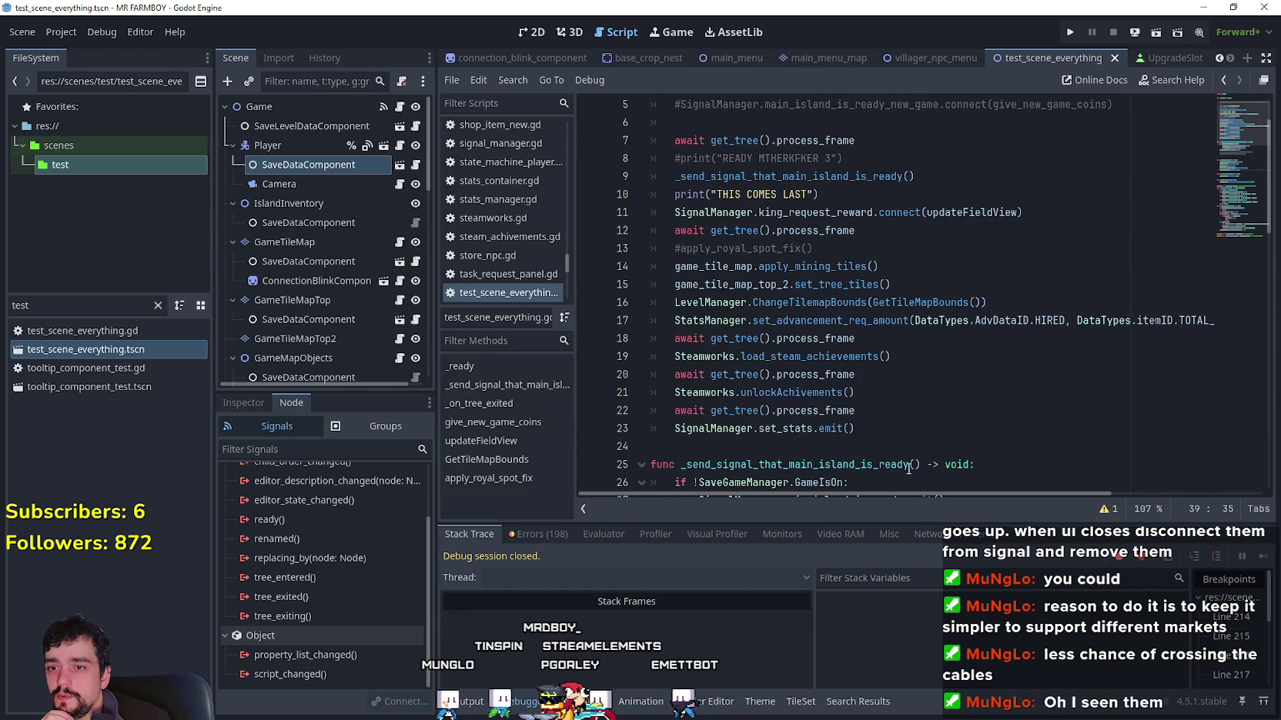
pyautogui.moveTo(931, 491); pyautogui.dragTo(1174, 505)
pyautogui.moveTo(1048, 496); pyautogui.dragTo(753, 452)
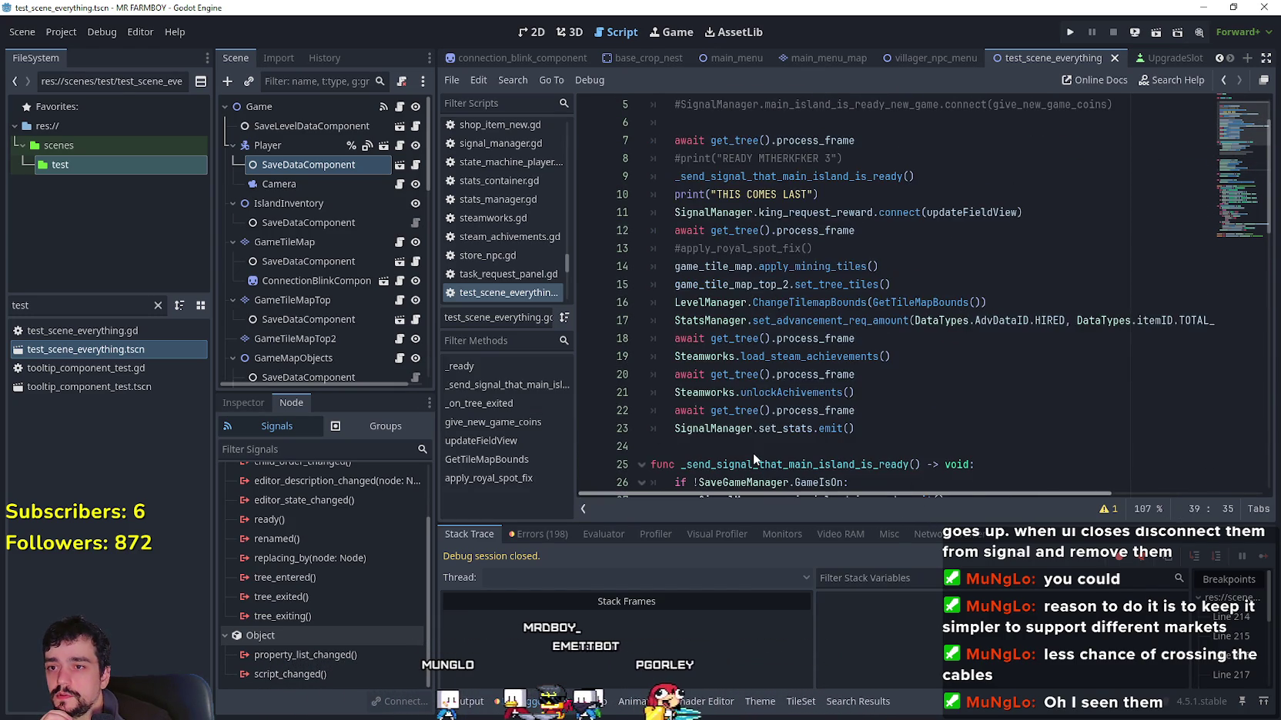
pyautogui.click(1002, 317)
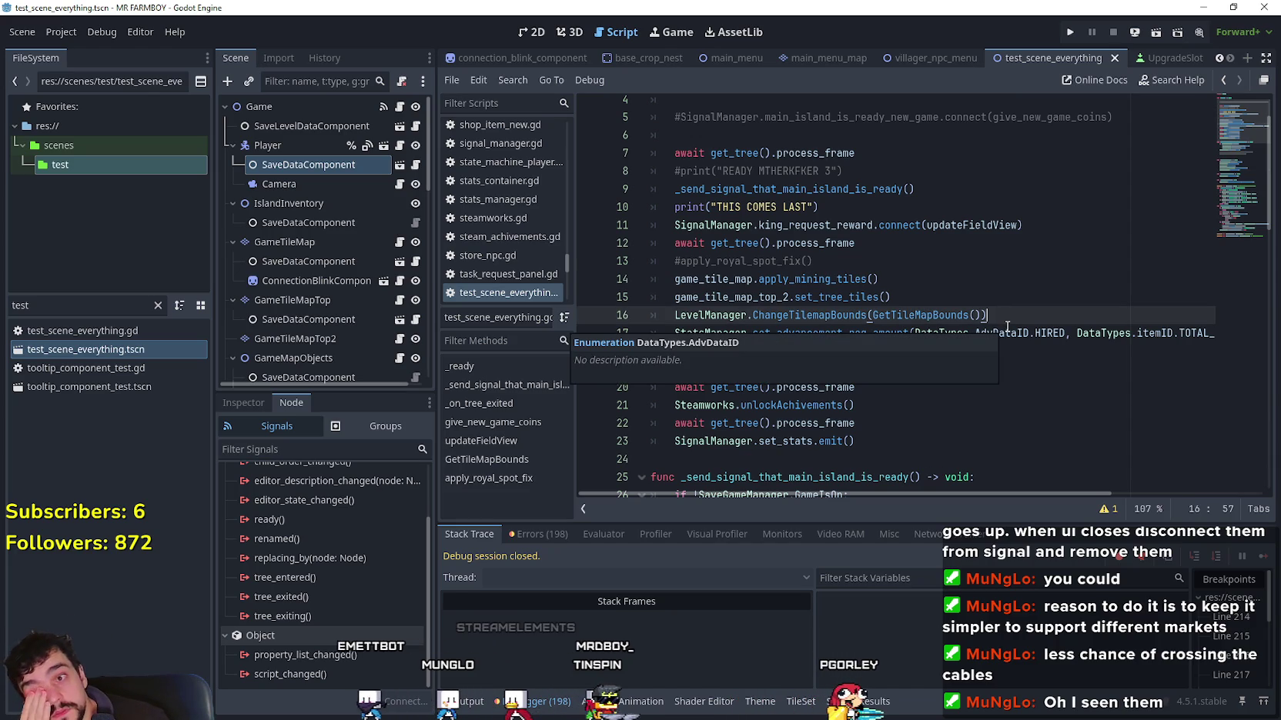
pyautogui.scroll(-15, 770, 269)
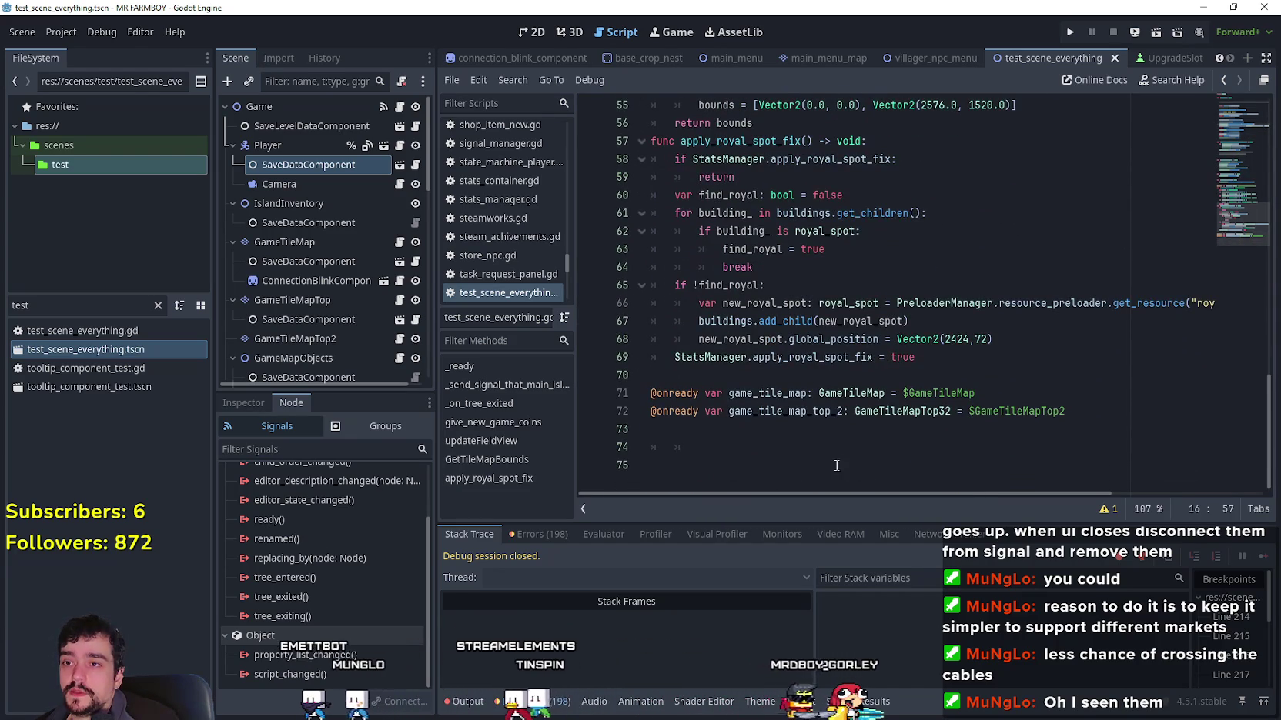
# Step: Add 'func resetAdvData() -> void:' at the script's end with the pasted stat-reset code, and save
pyautogui.click(834, 459)
pyautogui.write('func reset')
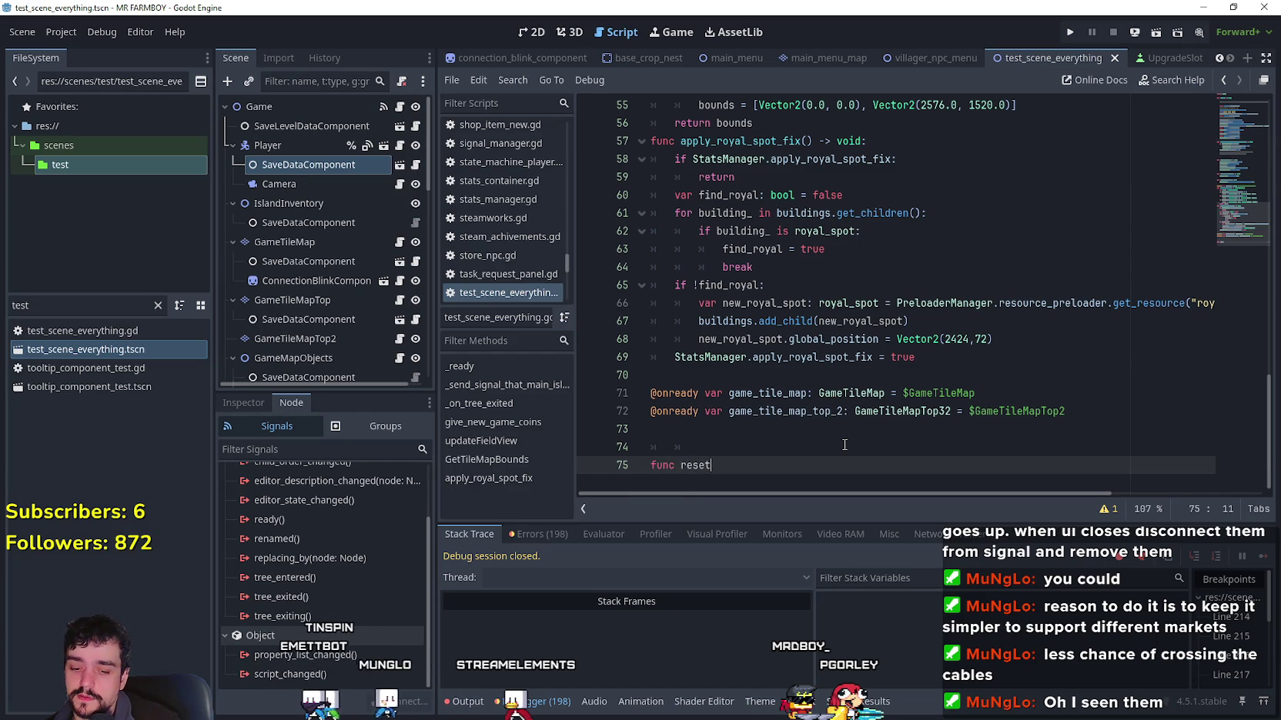
pyautogui.write('AdvData() ->')
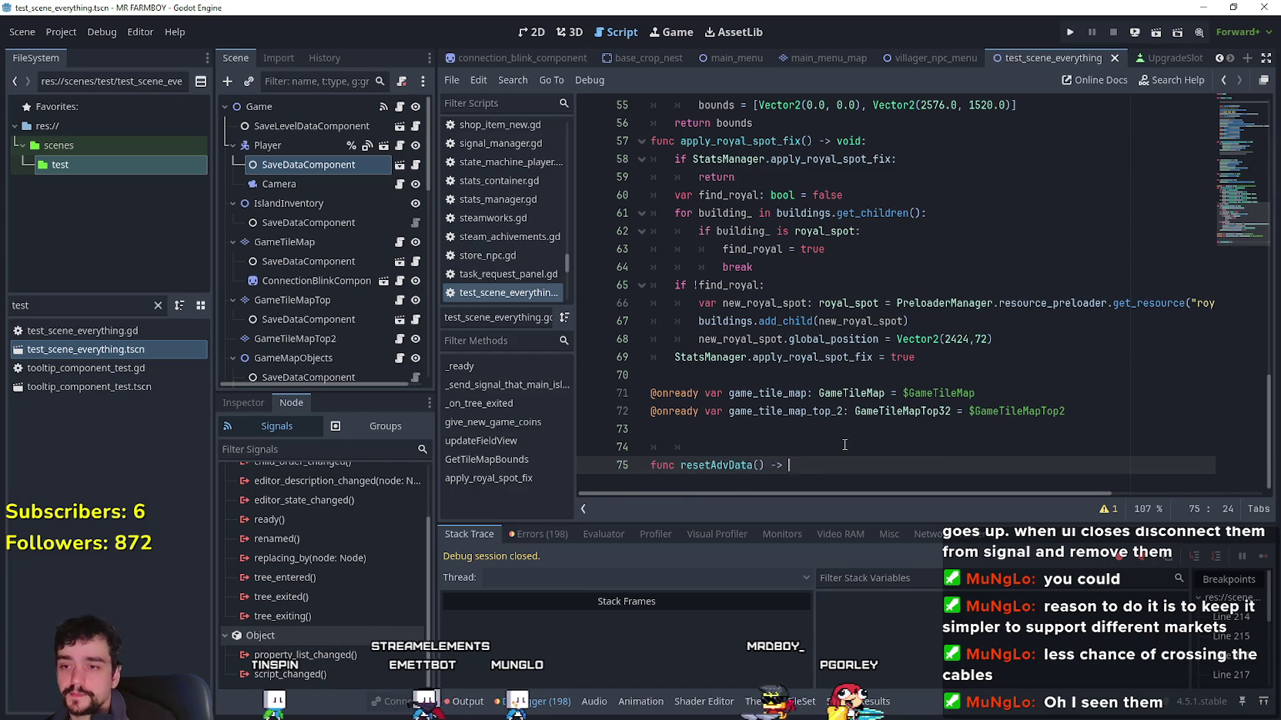
pyautogui.write(':')
pyautogui.press('Return')
pyautogui.hotkey('ctrl', 'v')
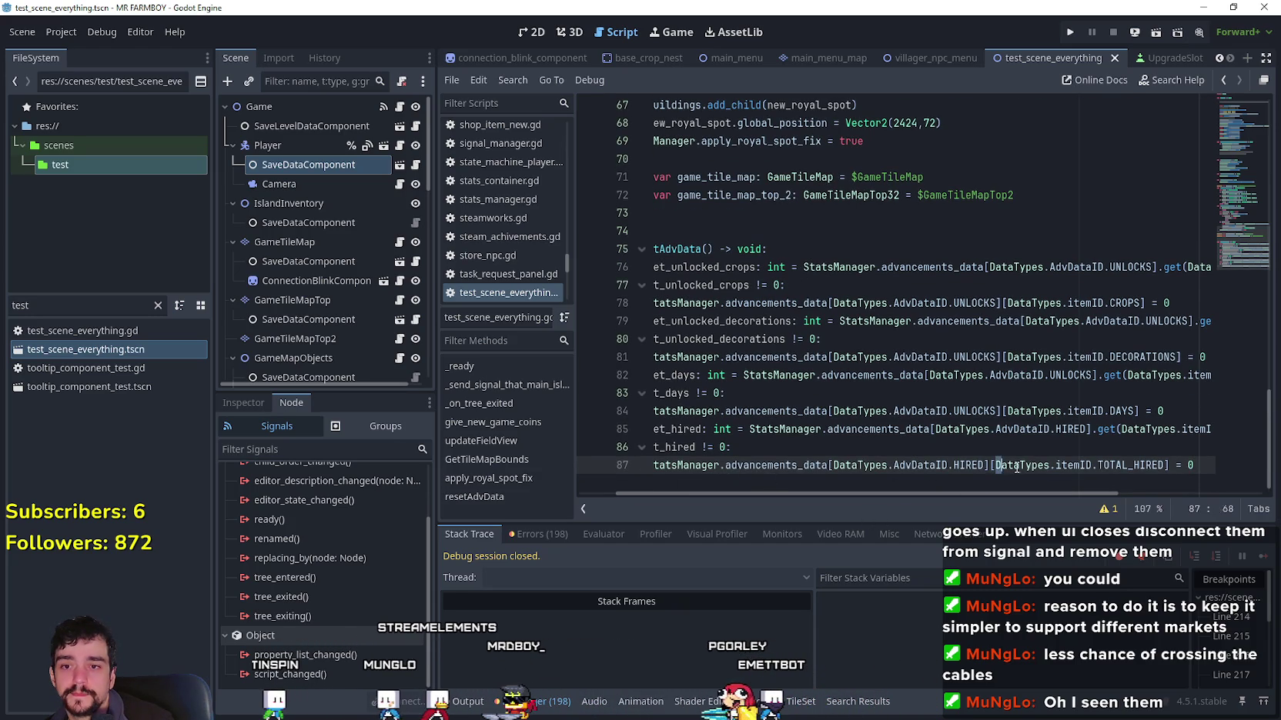
pyautogui.moveTo(736, 452); pyautogui.dragTo(795, 429)
pyautogui.click(794, 429)
pyautogui.hotkey('ctrl', 's')
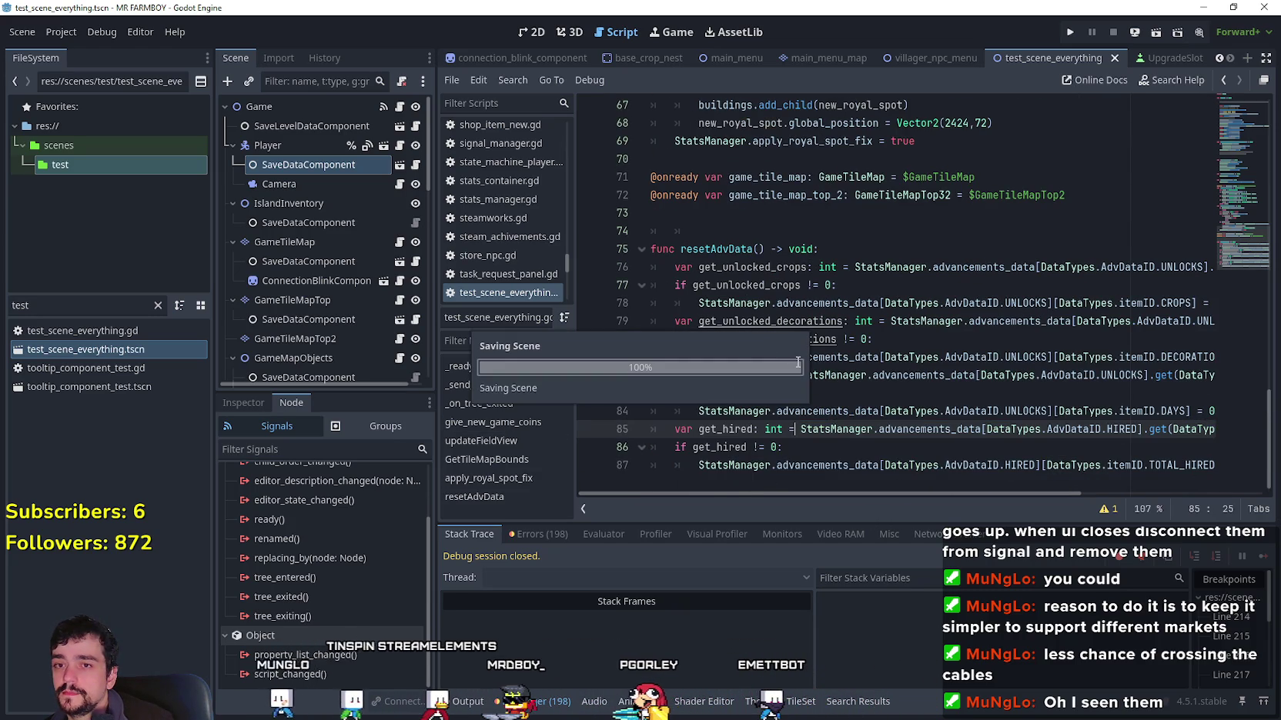
pyautogui.moveTo(680, 249); pyautogui.dragTo(765, 248)
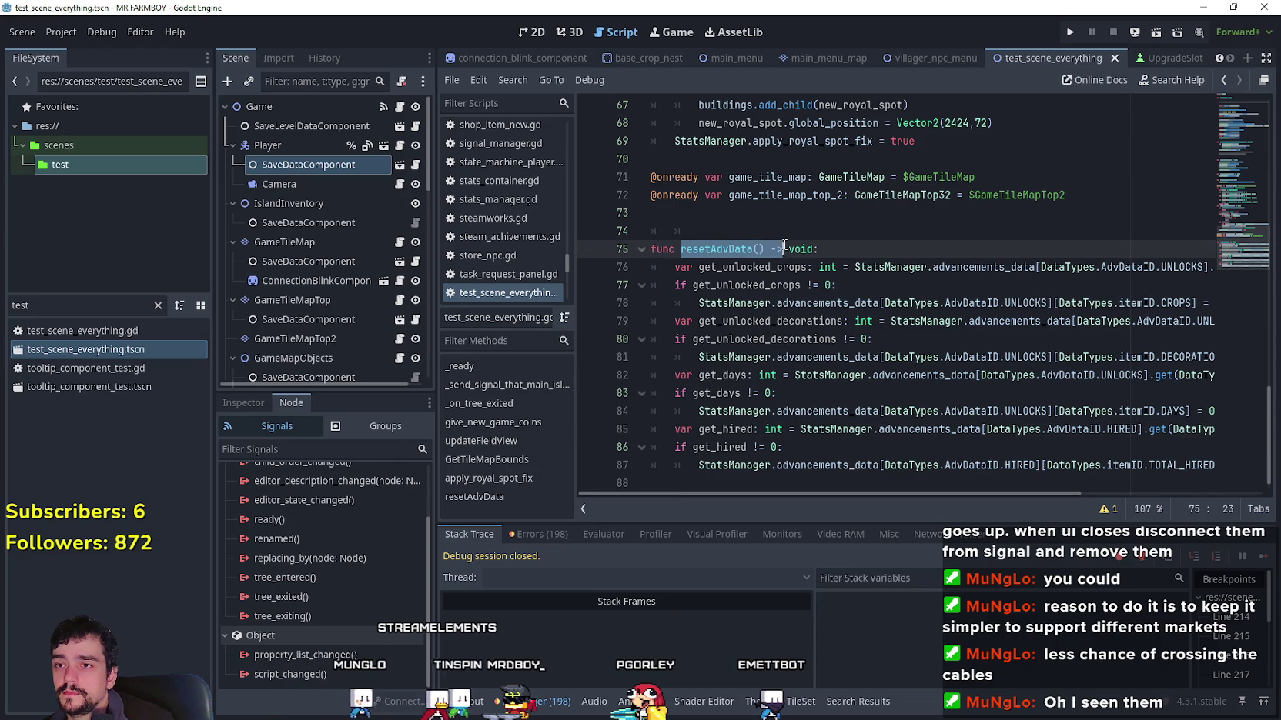
pyautogui.scroll(20, 1195, 213)
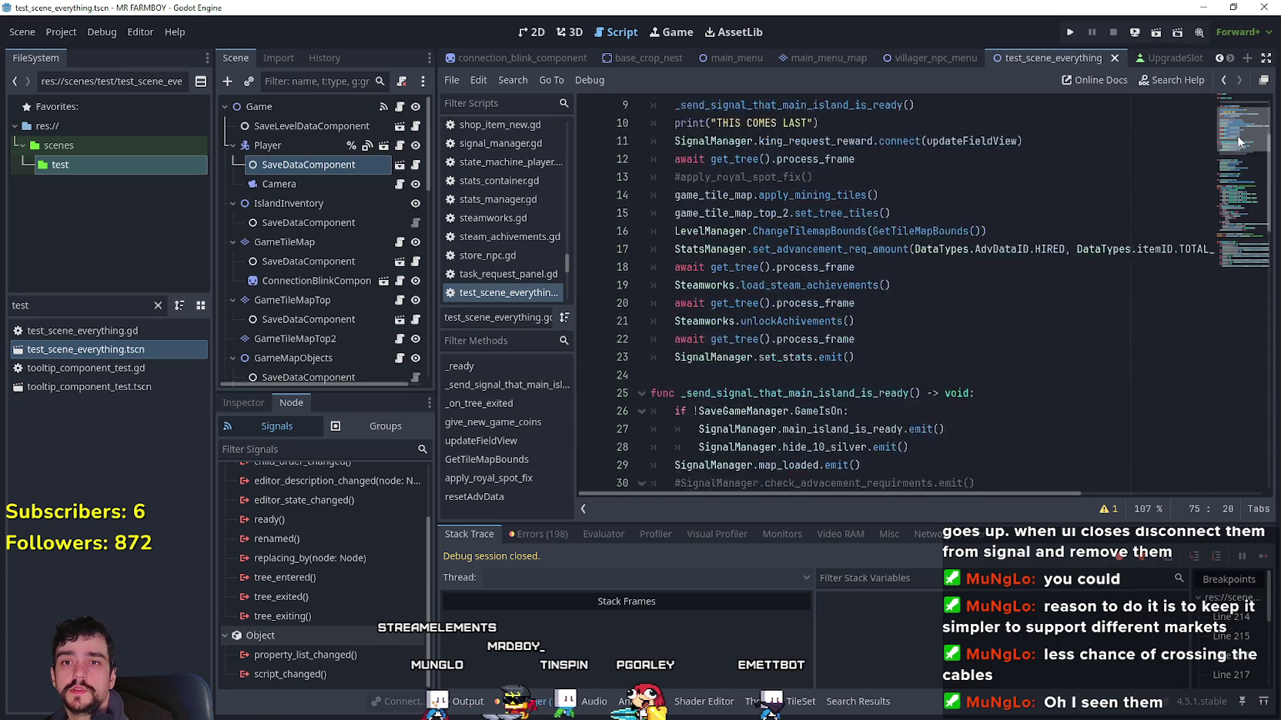
# Step: Review the tile setup, tilemap bounds and hired-workers requirement lines in the startup code
pyautogui.click(905, 300)
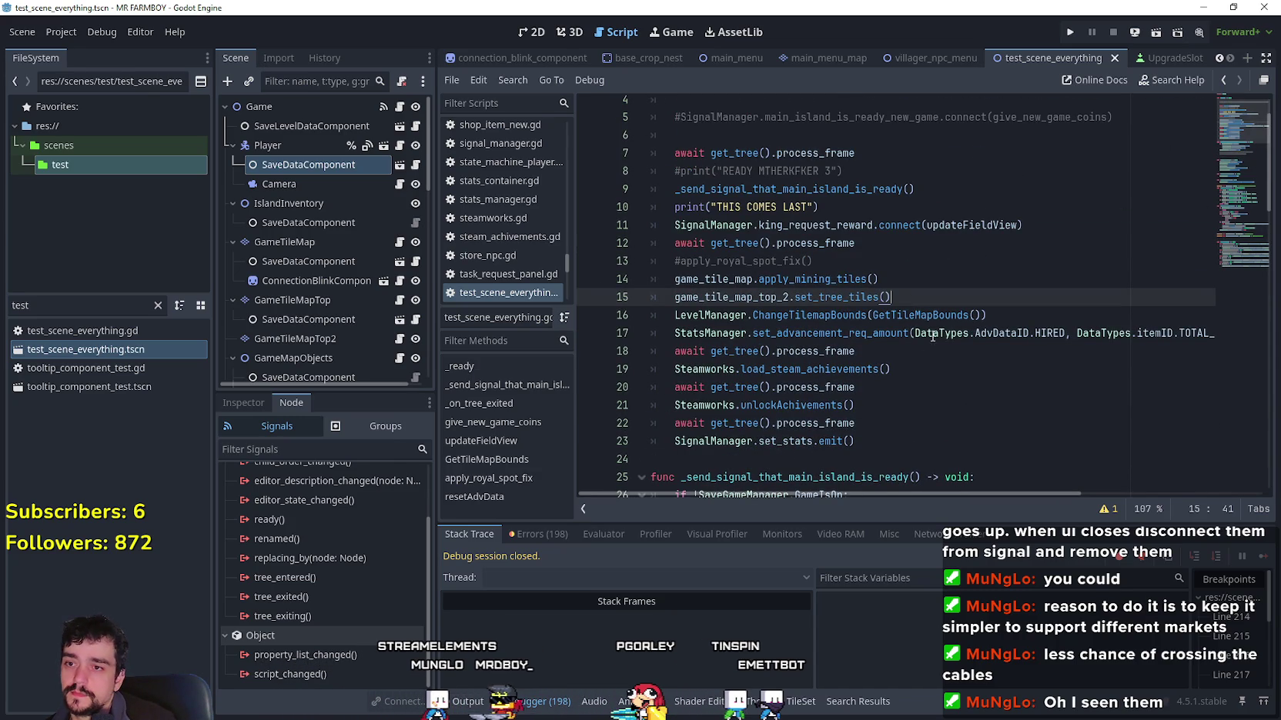
pyautogui.click(991, 315)
pyautogui.scroll(-1, 991, 345)
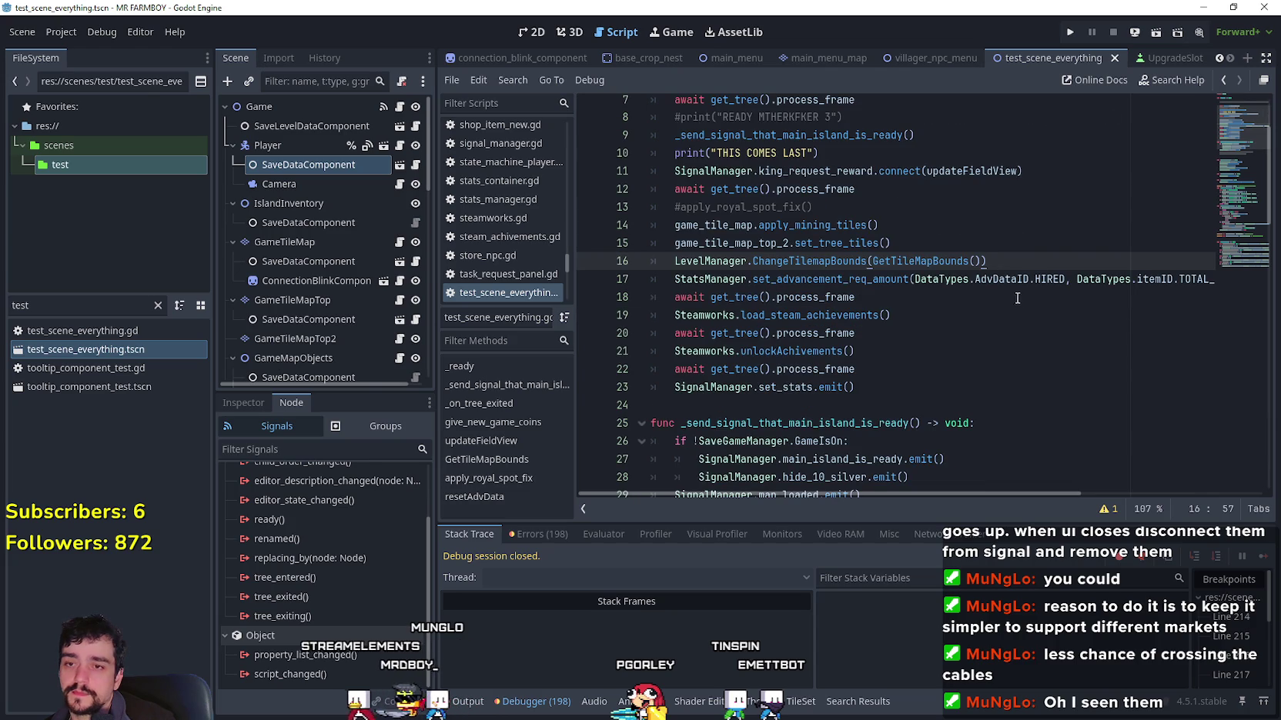
pyautogui.click(1025, 280)
pyautogui.moveTo(909, 493)
pyautogui.mouseDown()
pyautogui.moveTo(1143, 500)
pyautogui.moveTo(709, 461)
pyautogui.mouseUp()
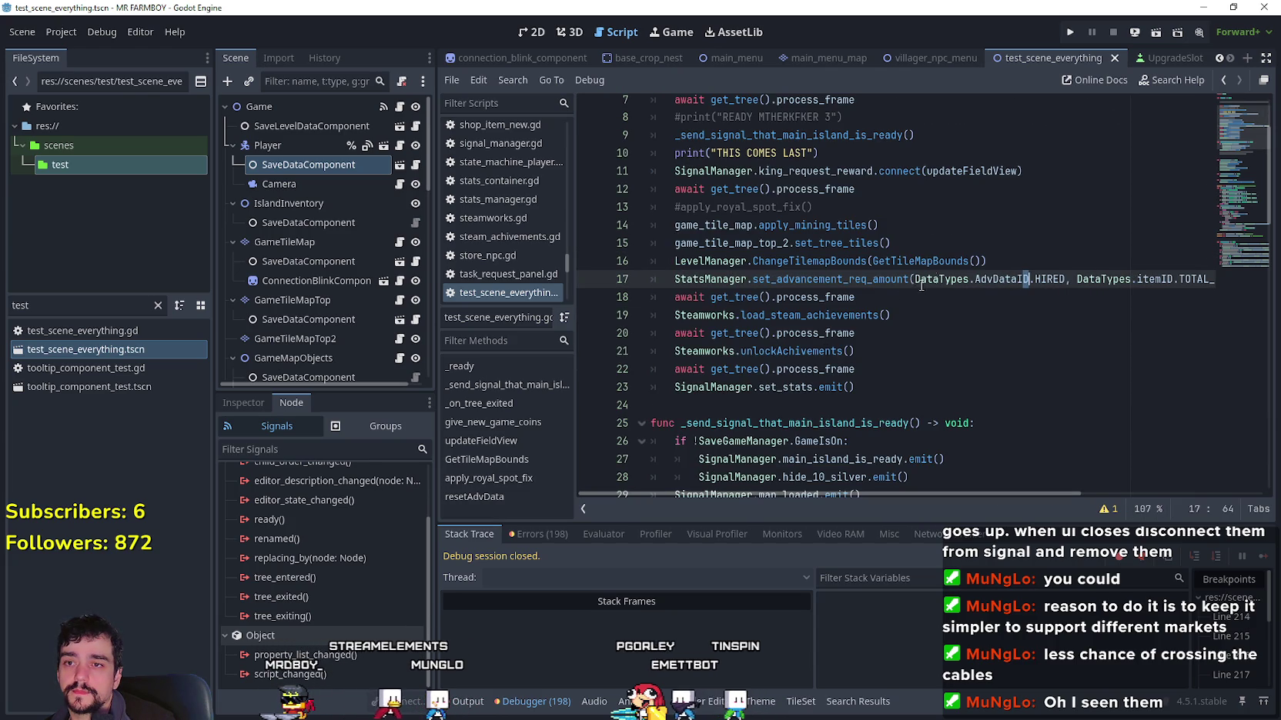
pyautogui.click(1031, 262)
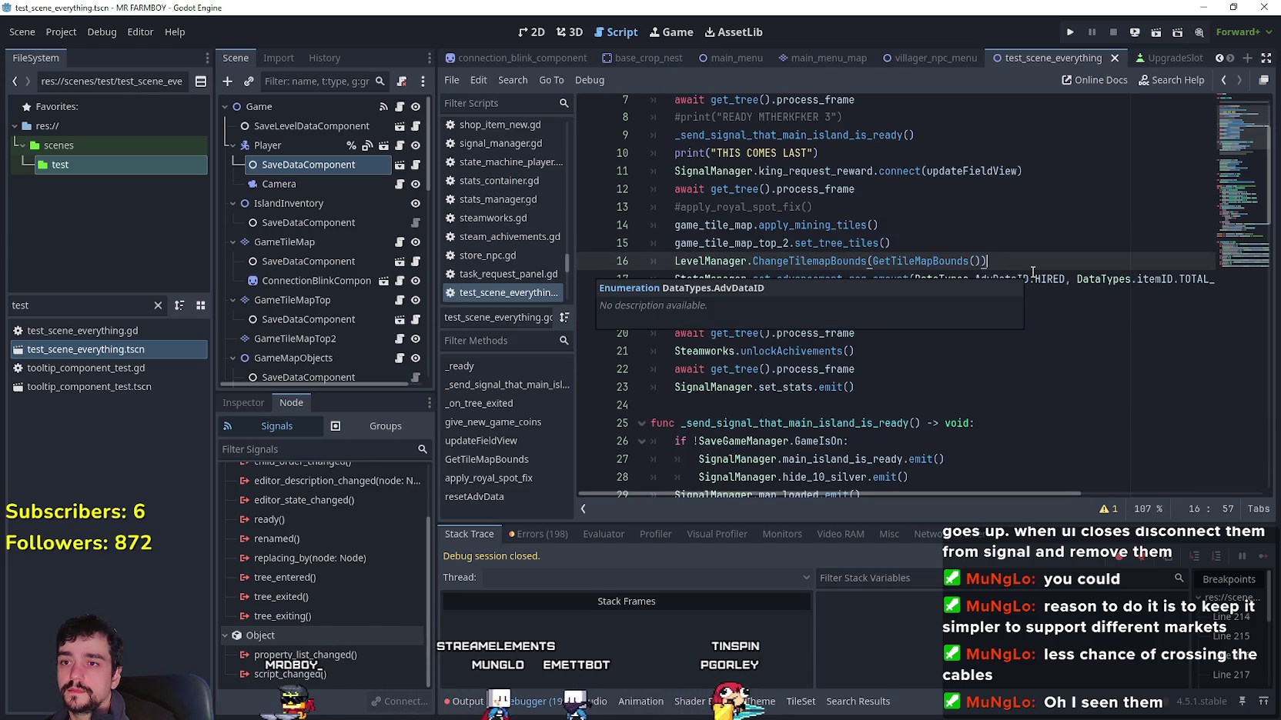
# Step: Paste a resetAdvData() call after #apply_royal_spot_fix() in _ready, save, and run the project
pyautogui.click(917, 210)
pyautogui.press('Return')
pyautogui.hotkey('ctrl', 'v')
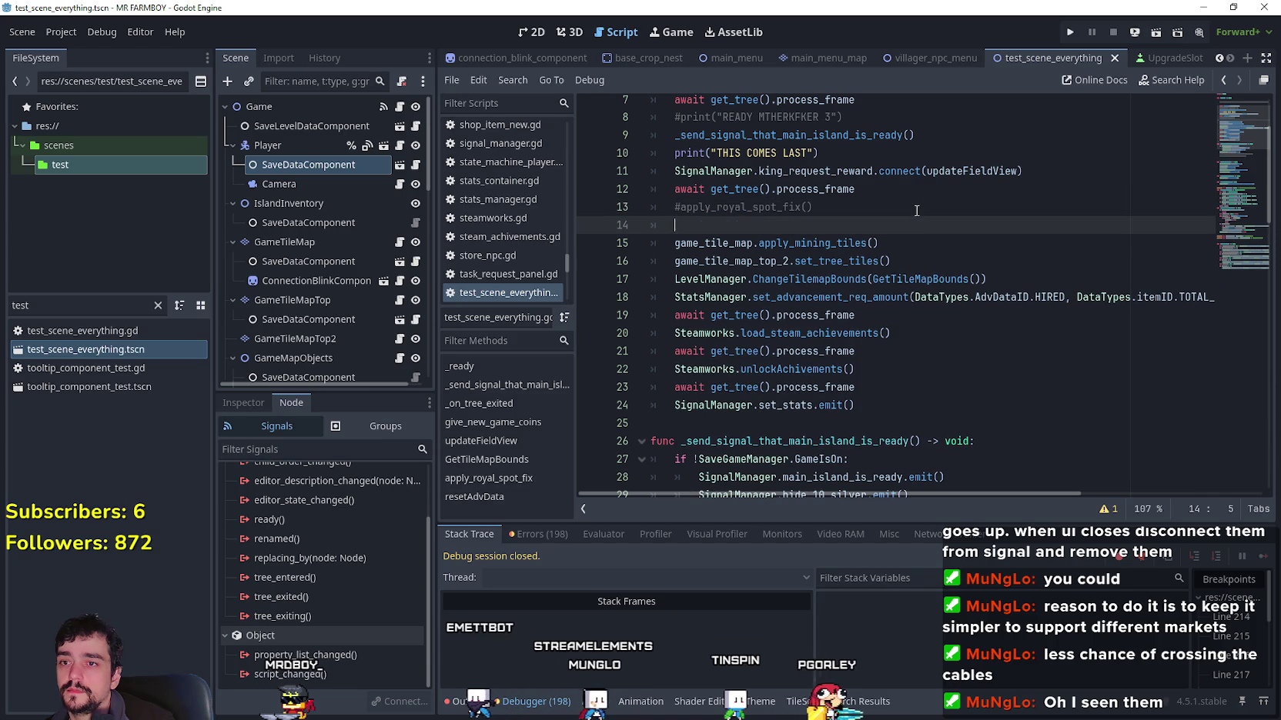
pyautogui.hotkey('ctrl', 's')
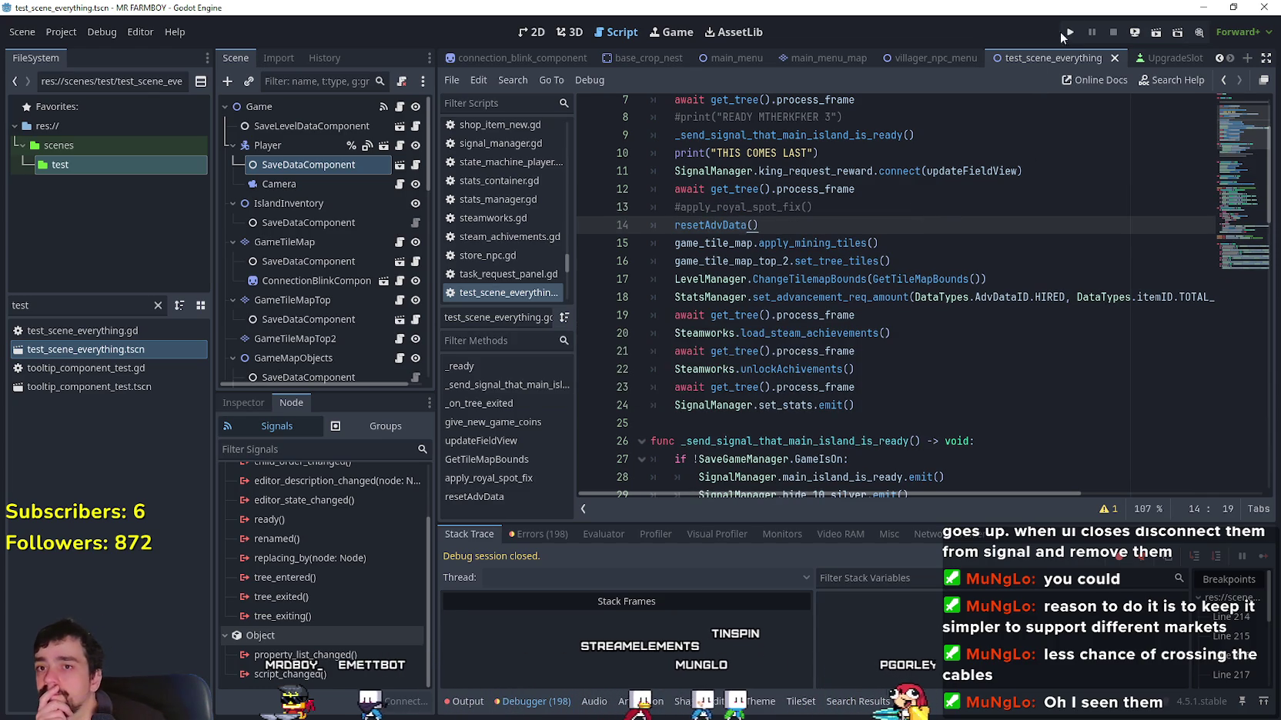
pyautogui.click(1081, 32)
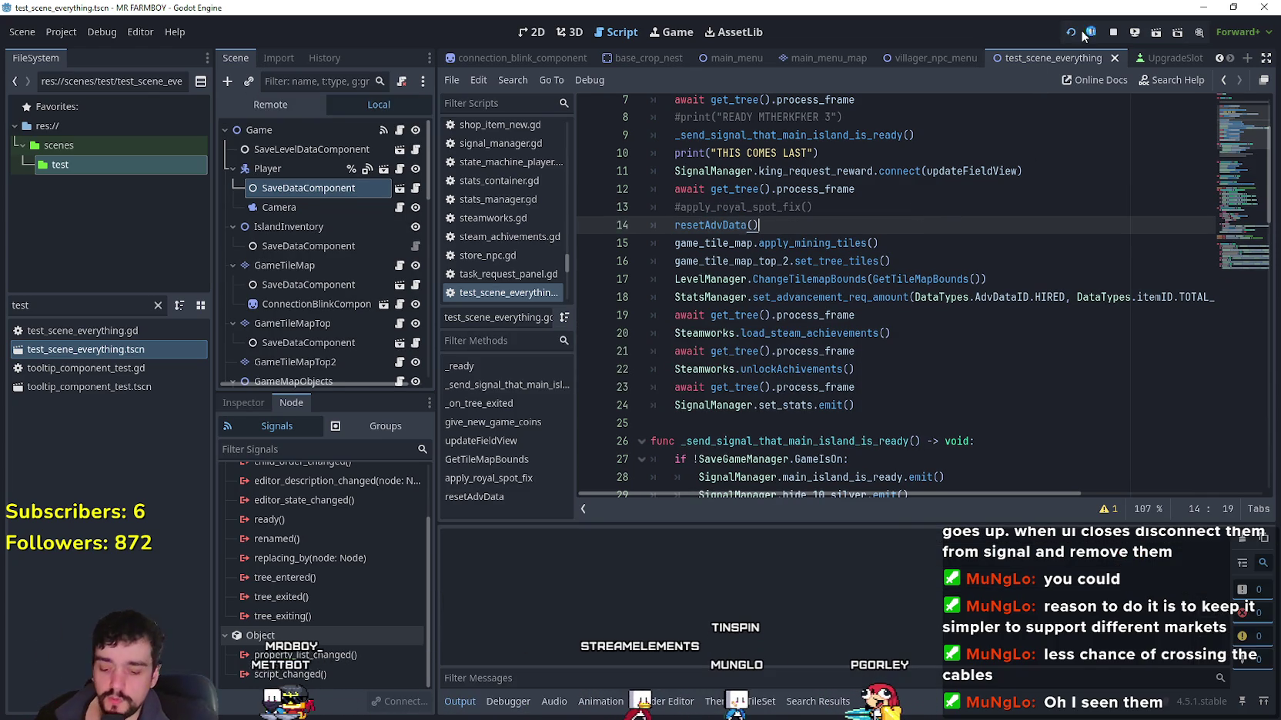